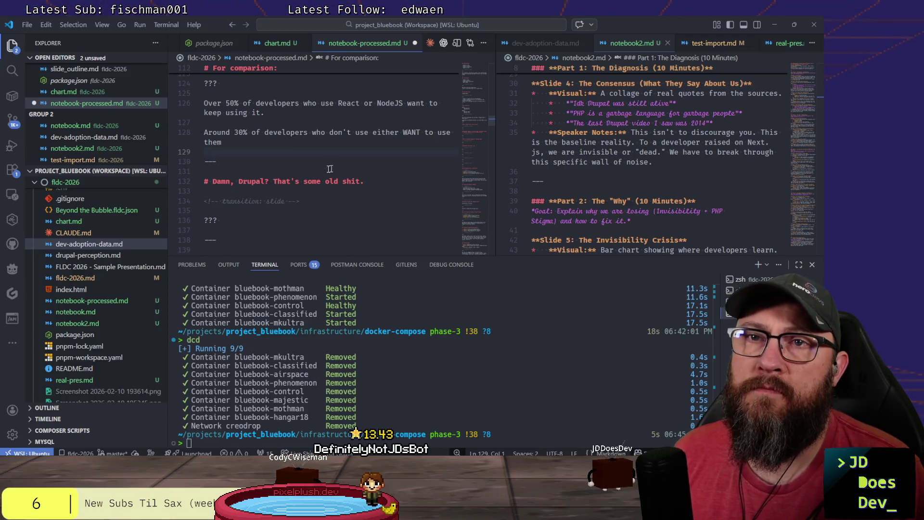
{"action": "type", "text": "."}
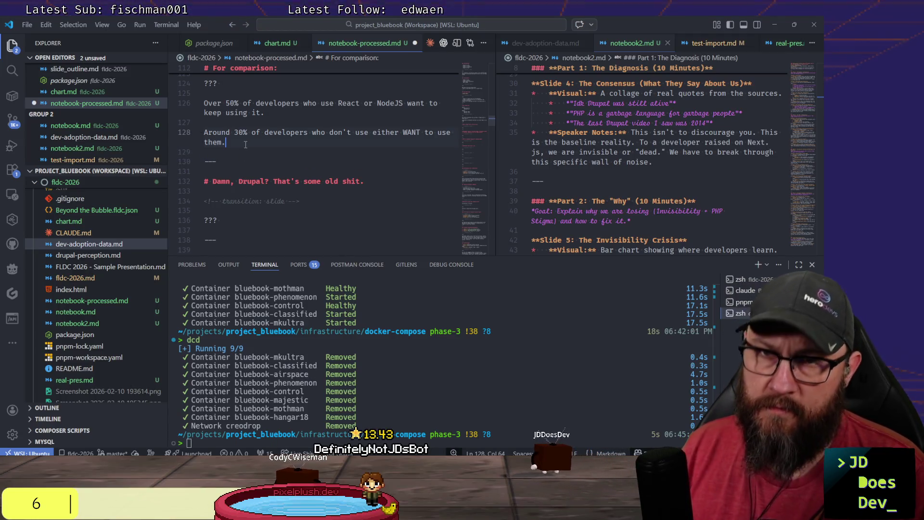
{"action": "scroll", "coordinate": [302, 198], "scroll_direction": "down", "scroll_amount": 2}
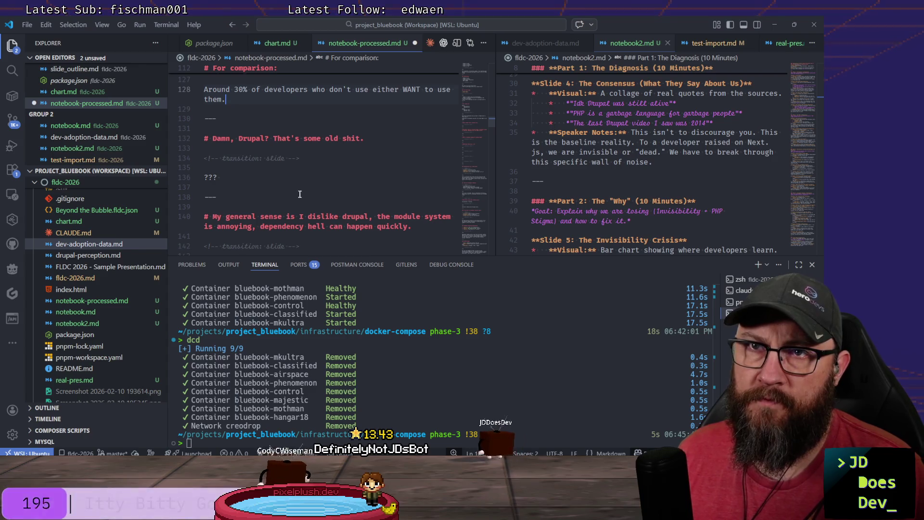
{"action": "scroll", "coordinate": [301, 195], "scroll_direction": "down", "scroll_amount": 3}
{"action": "scroll", "coordinate": [298, 191], "scroll_direction": "down", "scroll_amount": 1}
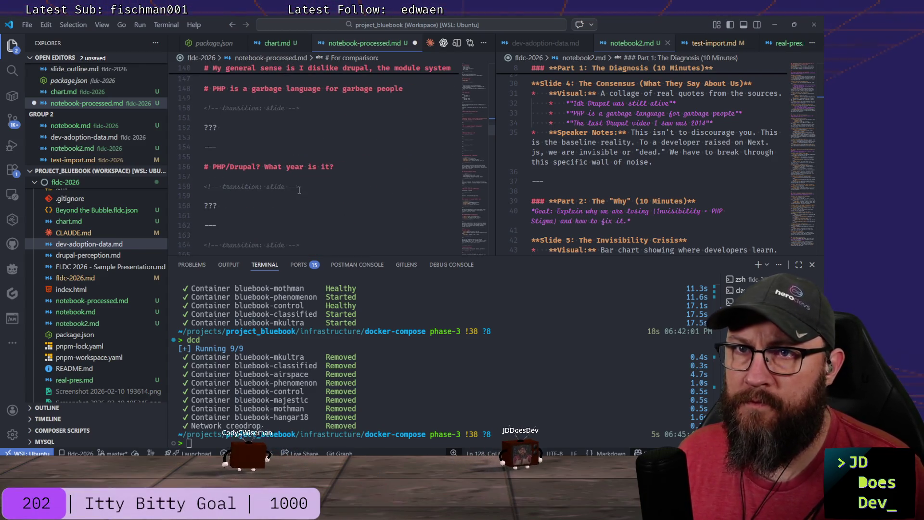
{"action": "scroll", "coordinate": [298, 191], "scroll_direction": "down", "scroll_amount": 3}
Add blank lines around the PHP/Drupal? slide's '---' separator after ending the 30% sentence with a period.
{"action": "left_click", "coordinate": [260, 182]}
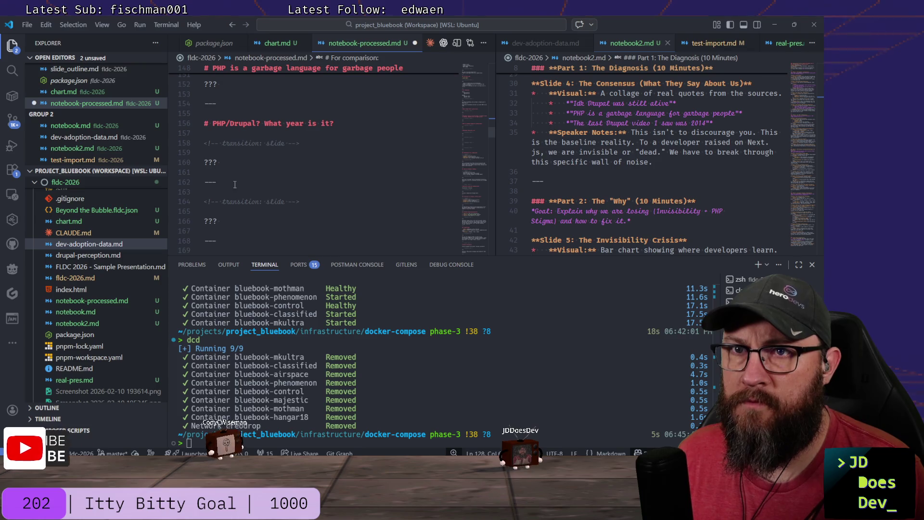
{"action": "key", "text": "Return"}
{"action": "key", "text": "Return"}
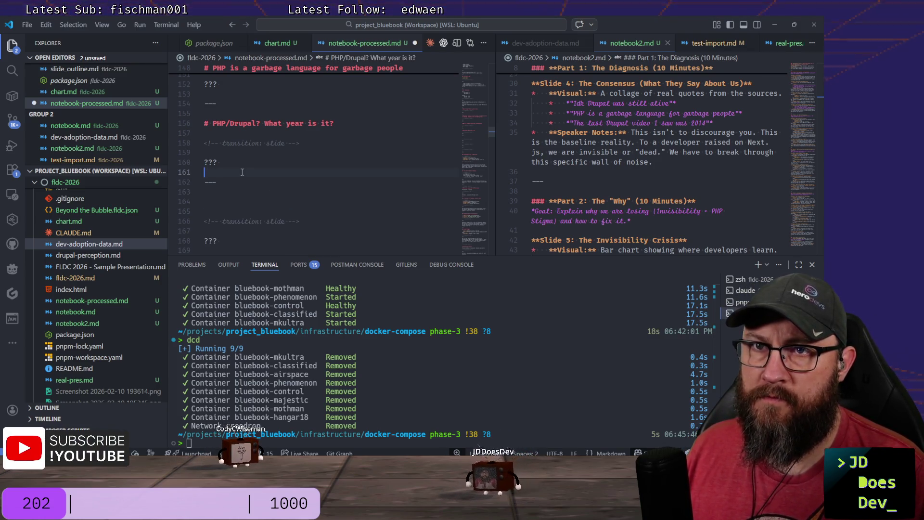
{"action": "scroll", "coordinate": [303, 162], "scroll_direction": "up", "scroll_amount": 5}
{"action": "scroll", "coordinate": [362, 153], "scroll_direction": "up", "scroll_amount": 2}
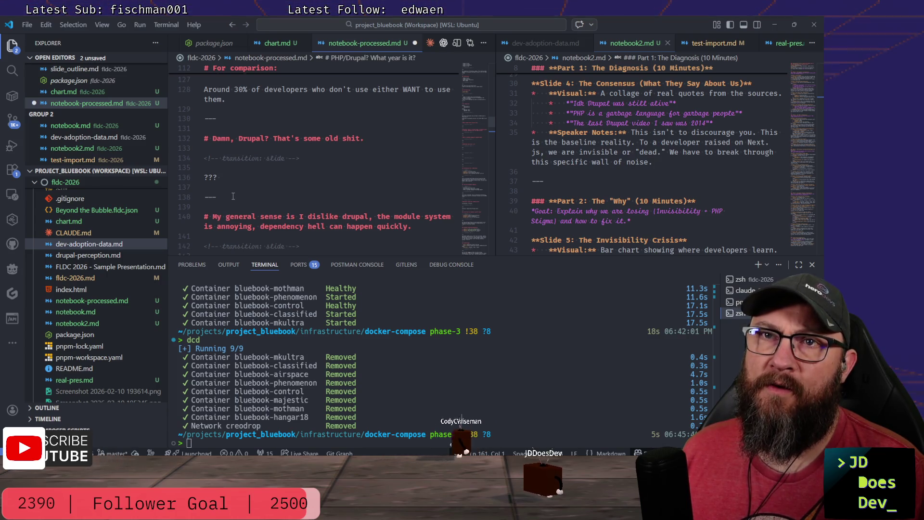
Cut the whole Damn, Drupal? slide and paste it right after the PHP/Drupal? What year is it? slide.
{"action": "left_click_drag", "start_coordinate": [231, 199], "coordinate": [188, 138]}
{"action": "key", "text": "ctrl+c"}
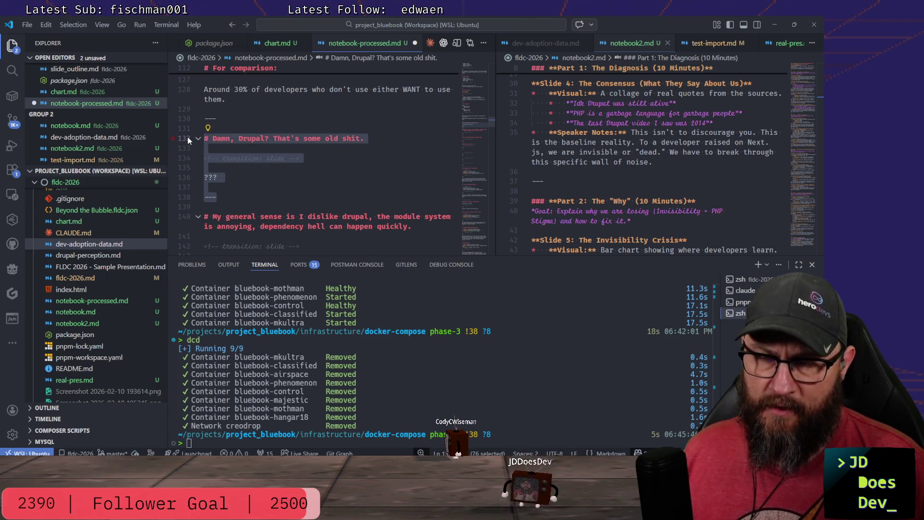
{"action": "key", "text": "Delete"}
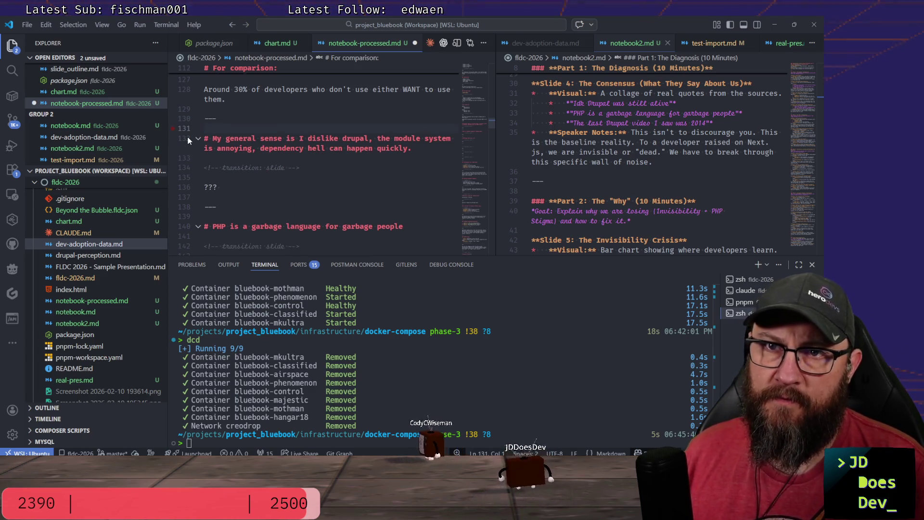
{"action": "scroll", "coordinate": [194, 145], "scroll_direction": "down", "scroll_amount": 2}
{"action": "scroll", "coordinate": [224, 159], "scroll_direction": "down", "scroll_amount": 3}
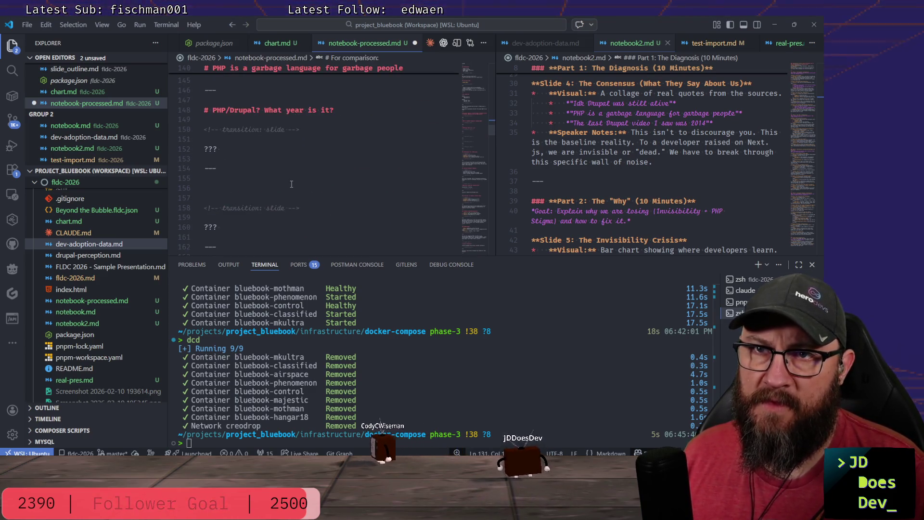
{"action": "left_click", "coordinate": [235, 167]}
{"action": "key", "text": "Return"}
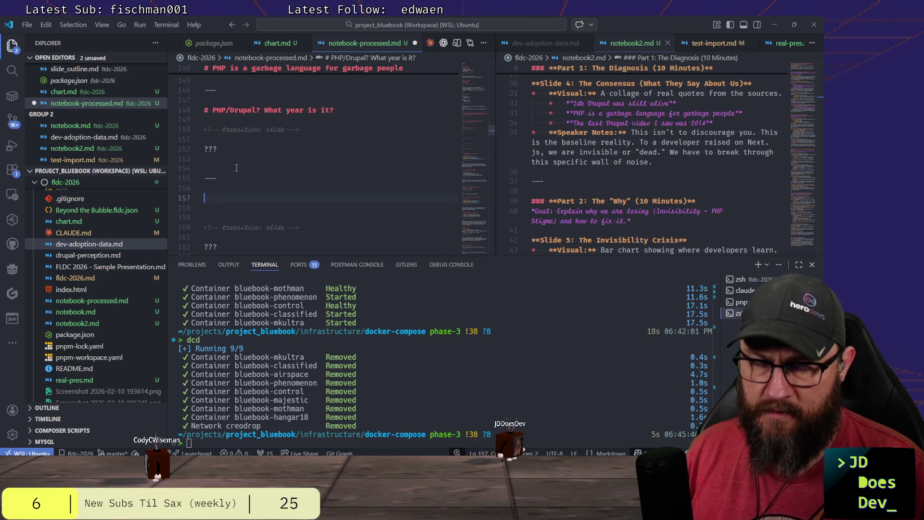
{"action": "key", "text": "ctrl+v"}
{"action": "scroll", "coordinate": [223, 177], "scroll_direction": "up", "scroll_amount": 2}
Remove the leftover blank line and place the caret in the moved slide's notes area.
{"action": "left_click", "coordinate": [223, 177]}
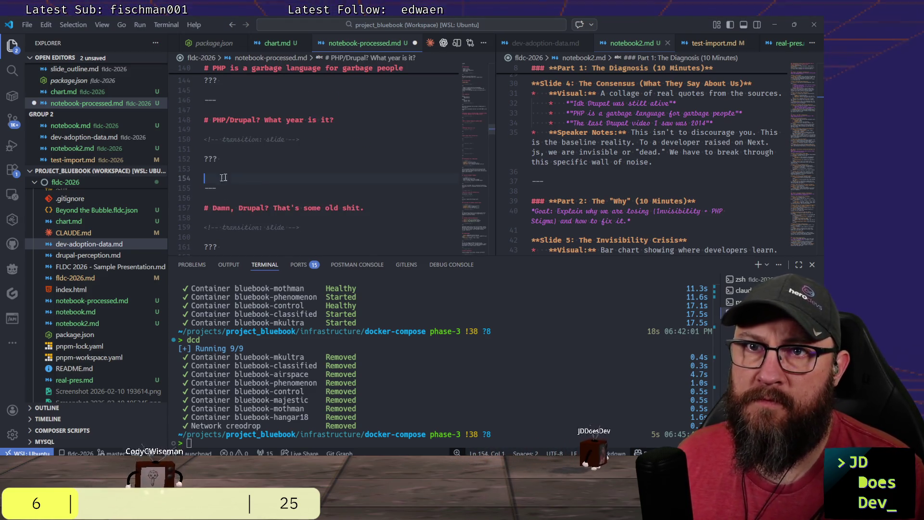
{"action": "key", "text": "BackSpace"}
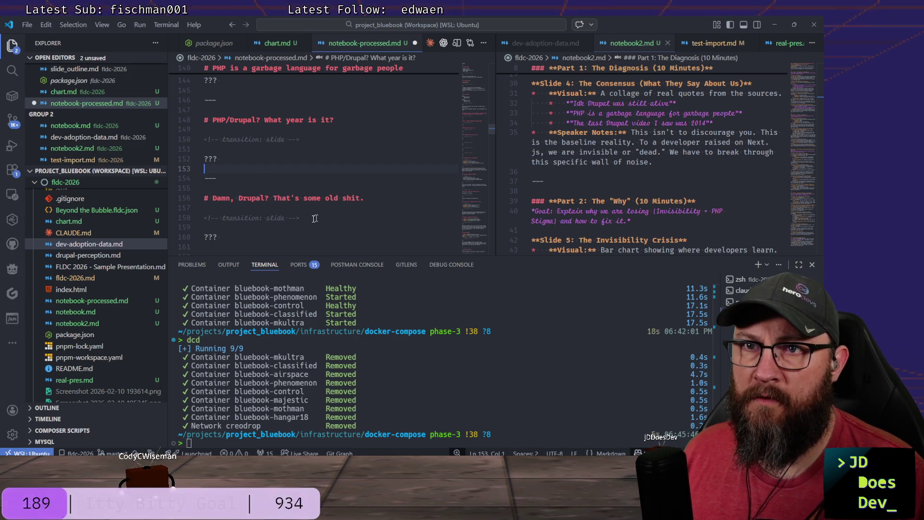
{"action": "scroll", "coordinate": [322, 216], "scroll_direction": "down", "scroll_amount": 2}
{"action": "left_click", "coordinate": [210, 165]}
{"action": "type", "text": "Thi"}
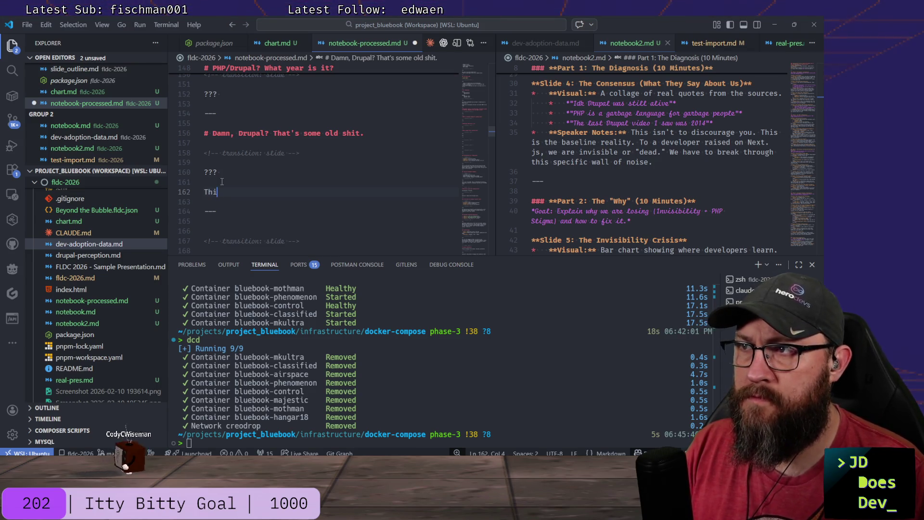
Write the note that the quotes are a wakeup call and to JavaScript-only devs we're invisible.
{"action": "key", "text": "BackSpace"}
{"action": "type", "text": "ese quotes aren't here to be discouraging"}
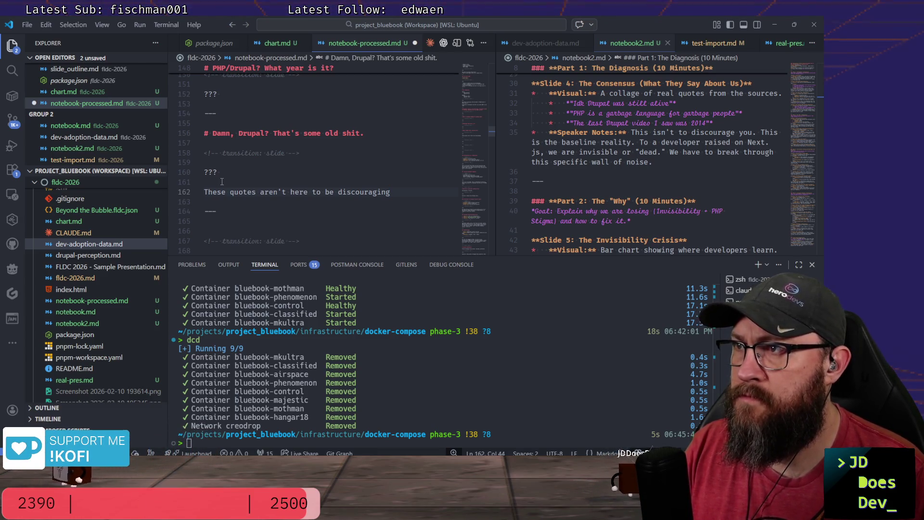
{"action": "type", "text": ". This is"}
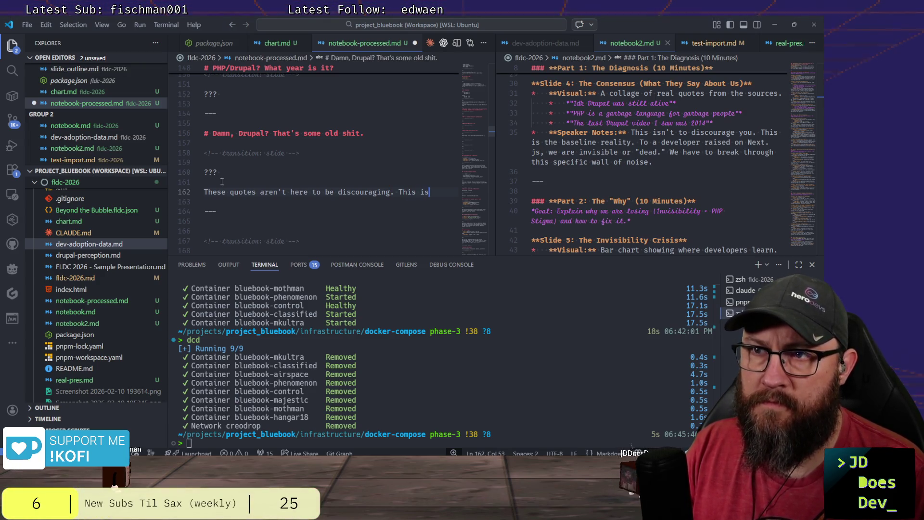
{"action": "type", "text": " here to "}
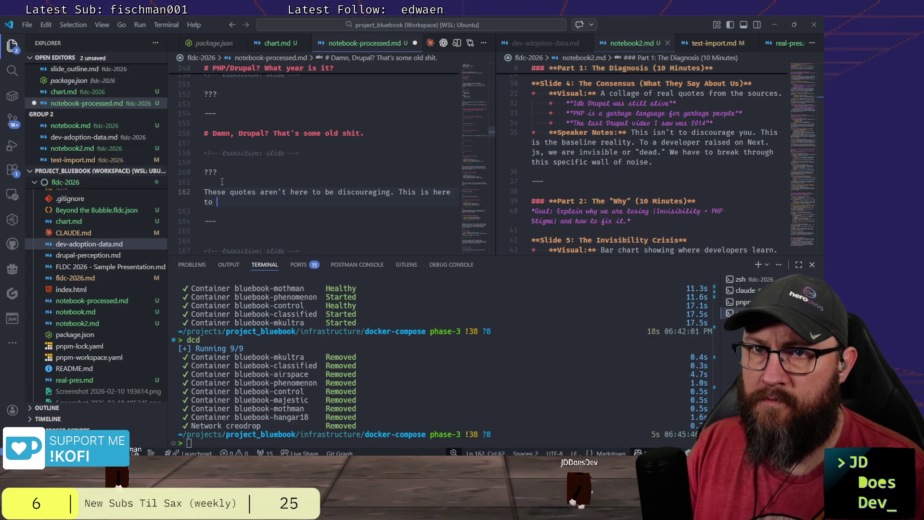
{"action": "type", "text": "wake"}
{"action": "key", "text": "BackSpace"}
{"action": "key", "text": "BackSpace"}
{"action": "key", "text": "BackSpace"}
{"action": "key", "text": "BackSpace"}
{"action": "type", "text": "The"}
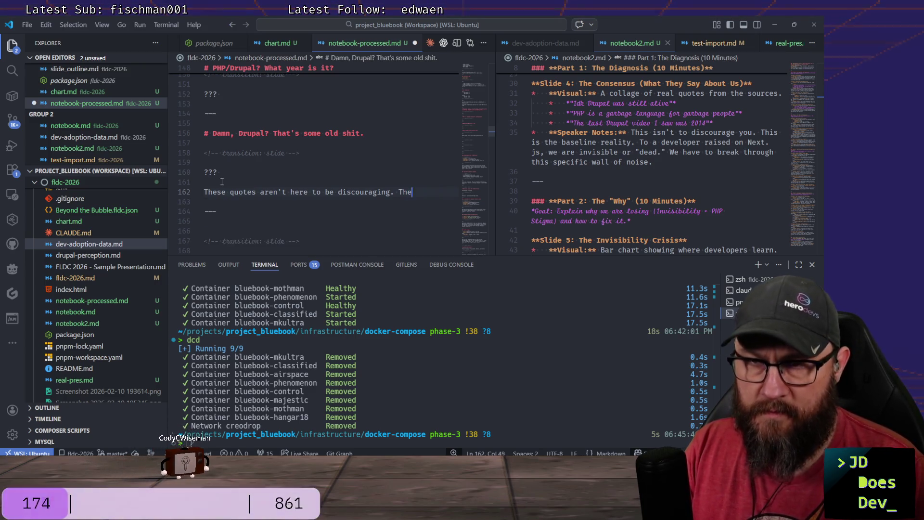
{"action": "type", "text": "y're here to be a wakeup call"}
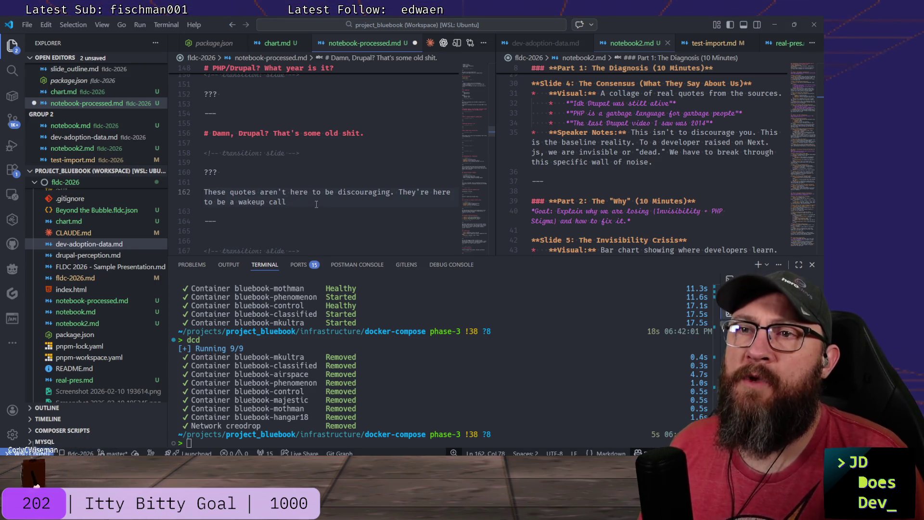
{"action": "type", "text": ". "}
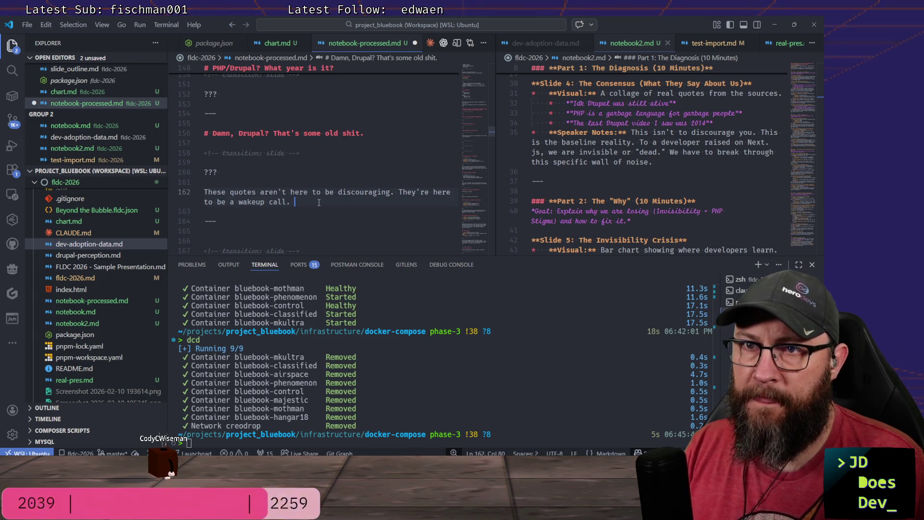
{"action": "type", "text": "To n"}
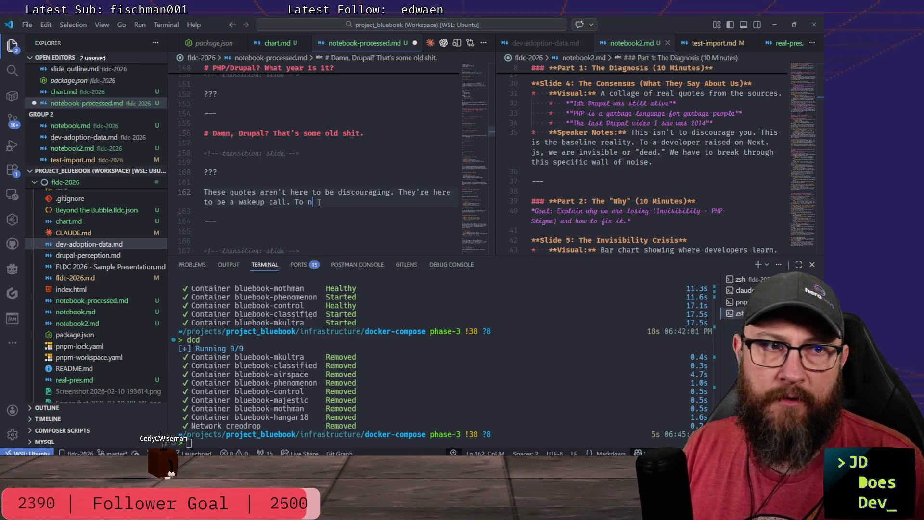
{"action": "type", "text": "ew devs"}
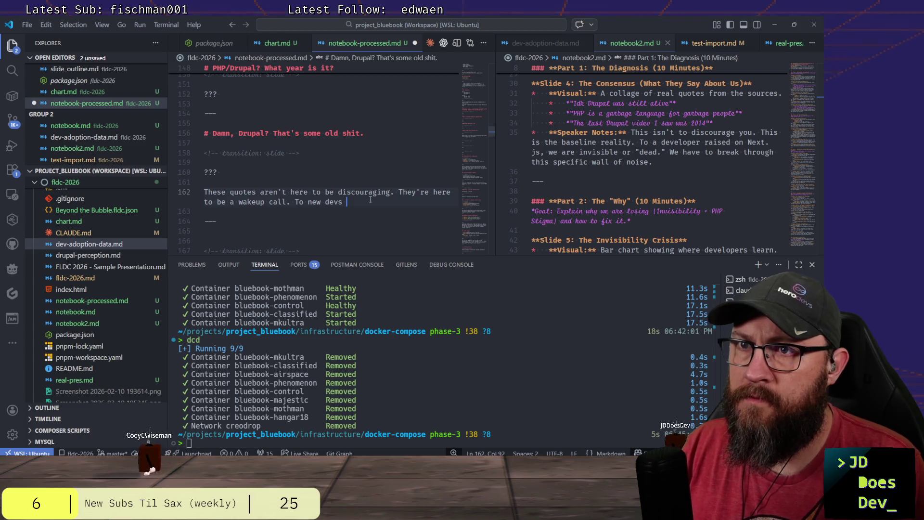
{"action": "type", "text": "or those who have only liv"}
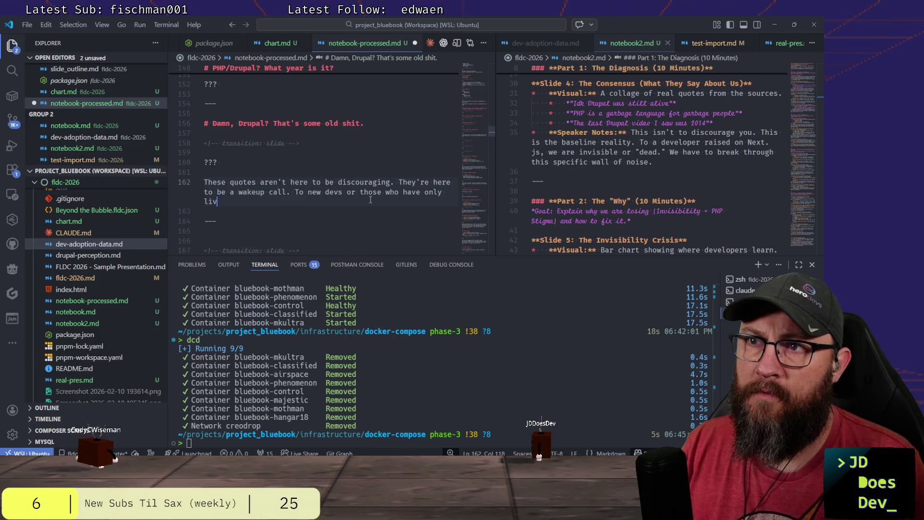
{"action": "type", "text": "ed in"}
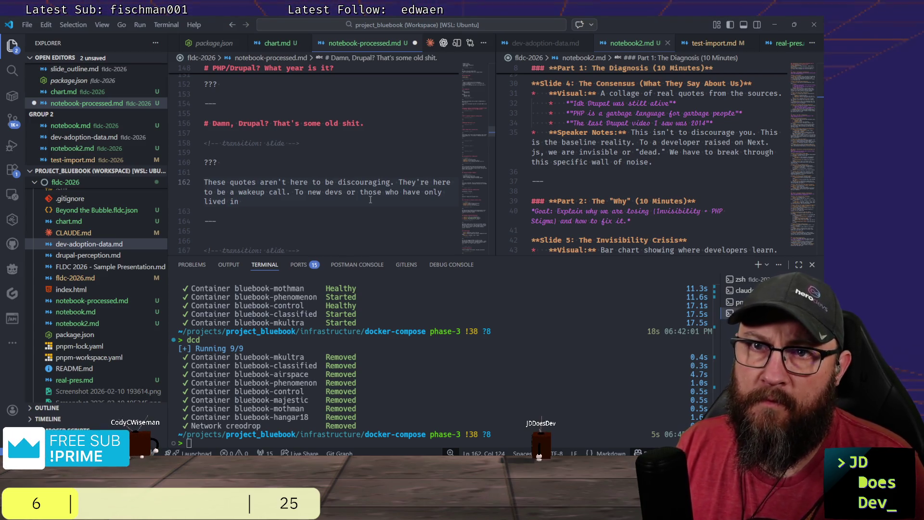
{"action": "key", "text": "BackSpace"}
{"action": "key", "text": "BackSpace"}
{"action": "type", "text": "JavaScript or"}
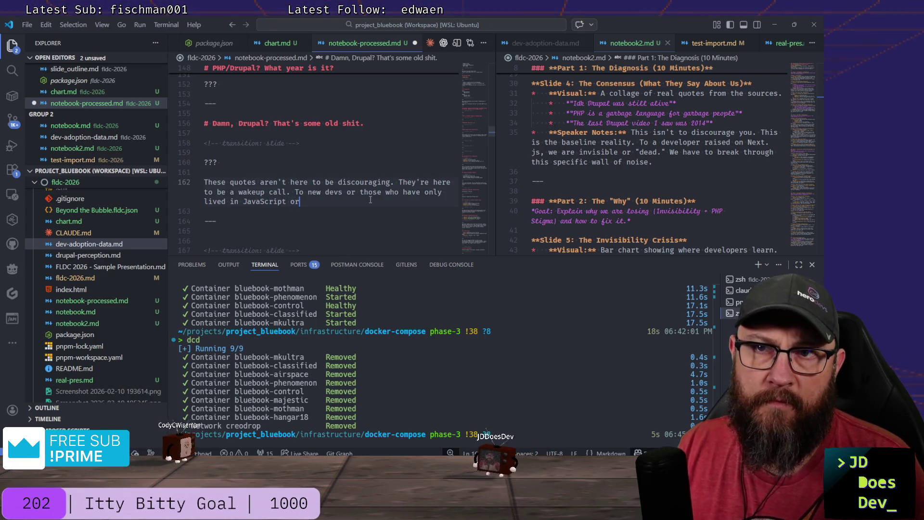
{"action": "key", "text": "BackSpace"}
{"action": "key", "text": "BackSpace"}
{"action": "key", "text": "BackSpace"}
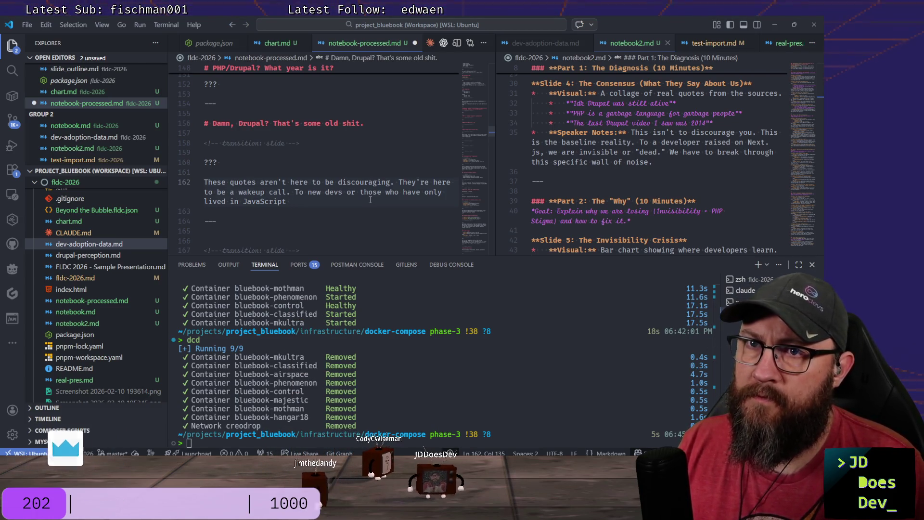
{"action": "type", "text": "for their"}
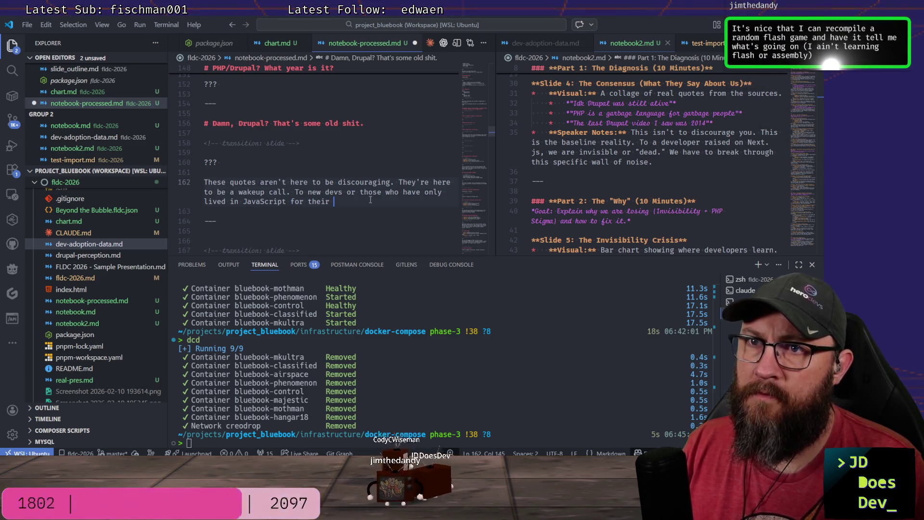
{"action": "type", "text": " careers, w"}
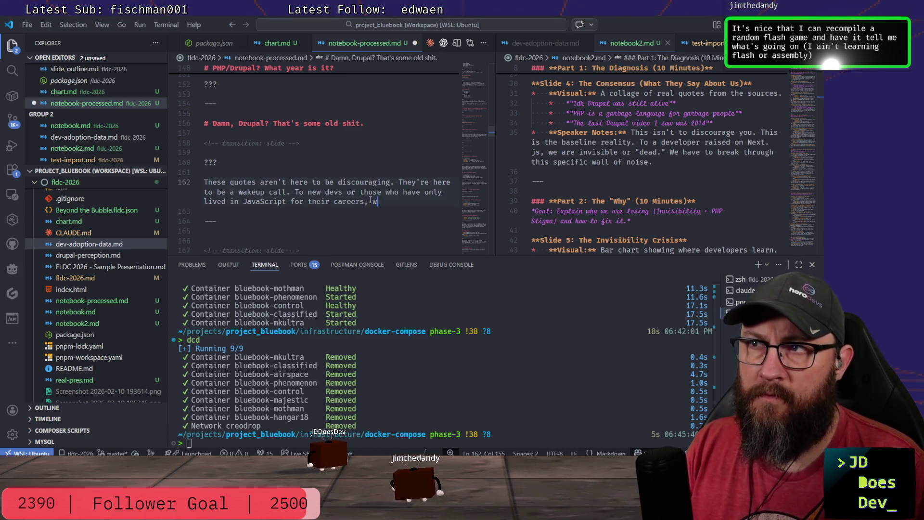
{"action": "type", "text": "e're invisible."}
Continue on new lines with 'We're dead.' and the start of 'We aren't worth'.
{"action": "key", "text": "Return"}
{"action": "type", "text": "We're dead."}
{"action": "key", "text": "Return"}
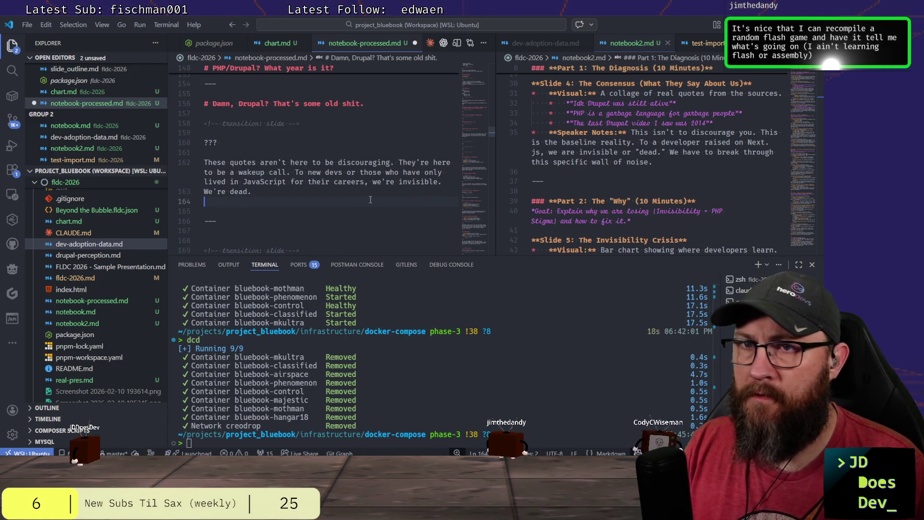
{"action": "type", "text": "ren't worth"}
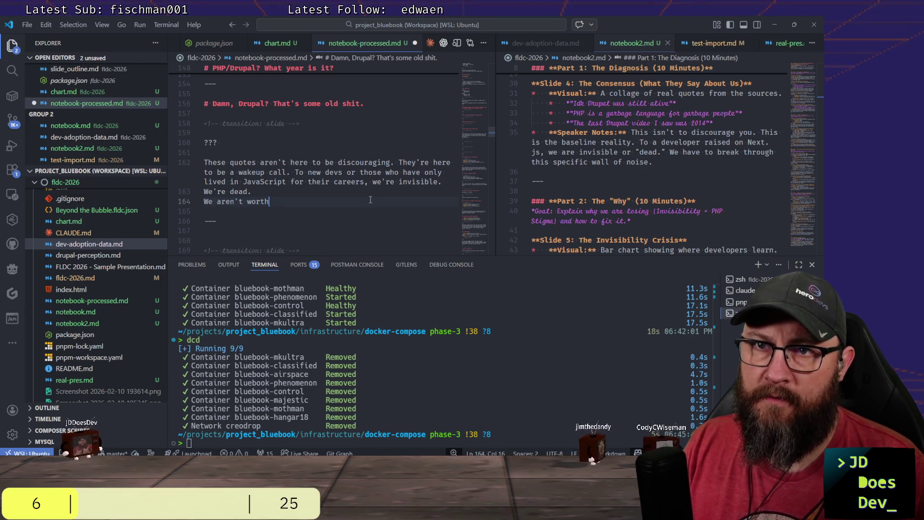
{"action": "type", "text": " considering."}
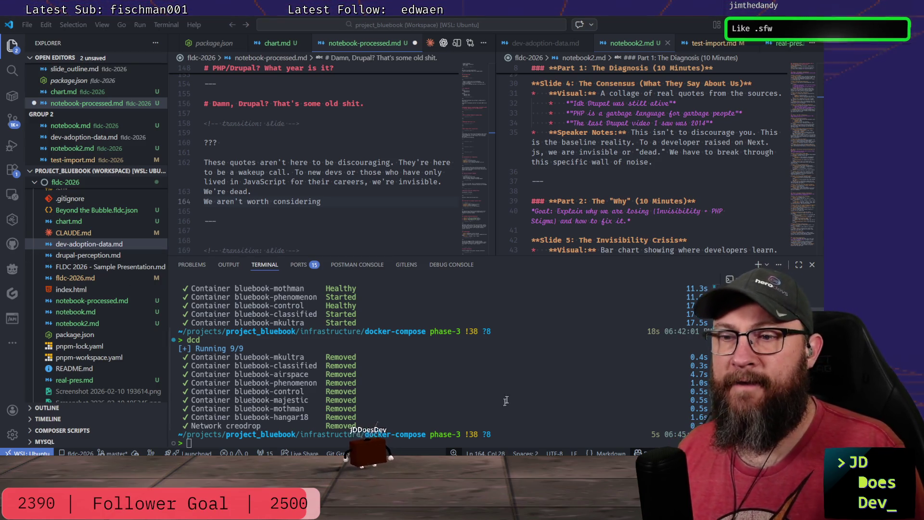
Insert a new slide heading '# But why, tho?' below the separator after the 'We aren't worth considering' slide.
{"action": "left_click", "coordinate": [336, 199]}
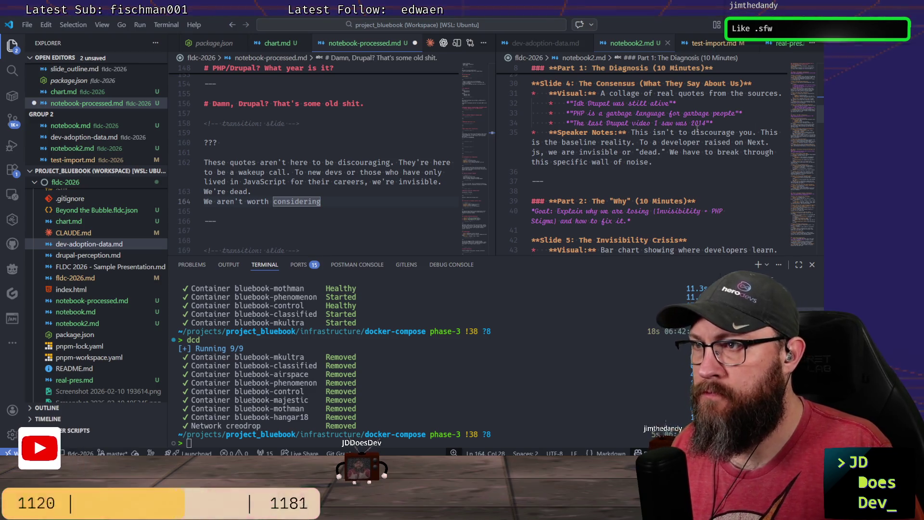
{"action": "scroll", "coordinate": [658, 160], "scroll_direction": "down", "scroll_amount": 1}
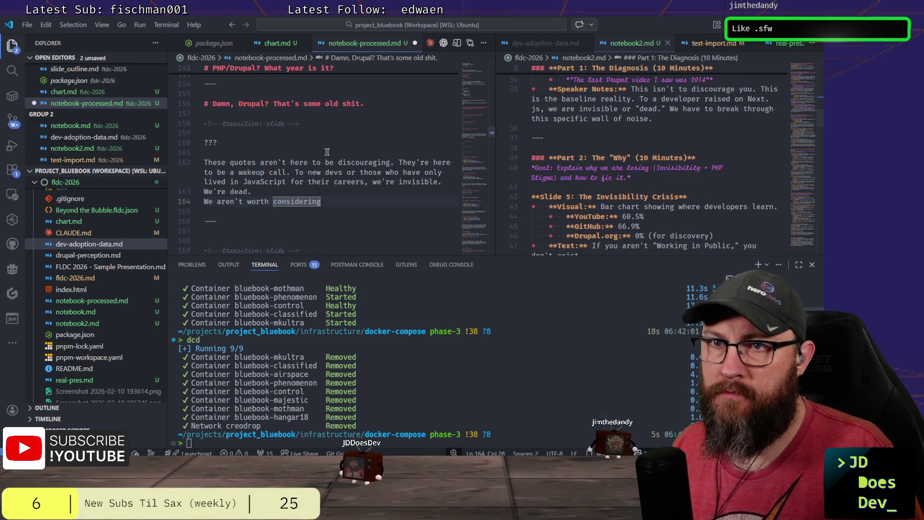
{"action": "scroll", "coordinate": [349, 154], "scroll_direction": "down", "scroll_amount": 1}
{"action": "scroll", "coordinate": [353, 162], "scroll_direction": "up", "scroll_amount": 1}
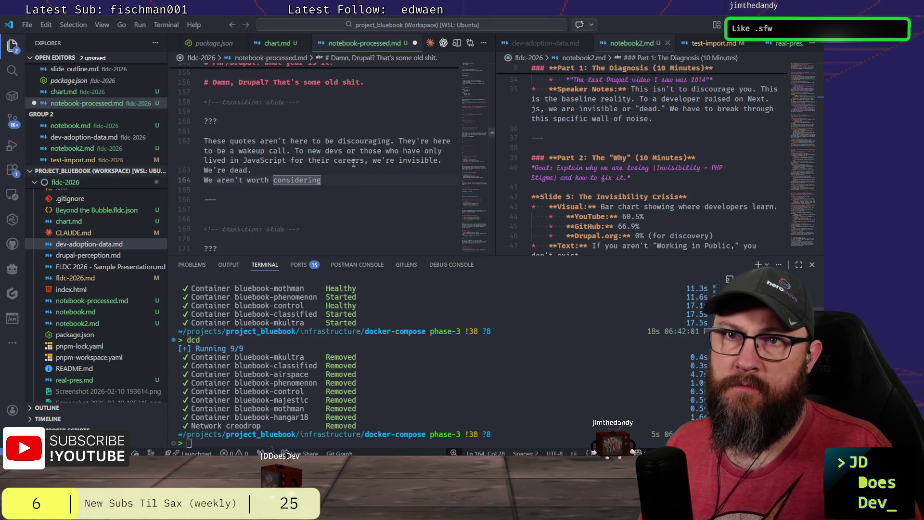
{"action": "scroll", "coordinate": [354, 169], "scroll_direction": "down", "scroll_amount": 1}
{"action": "left_click", "coordinate": [302, 187]}
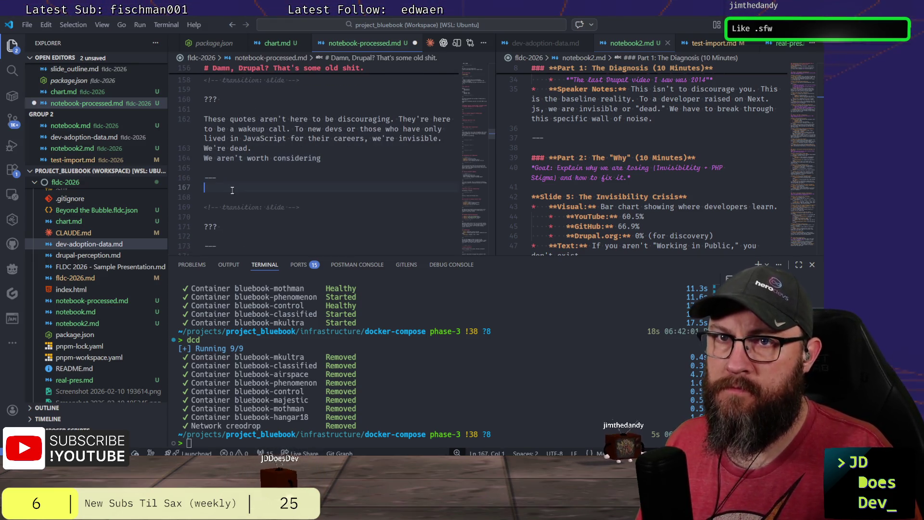
{"action": "key", "text": "Return"}
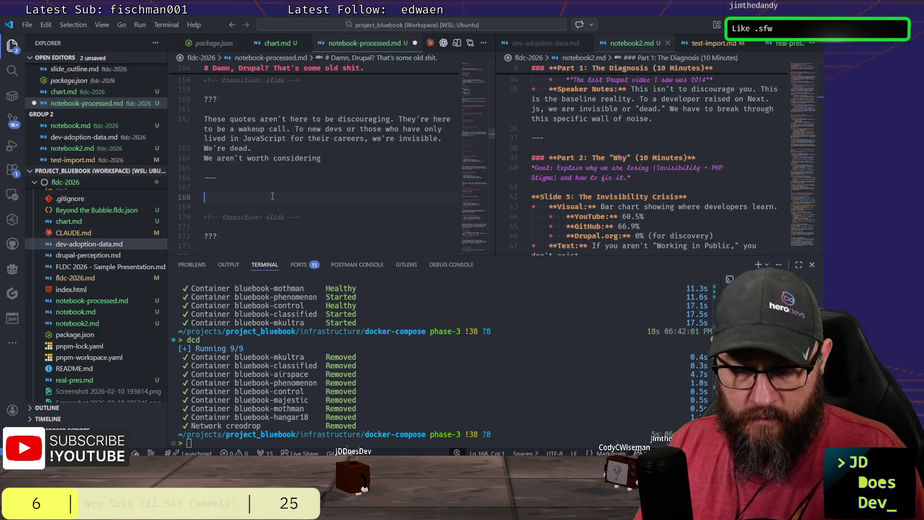
{"action": "type", "text": "# "}
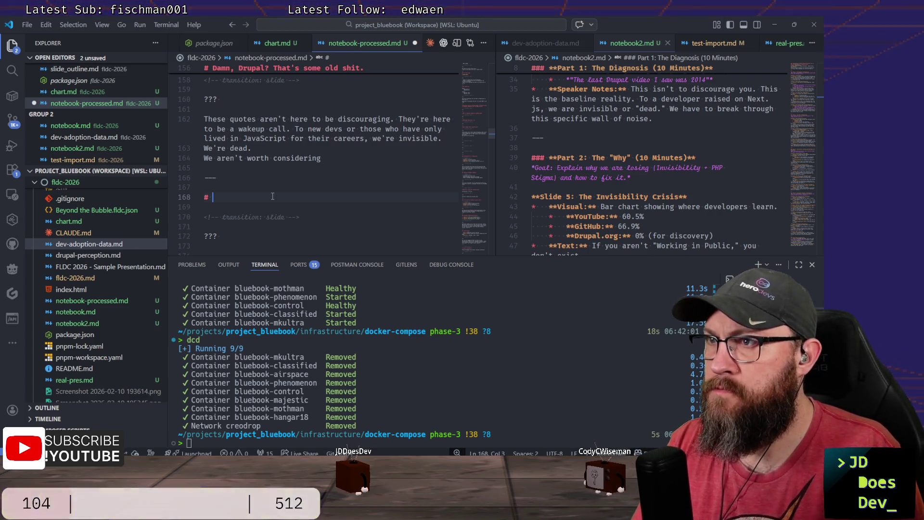
{"action": "type", "text": "W"}
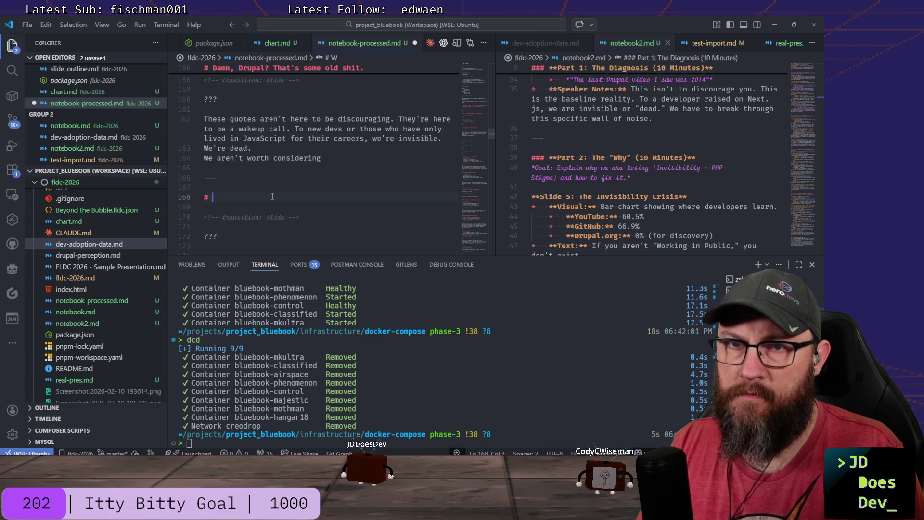
{"action": "type", "text": "BU"}
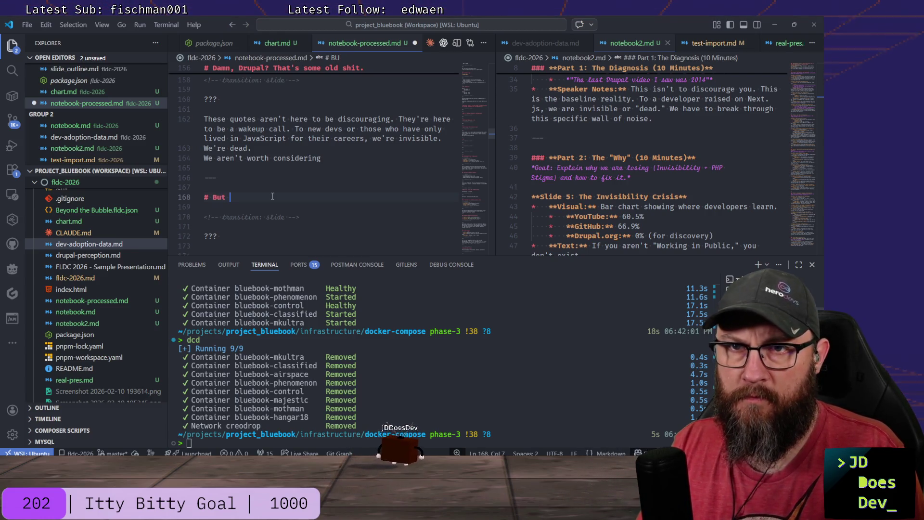
{"action": "type", "text": "hy"}
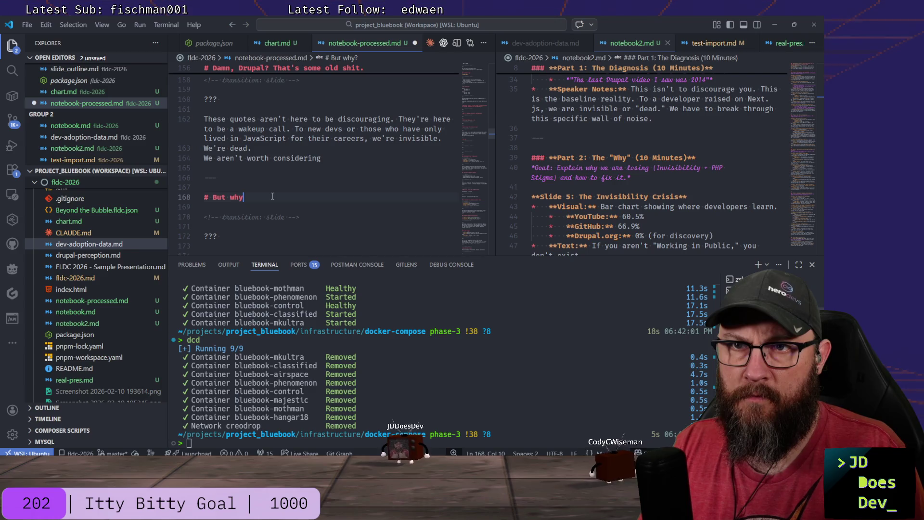
{"action": "type", "text": "?, tho?"}
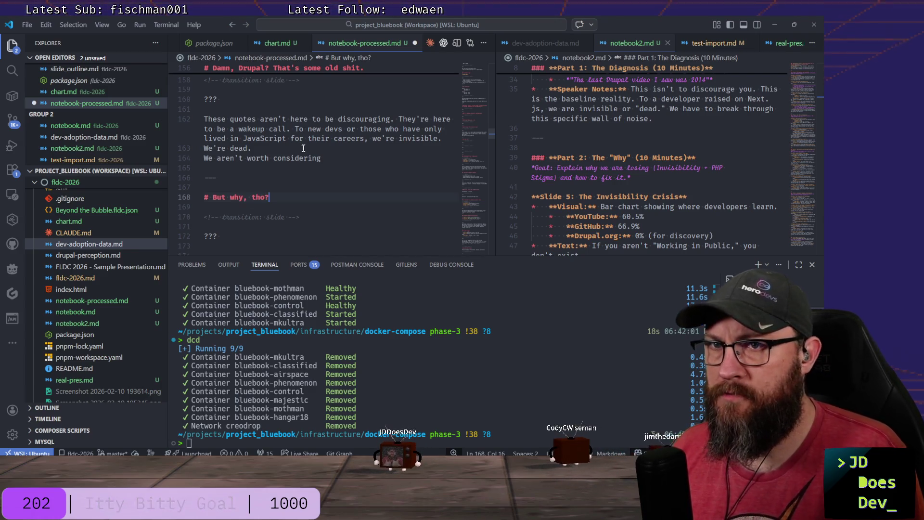
{"action": "scroll", "coordinate": [334, 208], "scroll_direction": "down", "scroll_amount": 3}
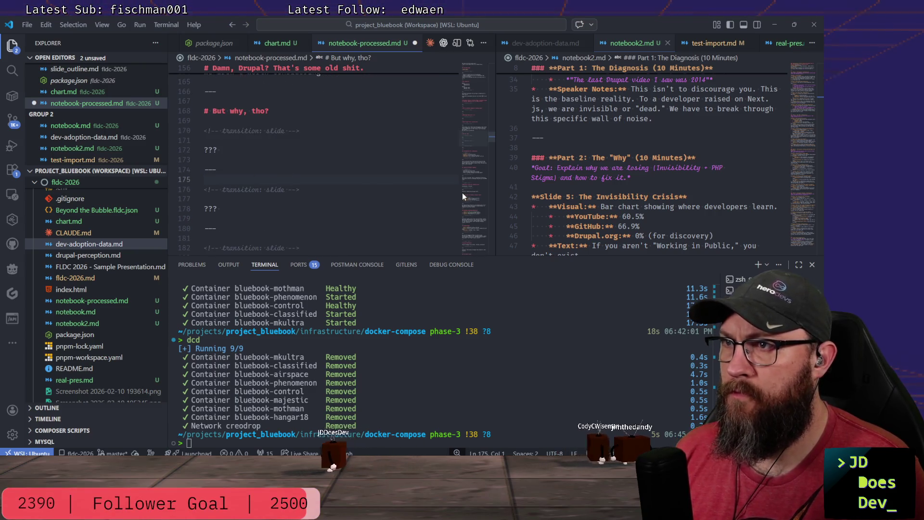
Insert '# The Invisibility Crisis' as a new slide heading after the 'But why, tho?' slide.
{"action": "key", "text": "Return"}
{"action": "key", "text": "Return"}
{"action": "key", "text": "Up"}
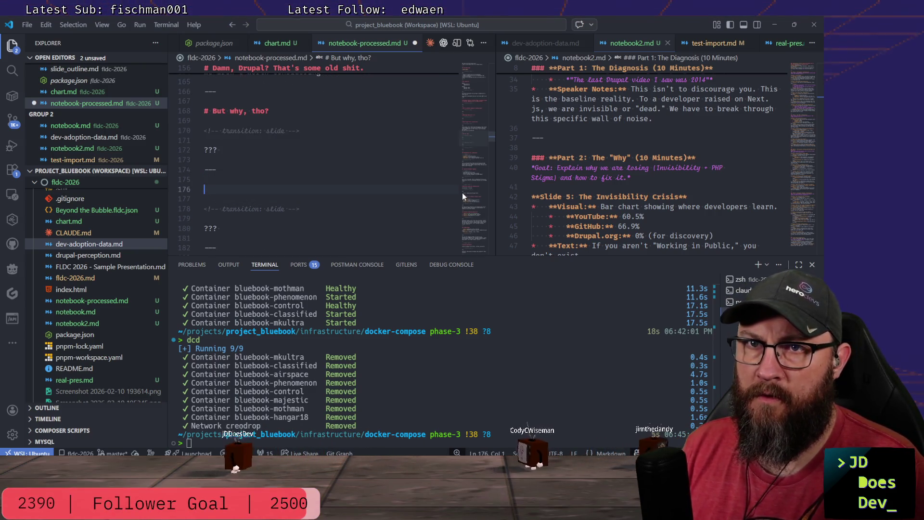
{"action": "type", "text": "# The Invisi"}
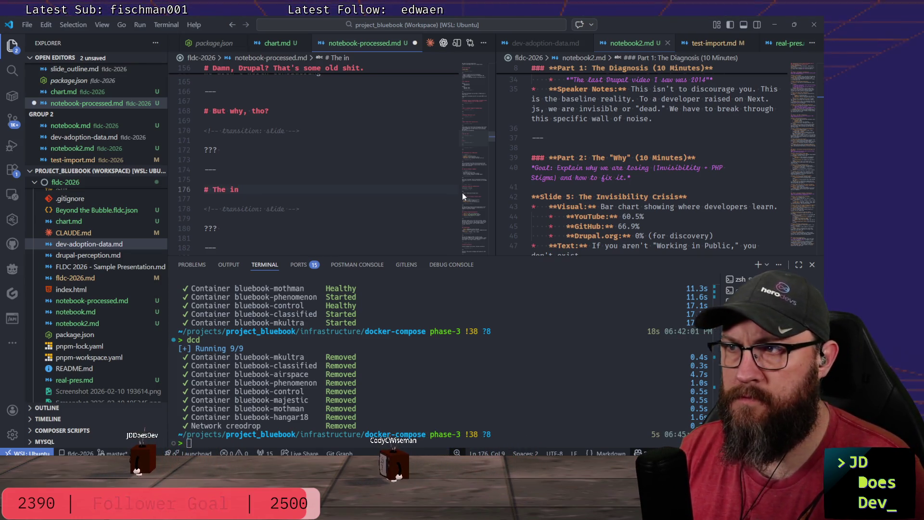
{"action": "type", "text": "bility Crisi"}
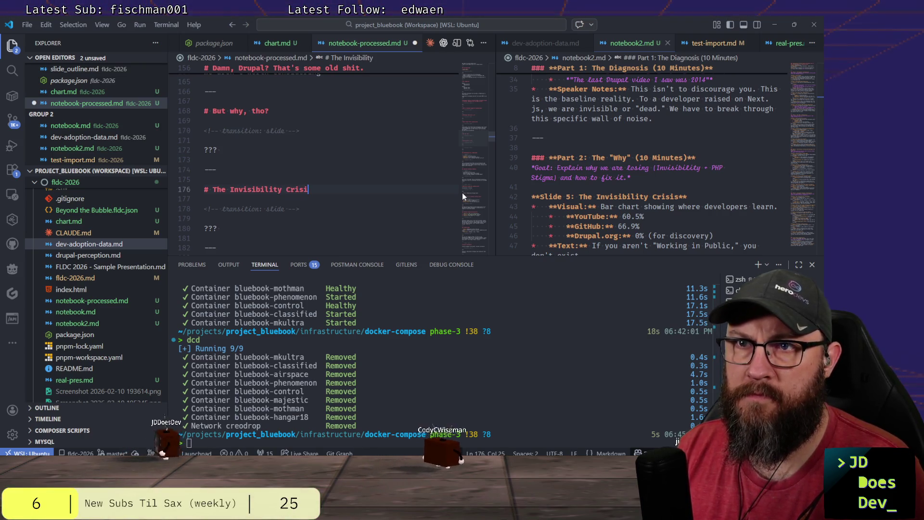
{"action": "type", "text": "s"}
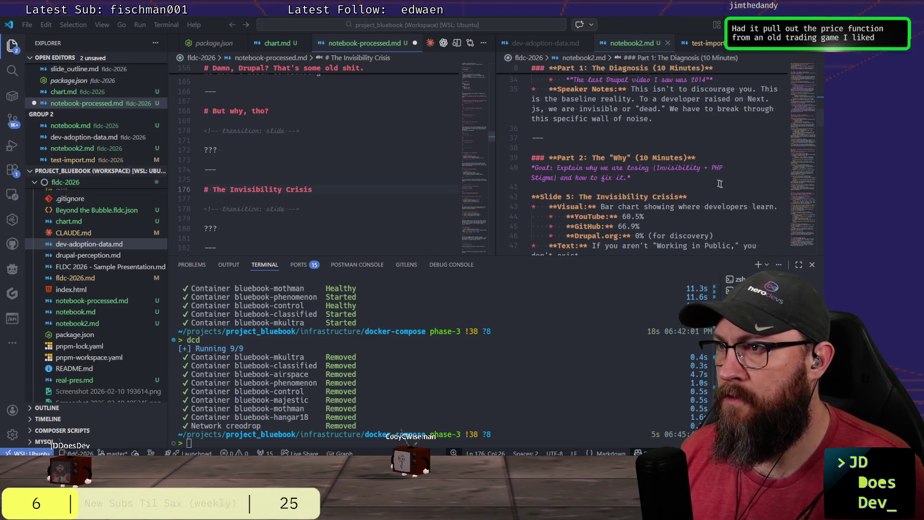
{"action": "scroll", "coordinate": [720, 183], "scroll_direction": "down", "scroll_amount": 2}
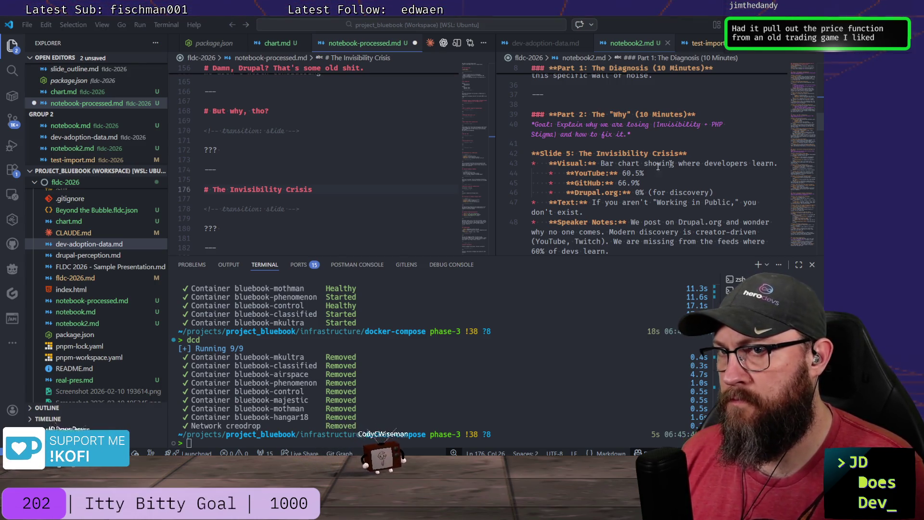
{"action": "scroll", "coordinate": [306, 142], "scroll_direction": "down", "scroll_amount": 2}
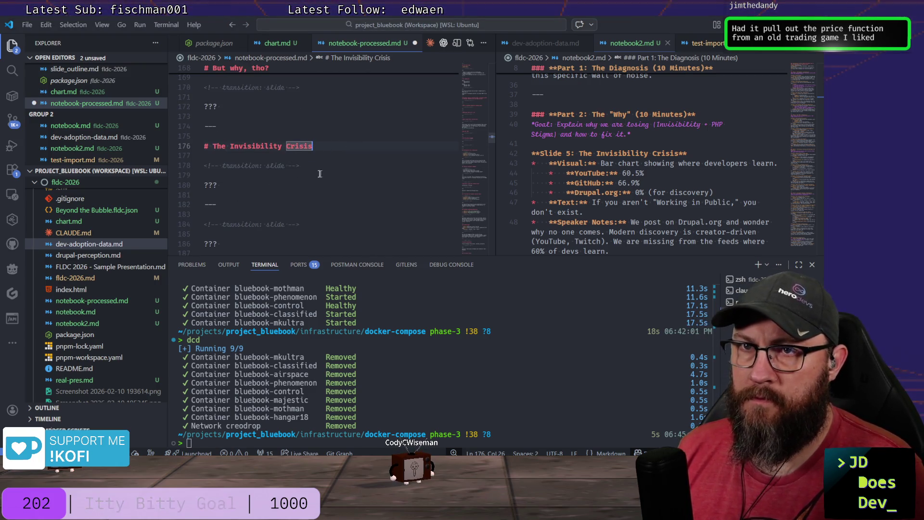
Write 'Where are developers learning?' below the ??? placeholder and highlight the 66.9% figure in notebook2.md.
{"action": "key", "text": "Down"}
{"action": "key", "text": "Down"}
{"action": "key", "text": "Return"}
{"action": "key", "text": "Return"}
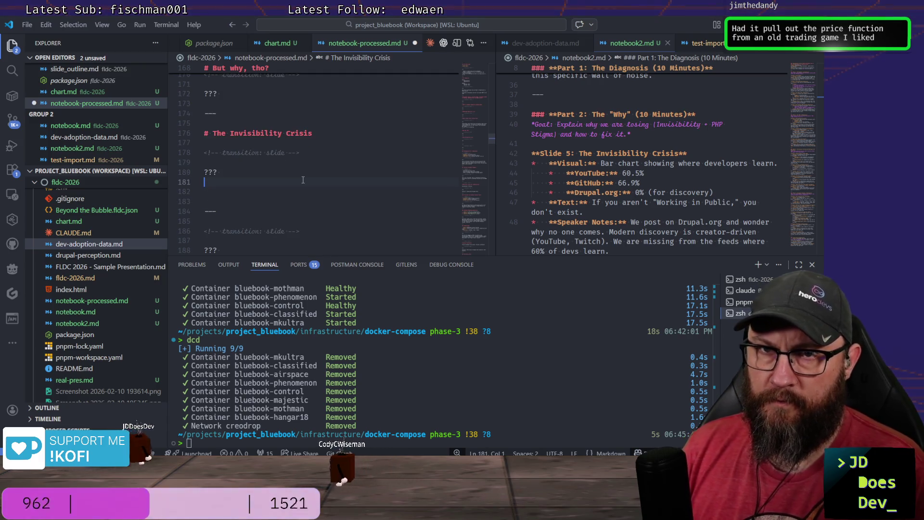
{"action": "type", "text": "Where are people "}
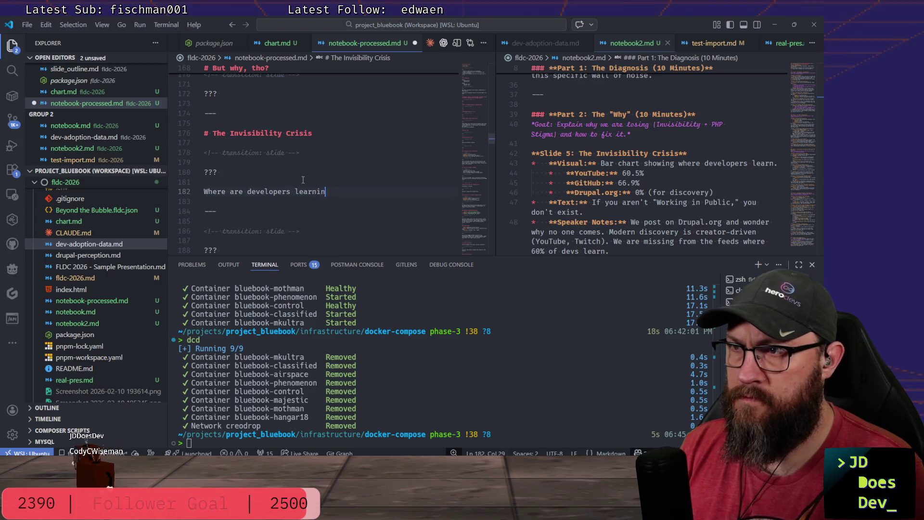
{"action": "type", "text": "?"}
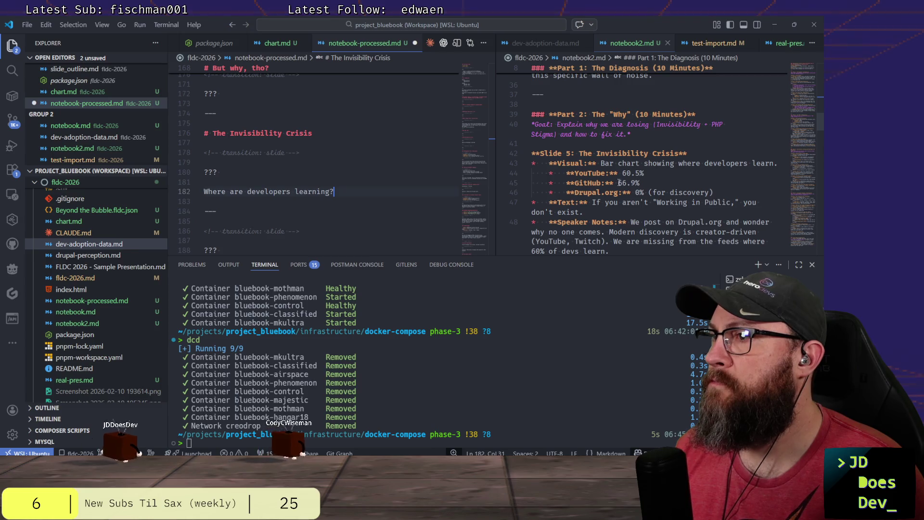
{"action": "left_click_drag", "start_coordinate": [618, 183], "coordinate": [643, 183]}
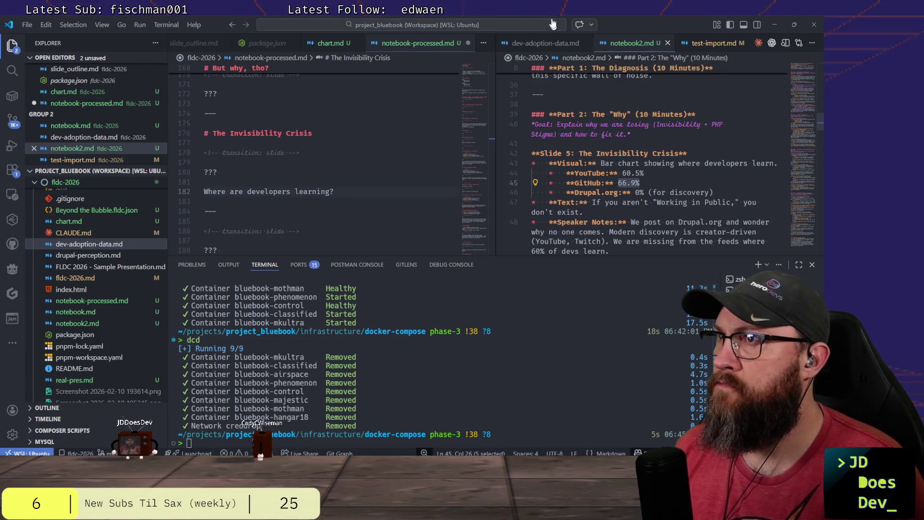
Locate the 66.9% GitHub figure in dev-adoption-data.md, then add two blank lines below the question in the deck.
{"action": "left_click", "coordinate": [546, 43]}
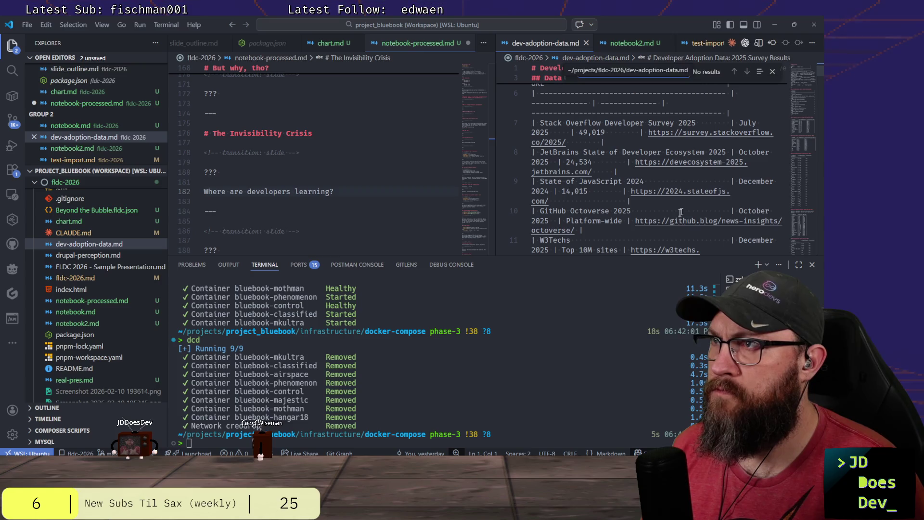
{"action": "type", "text": "66.9%"}
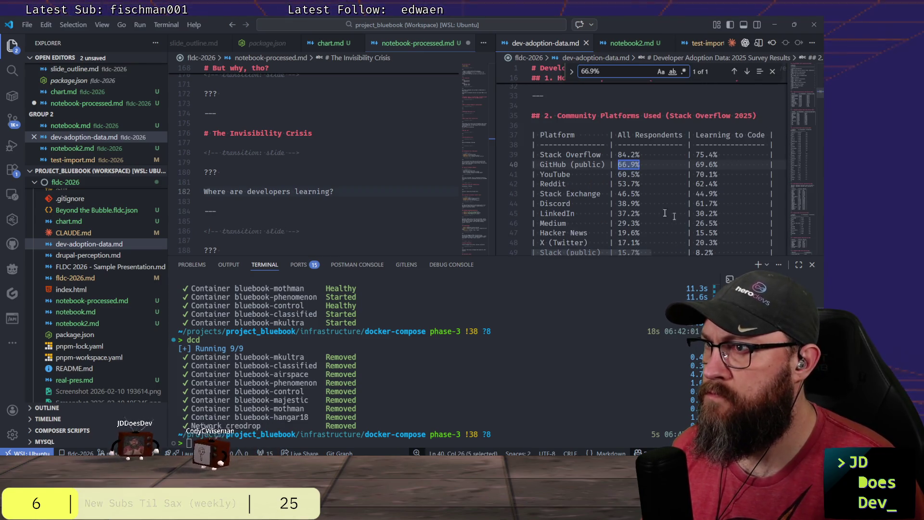
{"action": "scroll", "coordinate": [639, 171], "scroll_direction": "down", "scroll_amount": 1}
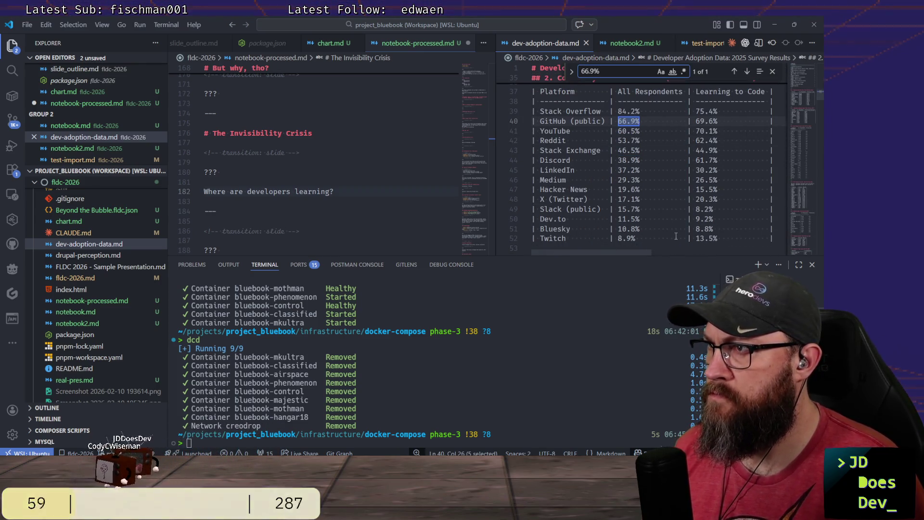
{"action": "scroll", "coordinate": [668, 227], "scroll_direction": "up", "scroll_amount": 1}
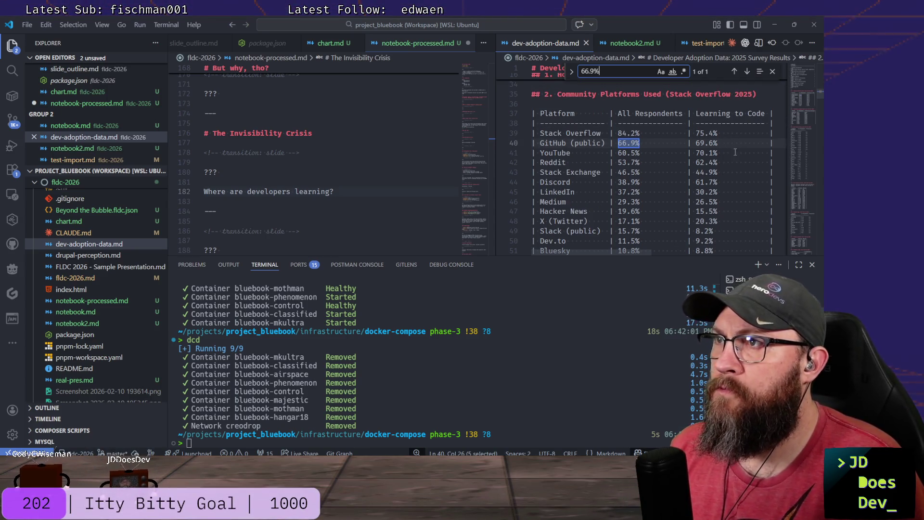
{"action": "scroll", "coordinate": [738, 153], "scroll_direction": "up", "scroll_amount": 2}
{"action": "scroll", "coordinate": [739, 153], "scroll_direction": "down", "scroll_amount": 2}
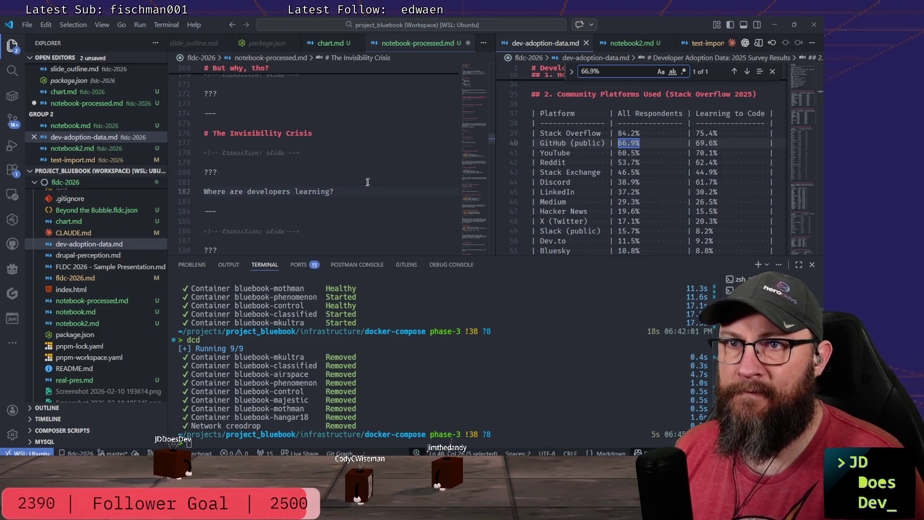
{"action": "left_click", "coordinate": [395, 184]}
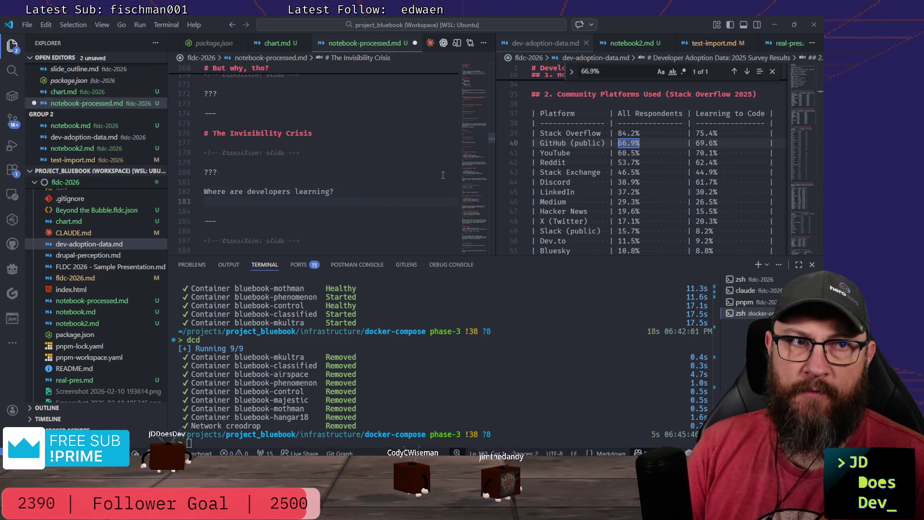
{"action": "key", "text": "Return"}
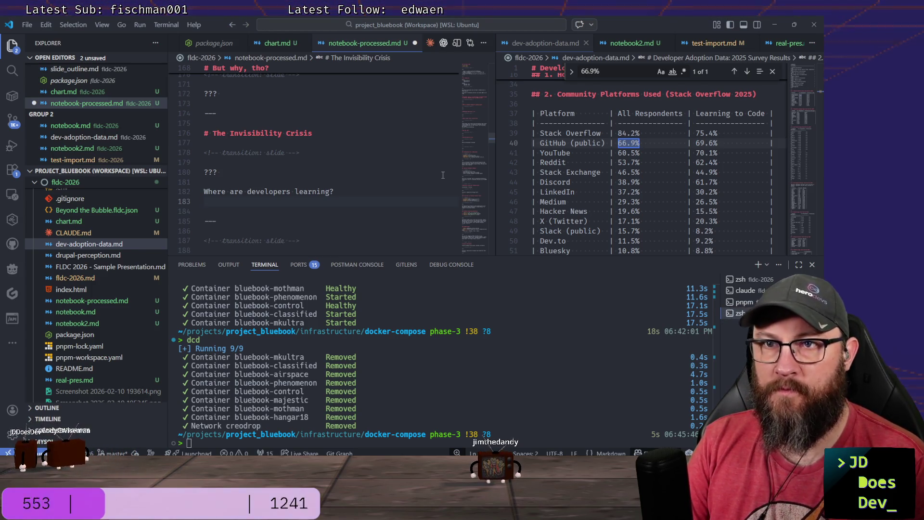
{"action": "key", "text": "Return"}
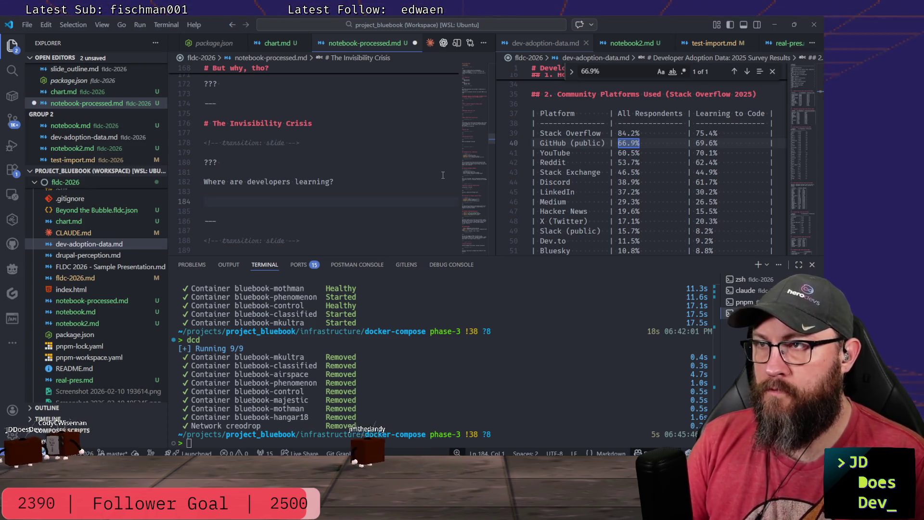
Show notebook2.md alongside again and open an empty line directly beneath the '# The Invisibility Crisis' heading.
{"action": "left_click", "coordinate": [628, 43]}
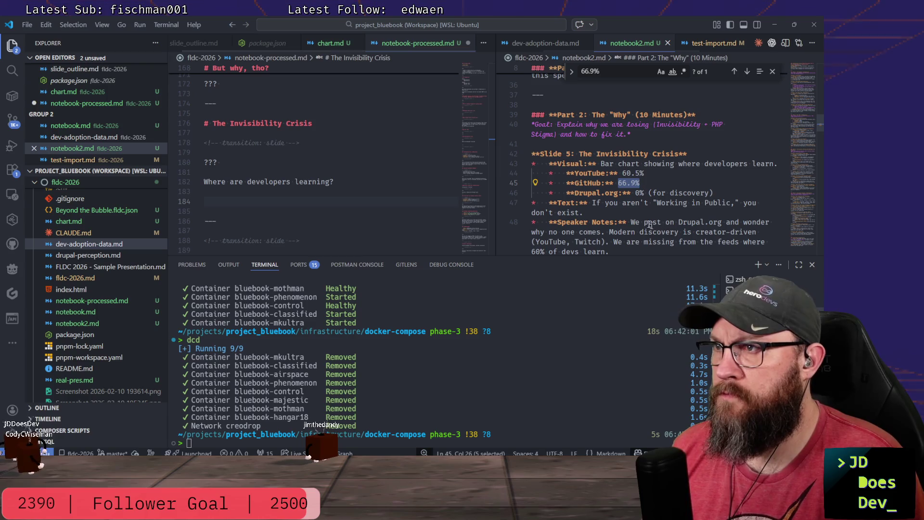
{"action": "scroll", "coordinate": [567, 168], "scroll_direction": "down", "scroll_amount": 2}
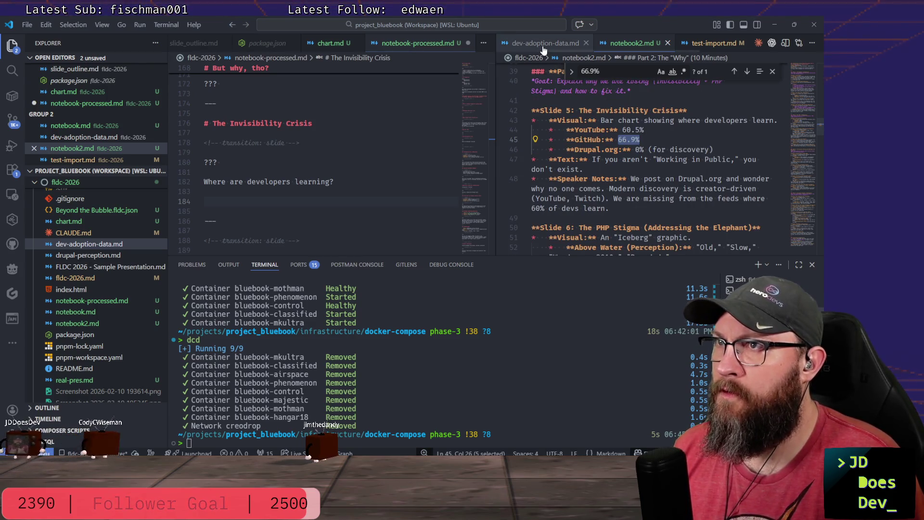
{"action": "scroll", "coordinate": [563, 44], "scroll_direction": "down", "scroll_amount": 2}
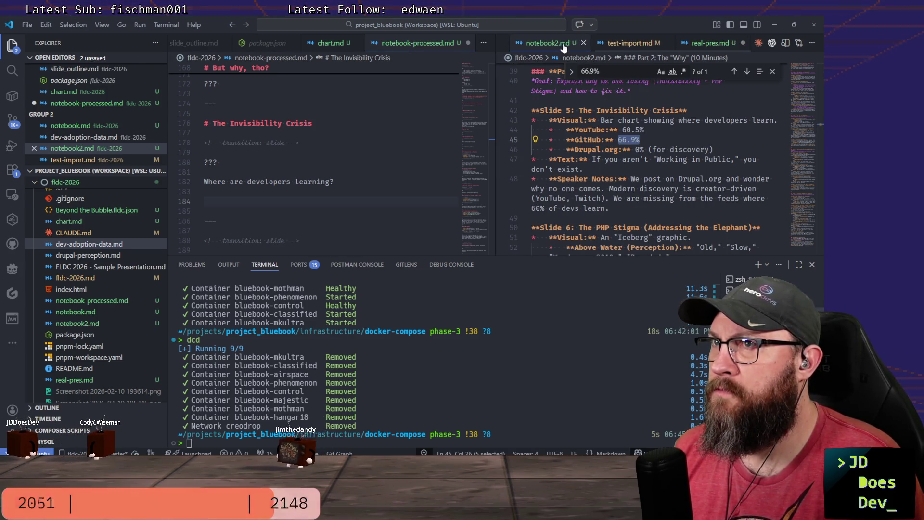
{"action": "scroll", "coordinate": [628, 132], "scroll_direction": "down", "scroll_amount": 2}
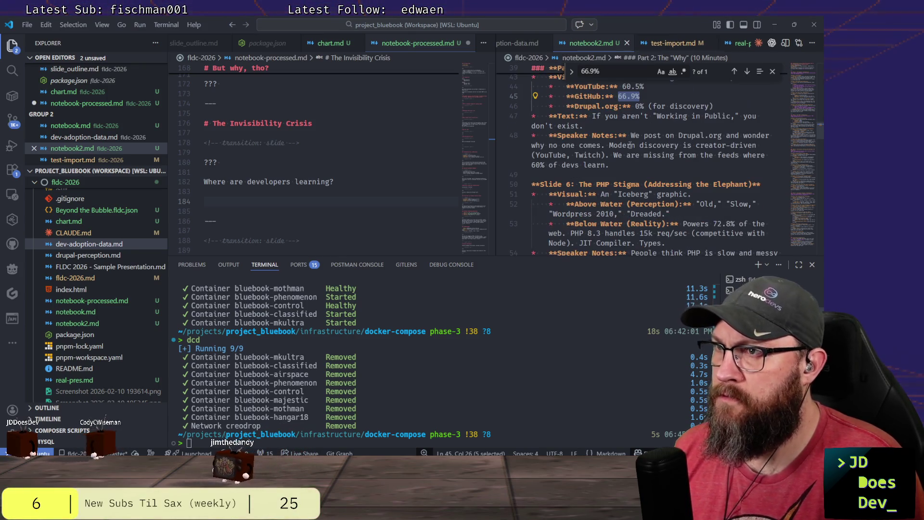
{"action": "scroll", "coordinate": [628, 132], "scroll_direction": "down", "scroll_amount": 2}
{"action": "scroll", "coordinate": [629, 154], "scroll_direction": "up", "scroll_amount": 3}
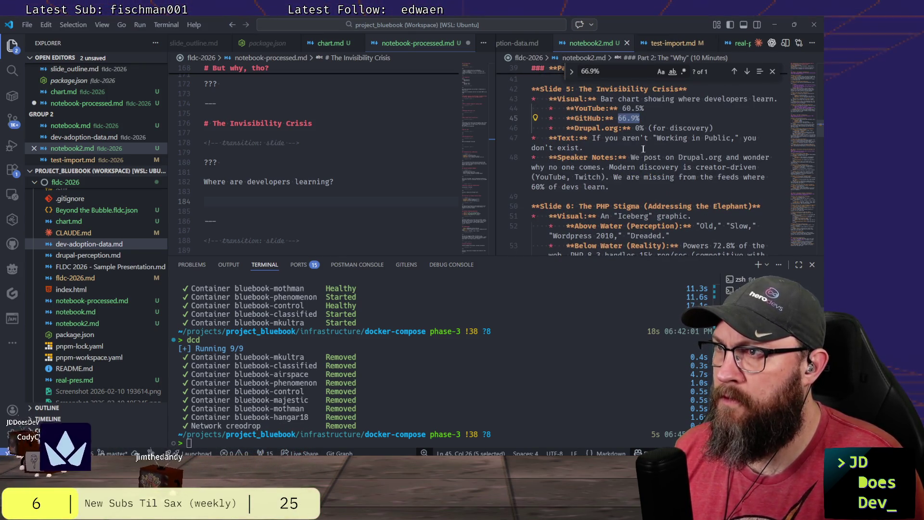
{"action": "scroll", "coordinate": [663, 157], "scroll_direction": "up", "scroll_amount": 2}
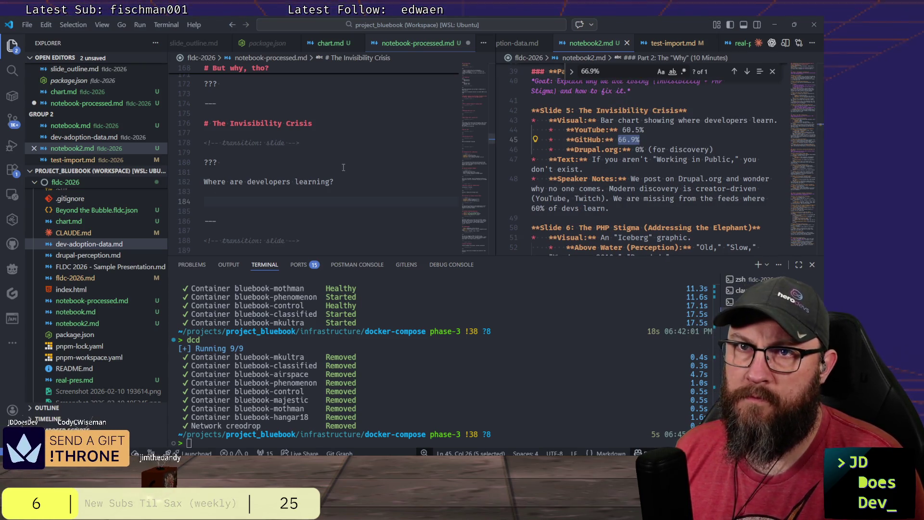
{"action": "left_click", "coordinate": [320, 141]}
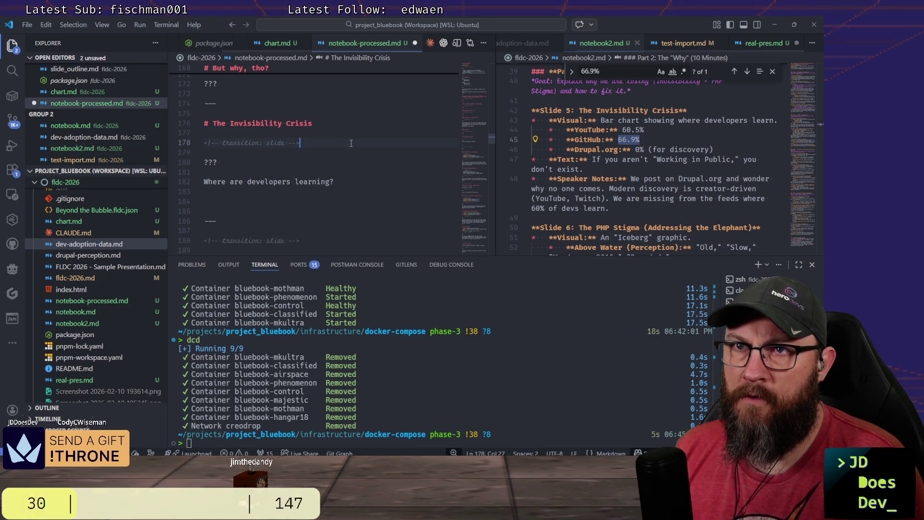
{"action": "scroll", "coordinate": [335, 125], "scroll_direction": "up", "scroll_amount": 1}
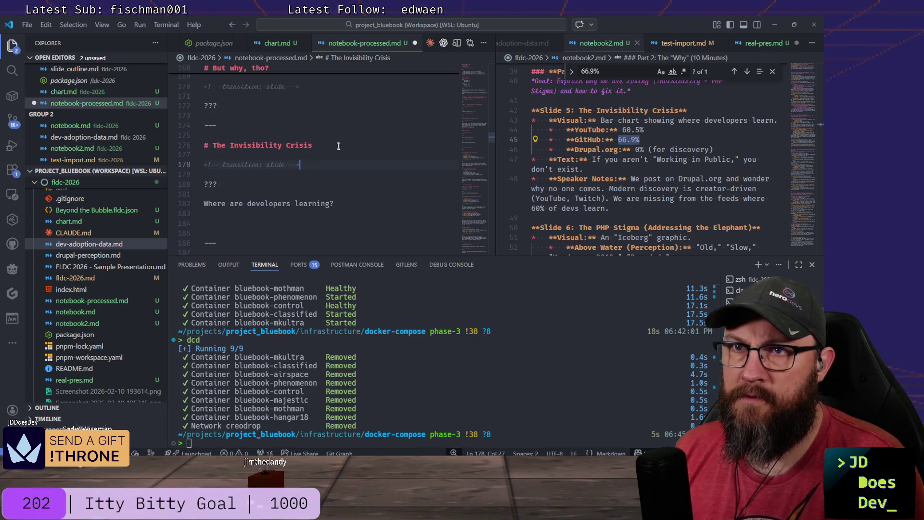
{"action": "left_click", "coordinate": [338, 135]}
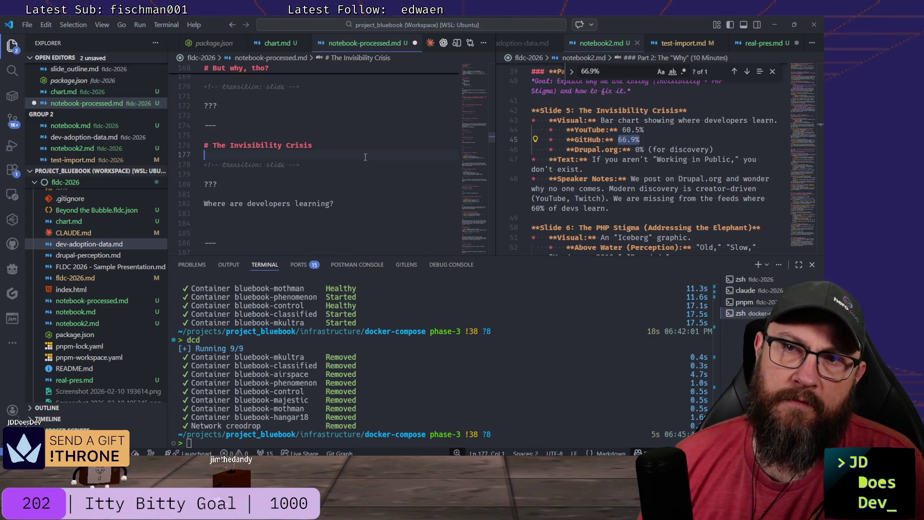
{"action": "key", "text": "Return"}
{"action": "key", "text": "Return"}
{"action": "key", "text": "Up"}
{"action": "key", "text": "Up"}
{"action": "key", "text": "Up"}
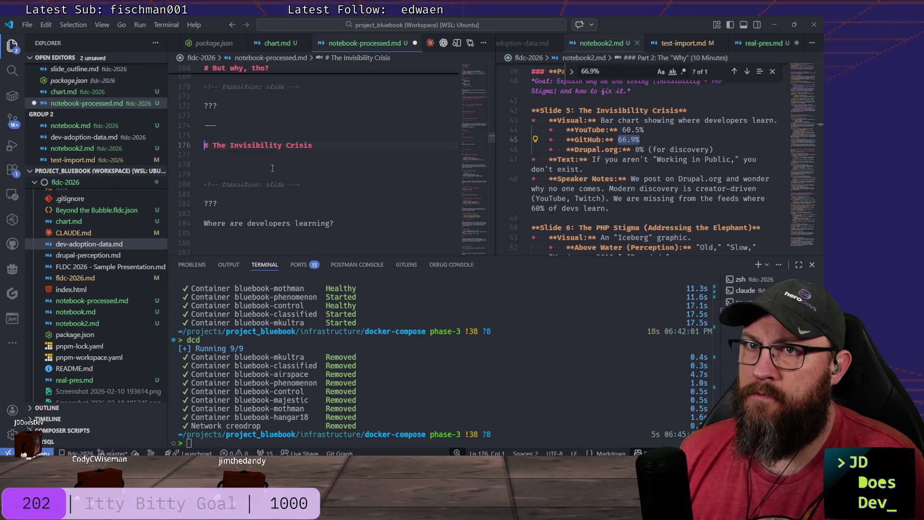
{"action": "key", "text": "Down"}
{"action": "key", "text": "Down"}
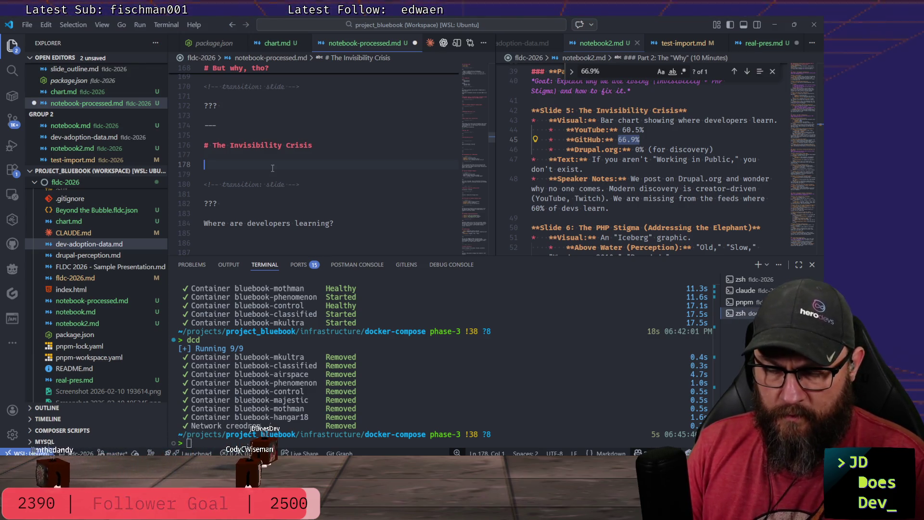
{"action": "type", "text": "#"}
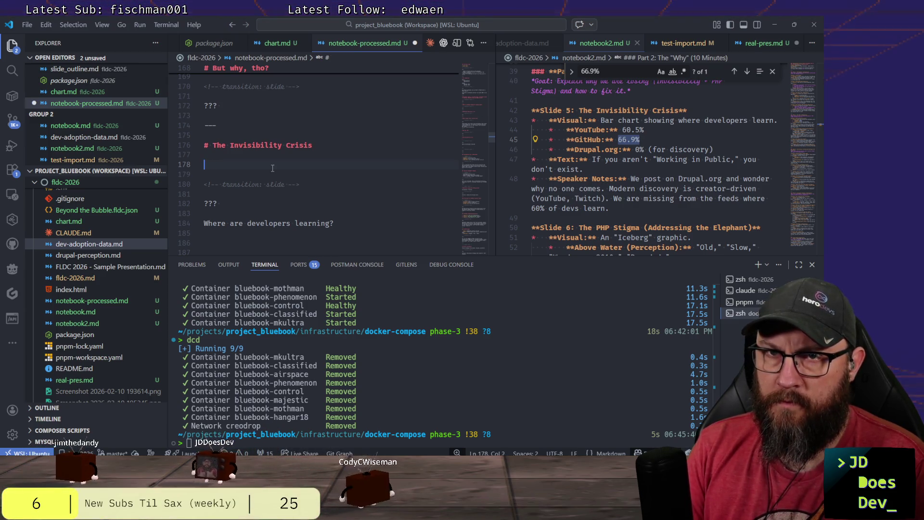
Add a **CHART HERE** placeholder and a '- Youtube' bullet, then bring up dev-adoption-data.md for figures.
{"action": "key", "text": "BackSpace"}
{"action": "type", "text": "**"}
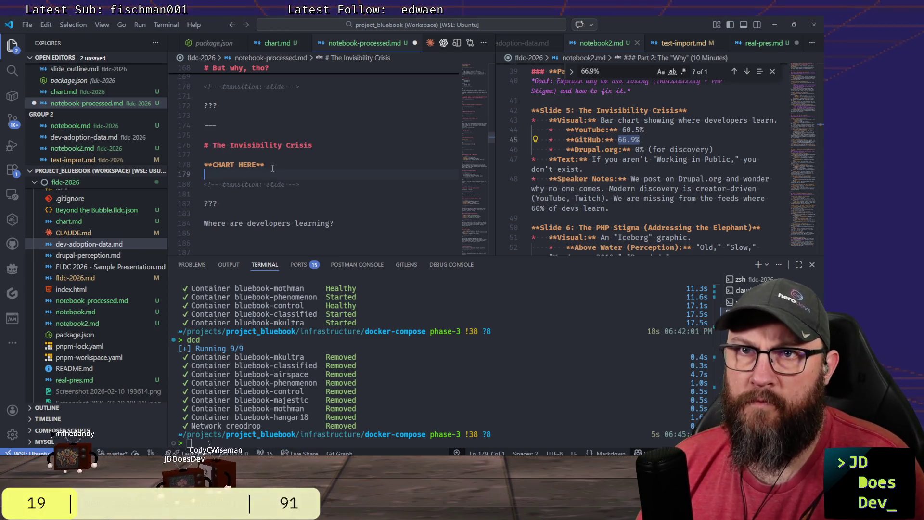
{"action": "key", "text": "Return"}
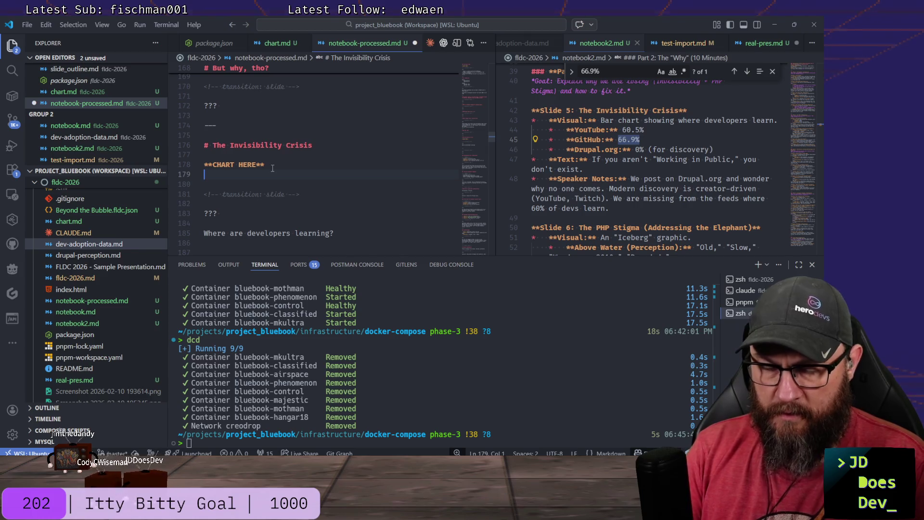
{"action": "type", "text": "Yo"}
{"action": "key", "text": "BackSpace"}
{"action": "key", "text": "BackSpace"}
{"action": "type", "text": "-you"}
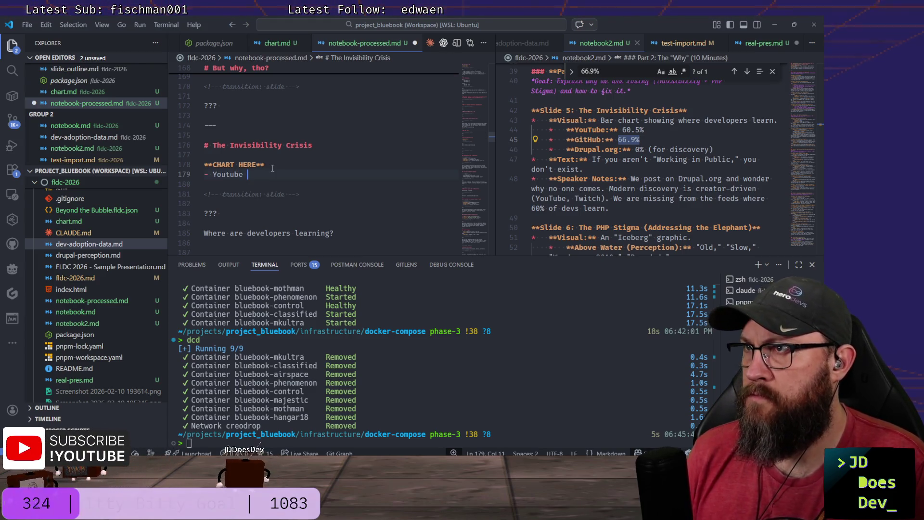
{"action": "left_click", "coordinate": [517, 44]}
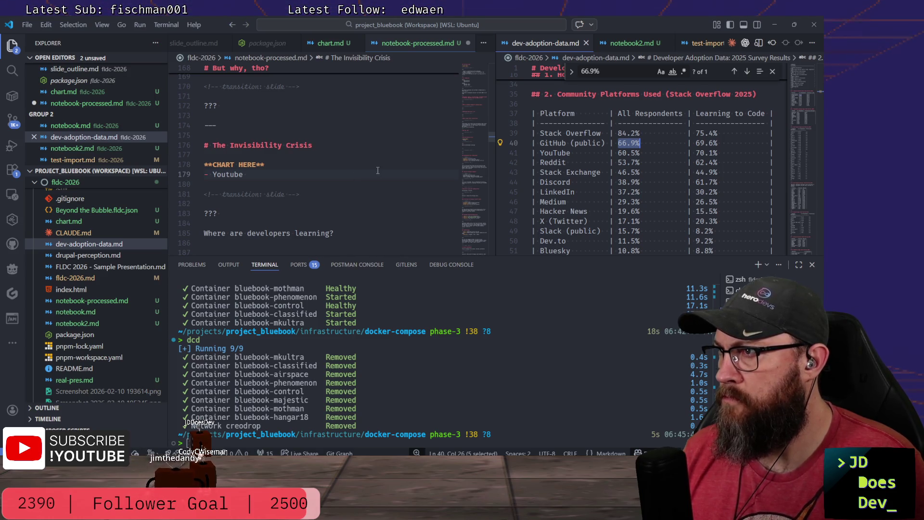
Add indented sub-bullets under Youtube: Learning 70.1%, All 60.5%.
{"action": "left_click", "coordinate": [283, 175]}
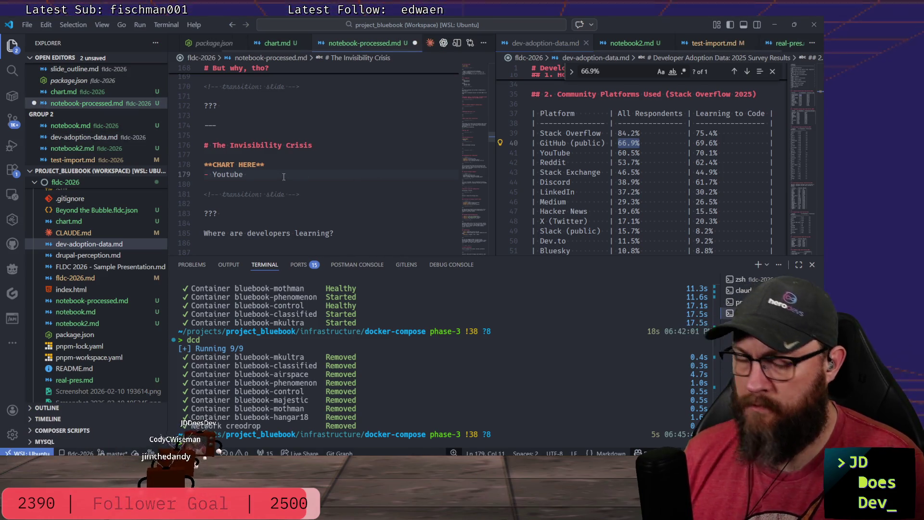
{"action": "key", "text": "Return"}
{"action": "key", "text": "Tab"}
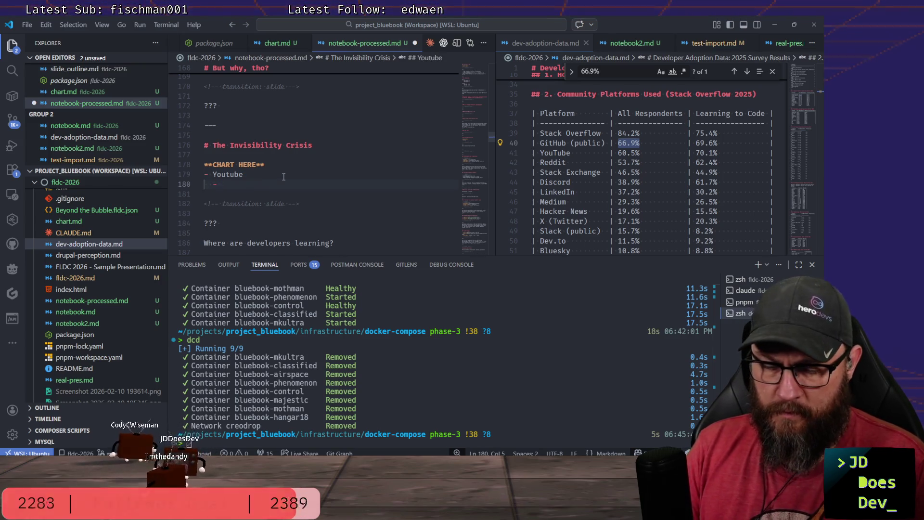
{"action": "type", "text": "Learning: 70.1%"}
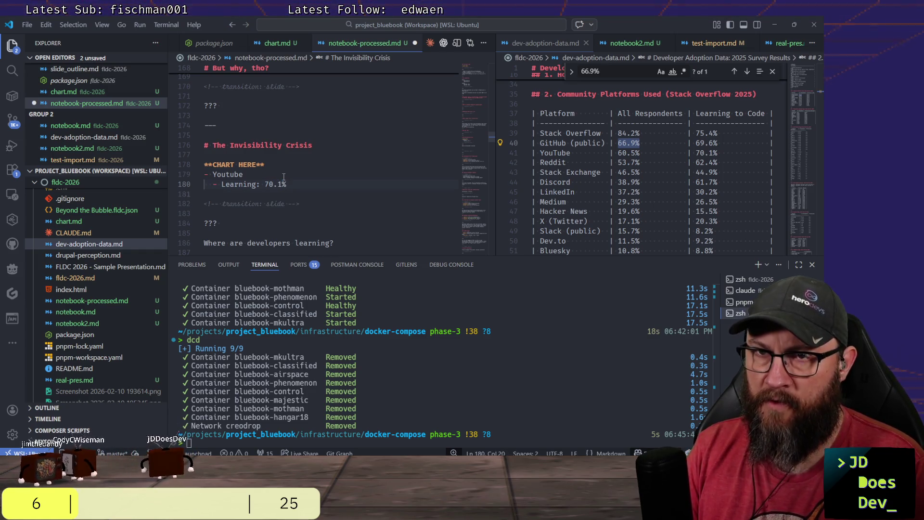
{"action": "key", "text": "Return"}
{"action": "type", "text": "- All: 60.5"}
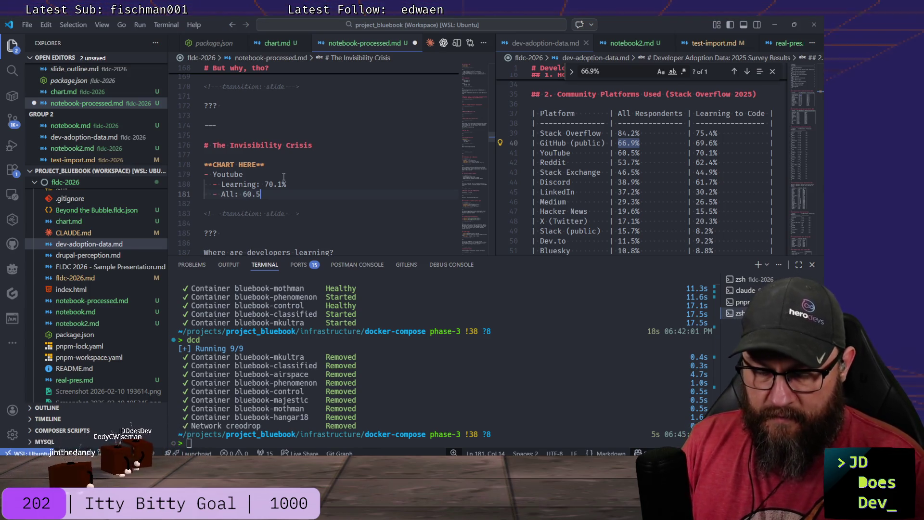
{"action": "type", "text": "%"}
{"action": "key", "text": "Return"}
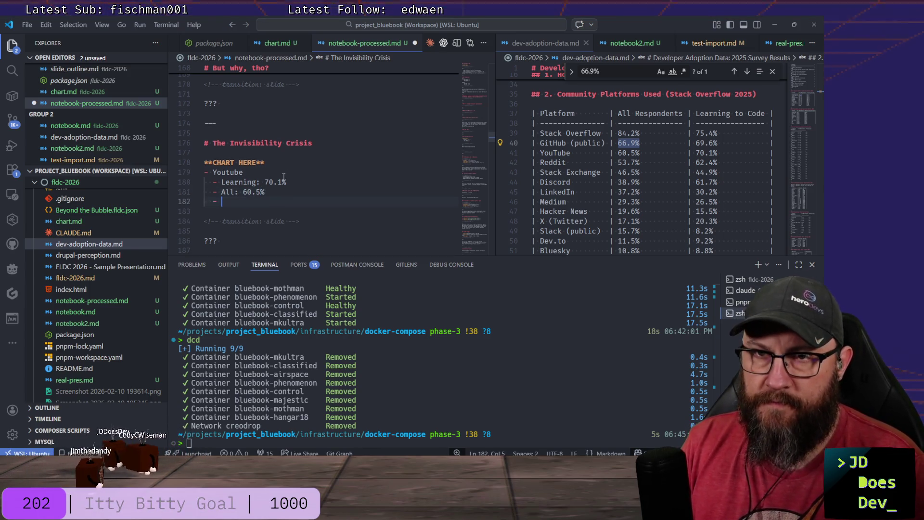
{"action": "type", "text": "GitHub("}
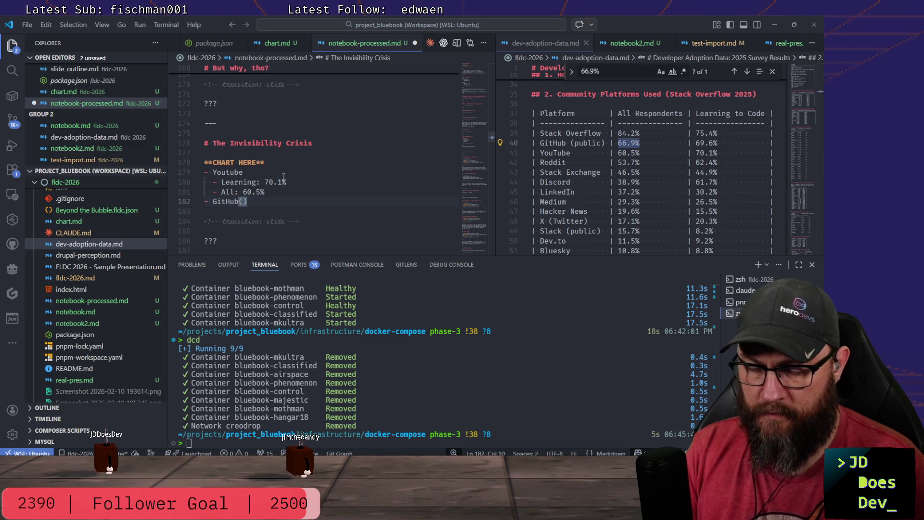
{"action": "type", "text": "lic"}
Add a GitHub (Public) bullet with sub-bullets Learning 69.6%, All 66.9%.
{"action": "key", "text": "Left"}
{"action": "key", "text": "Left"}
{"action": "key", "text": "Left"}
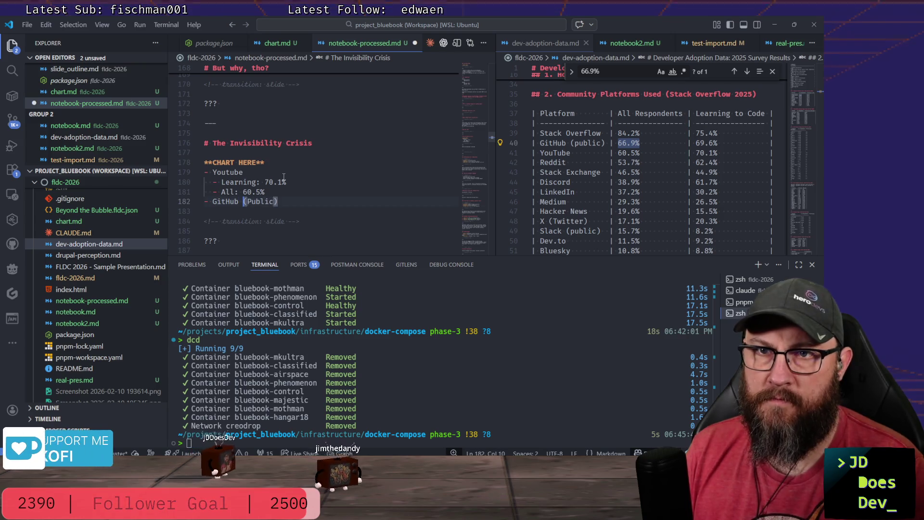
{"action": "key", "text": "End"}
{"action": "key", "text": "Return"}
{"action": "type", "text": "- "}
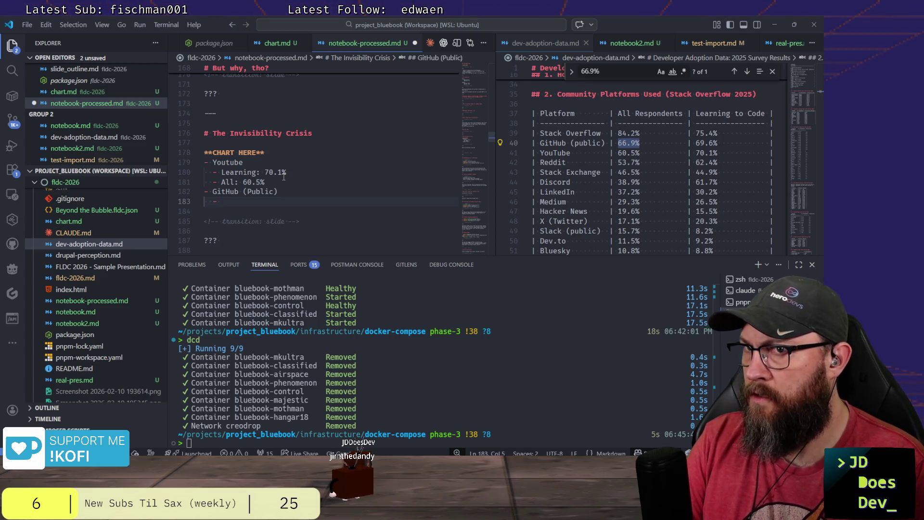
{"action": "type", "text": "Learning:"}
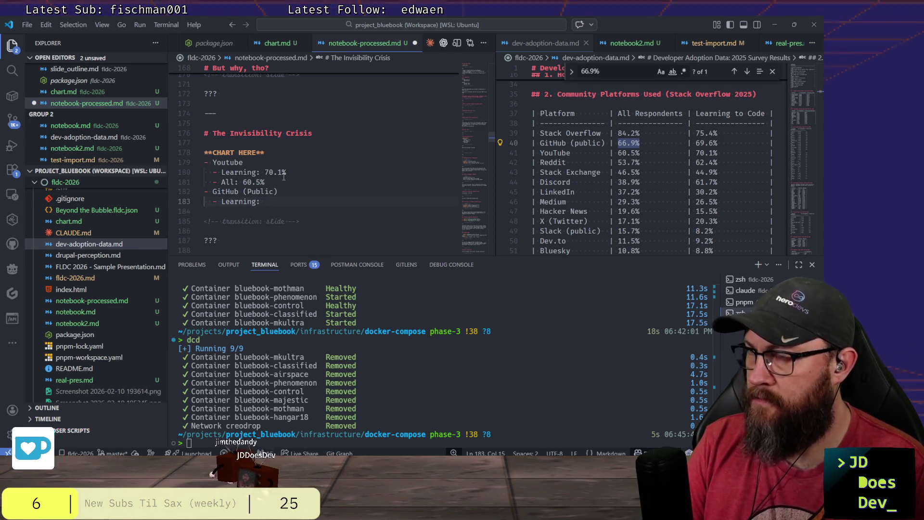
{"action": "type", "text": " 69.6"}
{"action": "key", "text": "Return"}
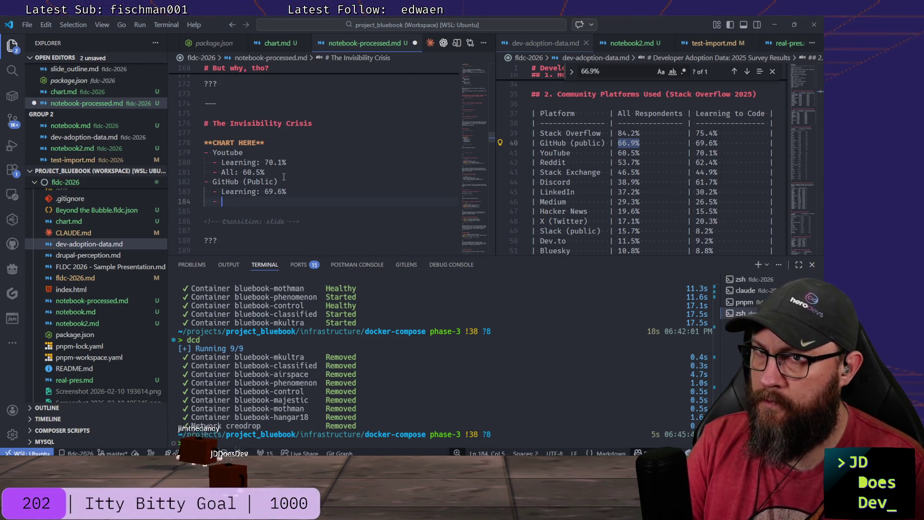
{"action": "type", "text": "A"}
{"action": "type", "text": ": "}
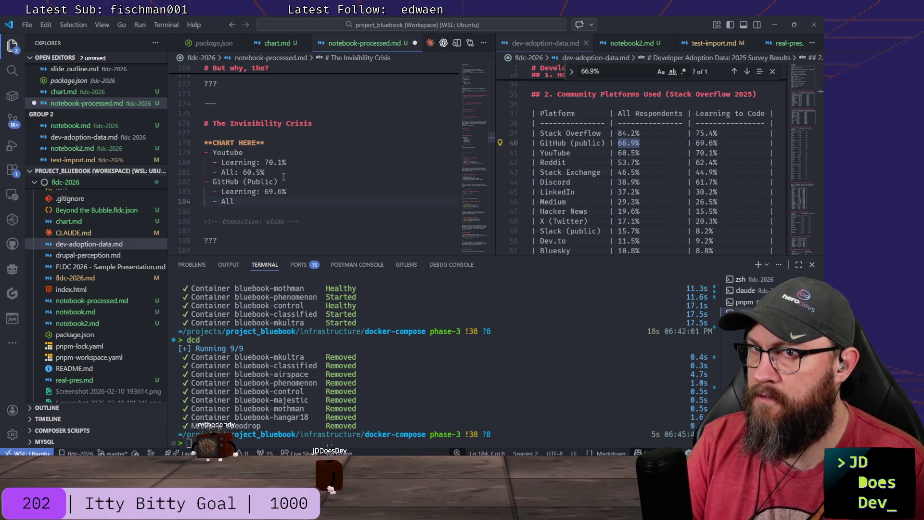
{"action": "type", "text": "66."}
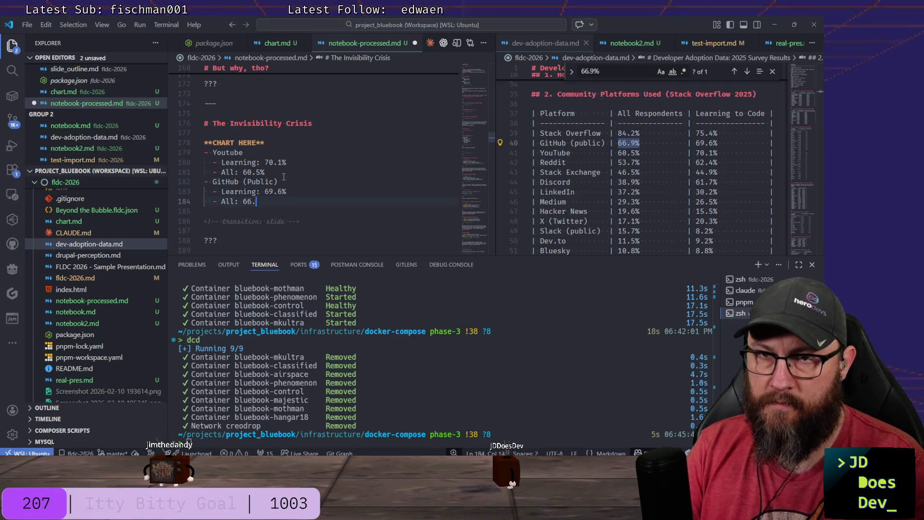
{"action": "type", "text": "9%"}
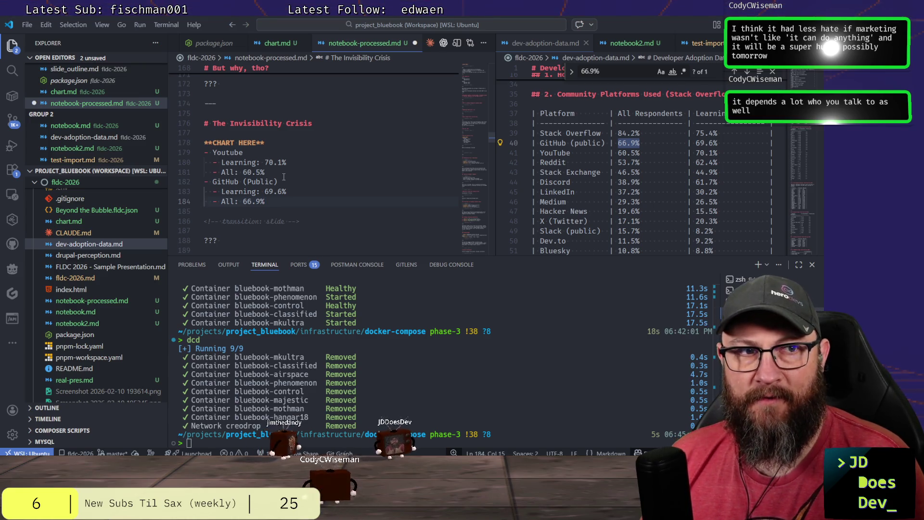
{"action": "key", "text": "Return"}
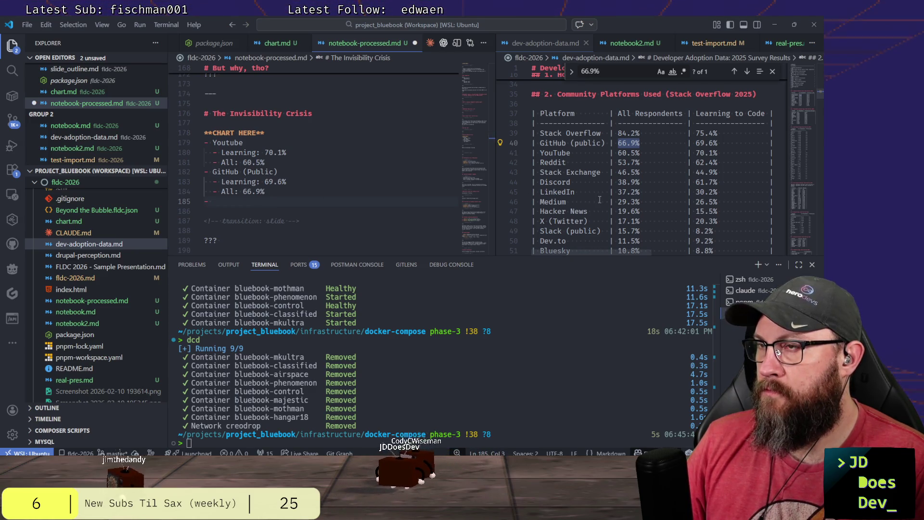
{"action": "scroll", "coordinate": [599, 200], "scroll_direction": "up", "scroll_amount": 3}
{"action": "scroll", "coordinate": [650, 145], "scroll_direction": "up", "scroll_amount": 2}
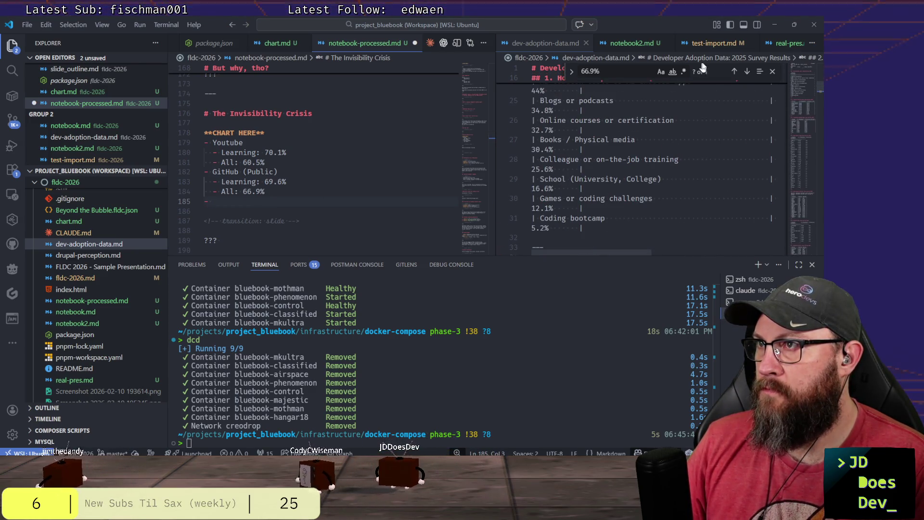
Add a '- Twitch' bullet after GitHub and bring up dev-adoption-data.md's Community Platforms table alongside.
{"action": "left_click", "coordinate": [632, 43]}
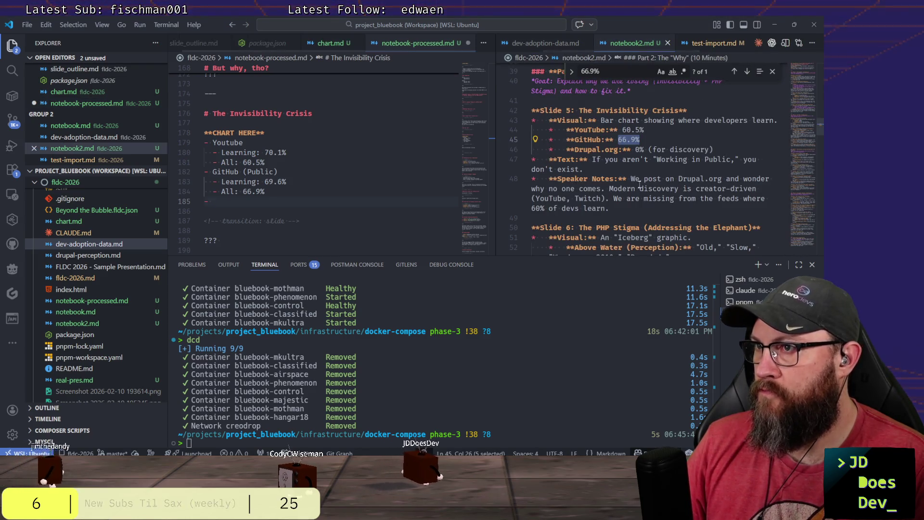
{"action": "left_click", "coordinate": [479, 220]}
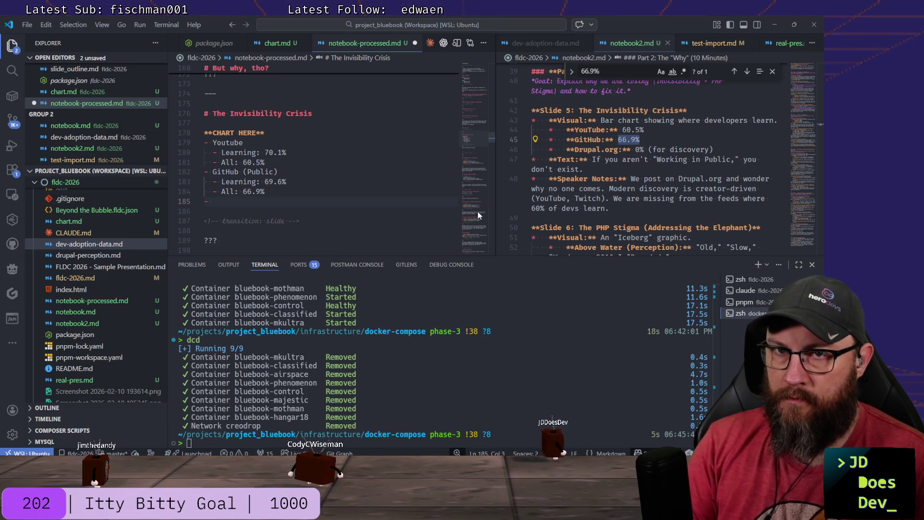
{"action": "type", "text": "T"}
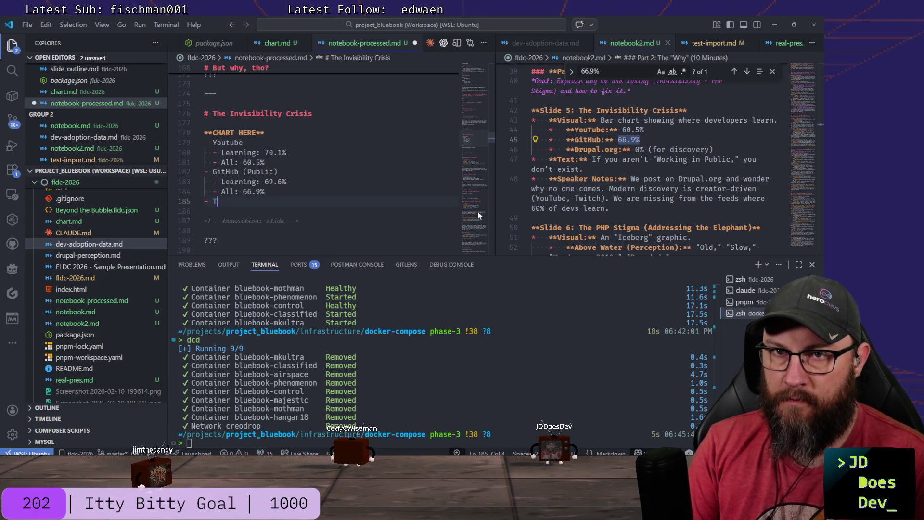
{"action": "type", "text": "eiwitch"}
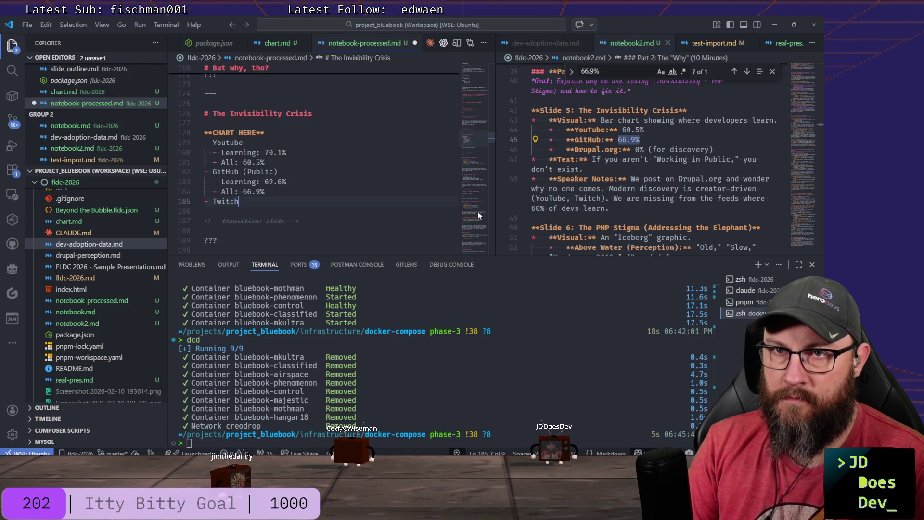
{"action": "key", "text": "Return"}
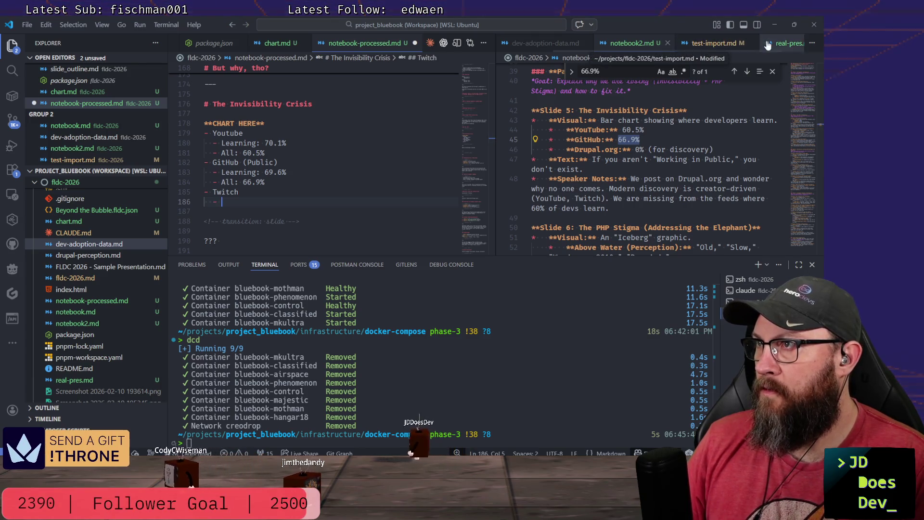
{"action": "left_click", "coordinate": [543, 44]}
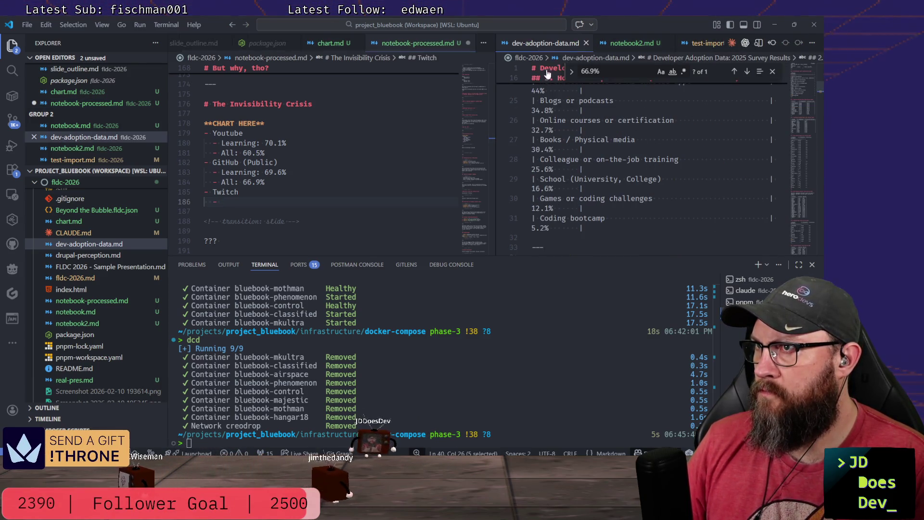
{"action": "scroll", "coordinate": [548, 43], "scroll_direction": "down", "scroll_amount": 2}
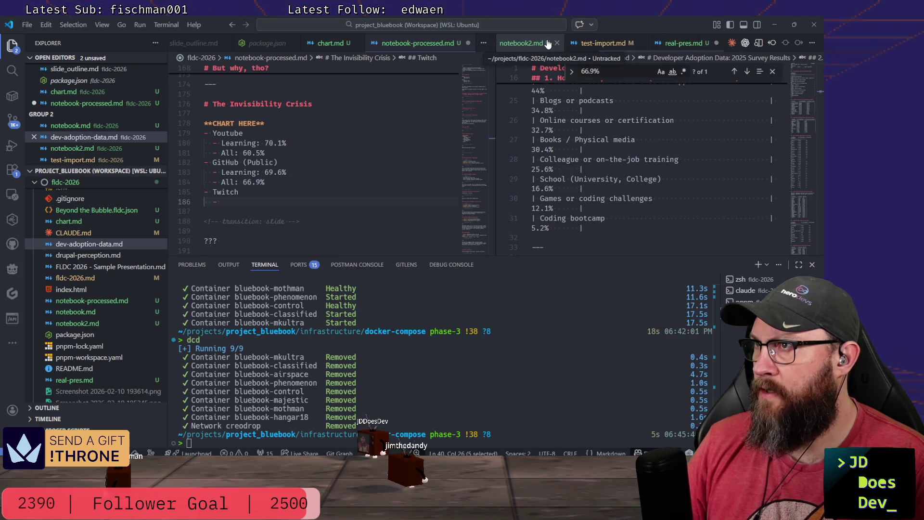
{"action": "scroll", "coordinate": [548, 44], "scroll_direction": "up", "scroll_amount": 2}
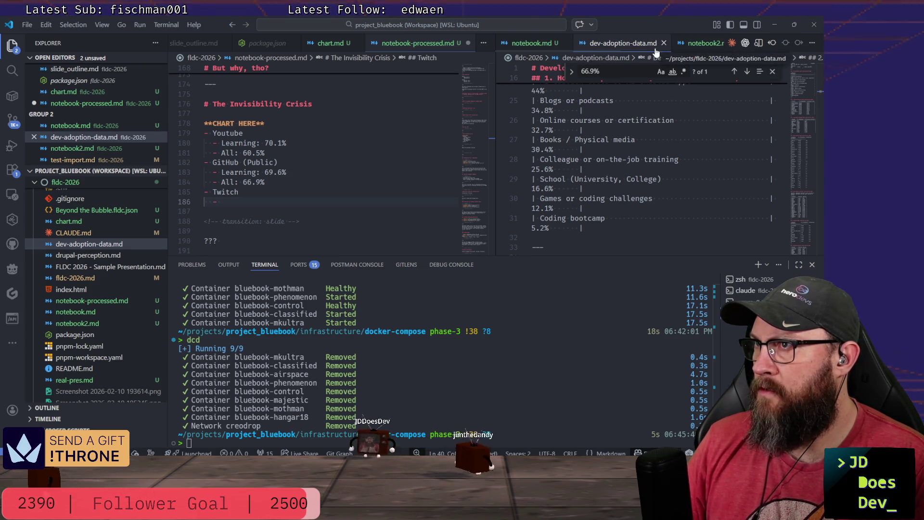
{"action": "scroll", "coordinate": [661, 168], "scroll_direction": "up", "scroll_amount": 3}
{"action": "scroll", "coordinate": [660, 168], "scroll_direction": "down", "scroll_amount": 5}
{"action": "scroll", "coordinate": [661, 168], "scroll_direction": "down", "scroll_amount": 4}
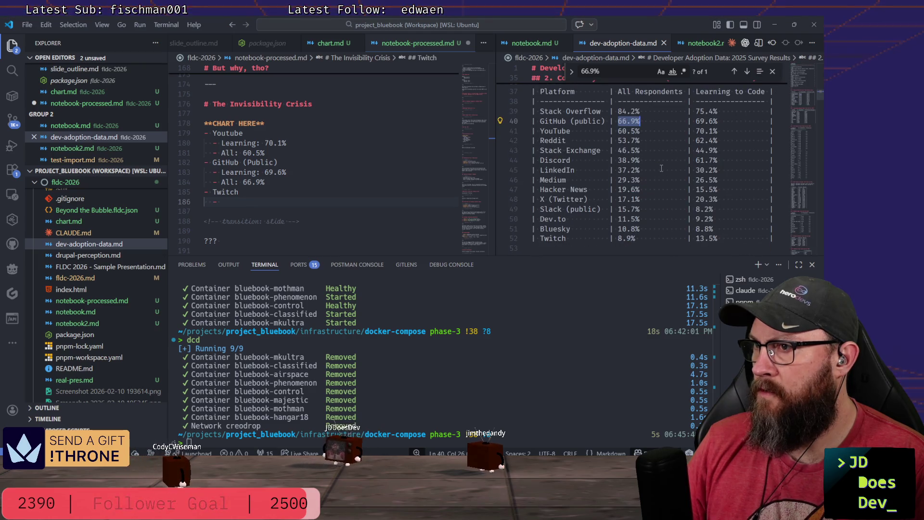
{"action": "scroll", "coordinate": [660, 168], "scroll_direction": "down", "scroll_amount": 1}
{"action": "left_click", "coordinate": [255, 202]}
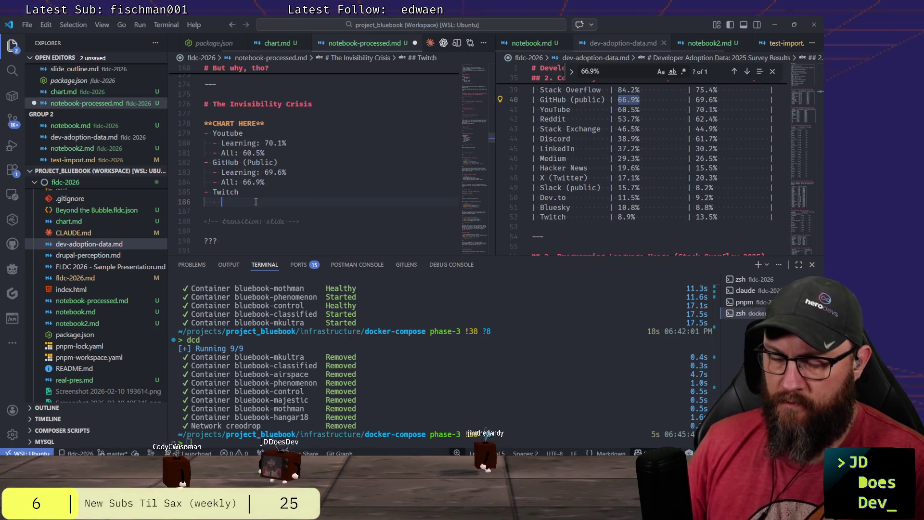
{"action": "type", "text": "Learning: 13.5%"}
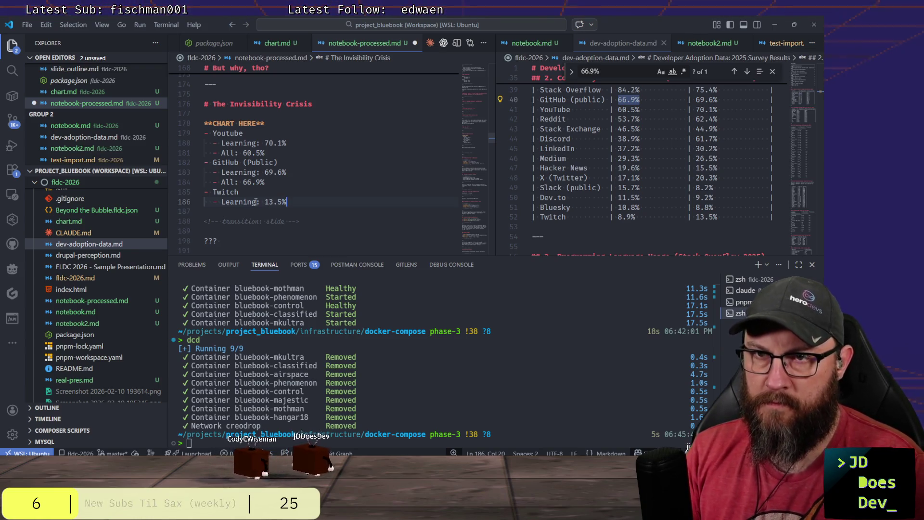
Give Twitch 'Learning: 13.5%' and 'All: 8.9%' sub-bullets, then start a '- Drupal.org' bullet.
{"action": "key", "text": "Return"}
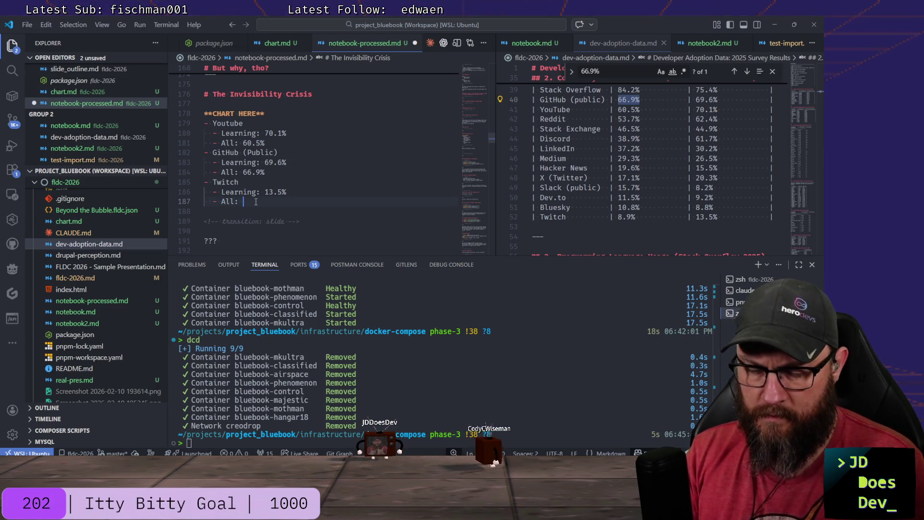
{"action": "type", "text": "- All: 8.9"}
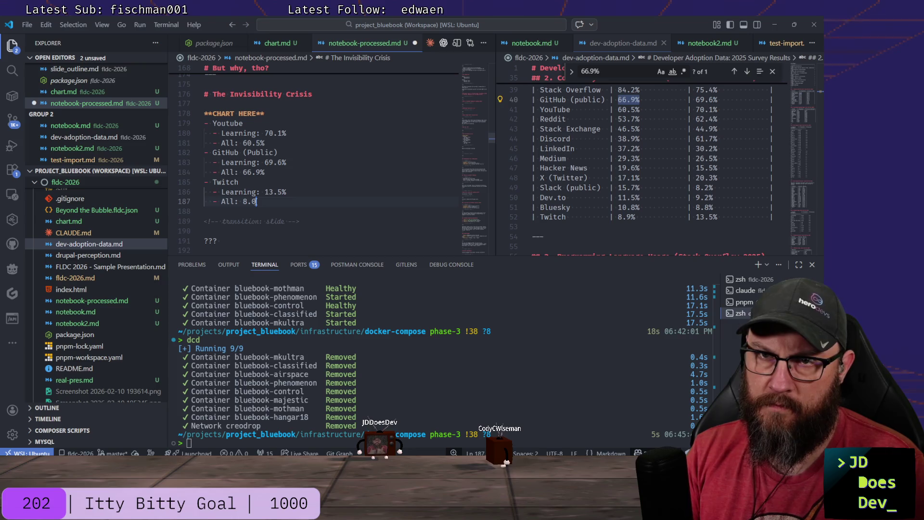
{"action": "type", "text": "%"}
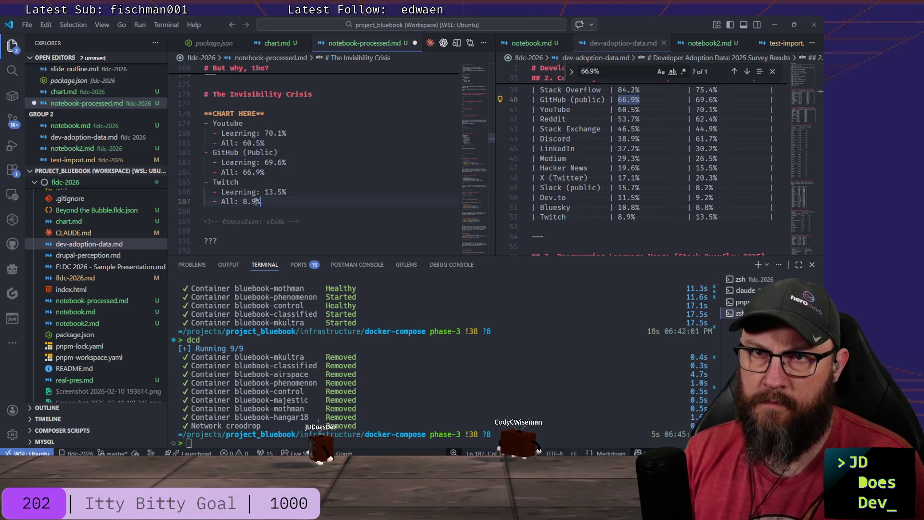
{"action": "key", "text": "Return"}
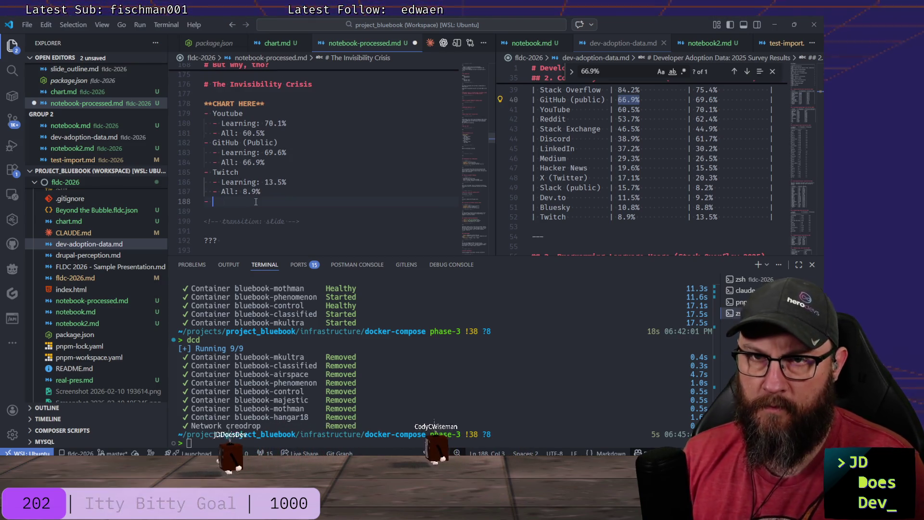
{"action": "type", "text": "Drupal.org"}
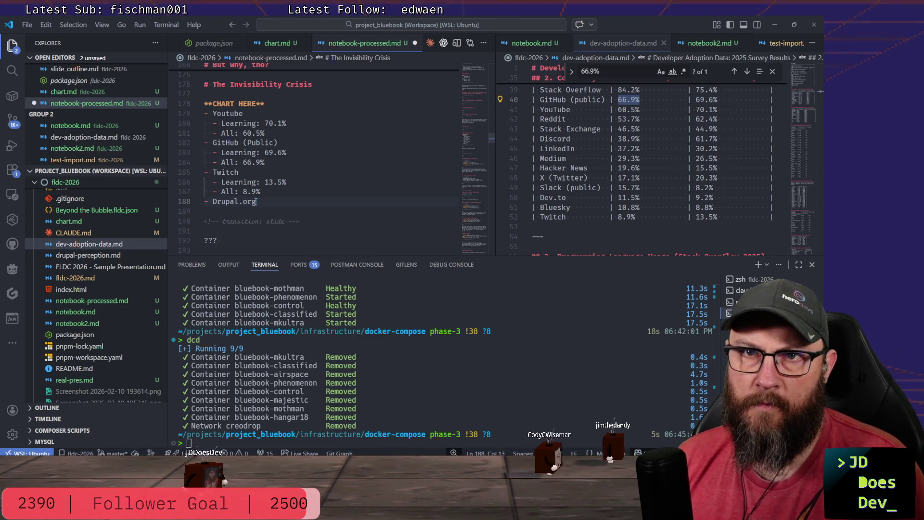
{"action": "key", "text": "shift+Home"}
Delete the Drupal.org bullet and the stray blank lines before the slide separator.
{"action": "key", "text": "BackSpace"}
{"action": "key", "text": "Delete"}
{"action": "scroll", "coordinate": [255, 201], "scroll_direction": "down", "scroll_amount": 2}
{"action": "left_click", "coordinate": [255, 202]}
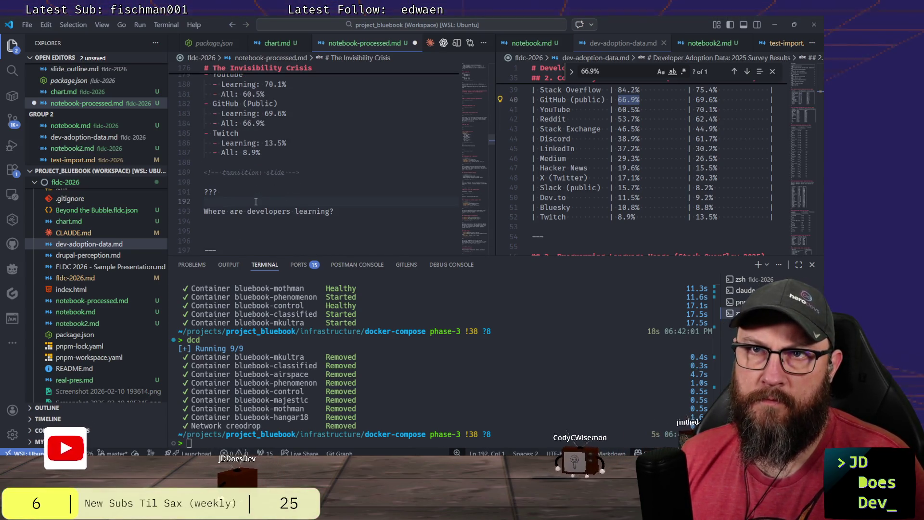
{"action": "scroll", "coordinate": [256, 202], "scroll_direction": "down", "scroll_amount": 2}
{"action": "left_click", "coordinate": [255, 202]}
{"action": "key", "text": "Delete"}
{"action": "key", "text": "Delete"}
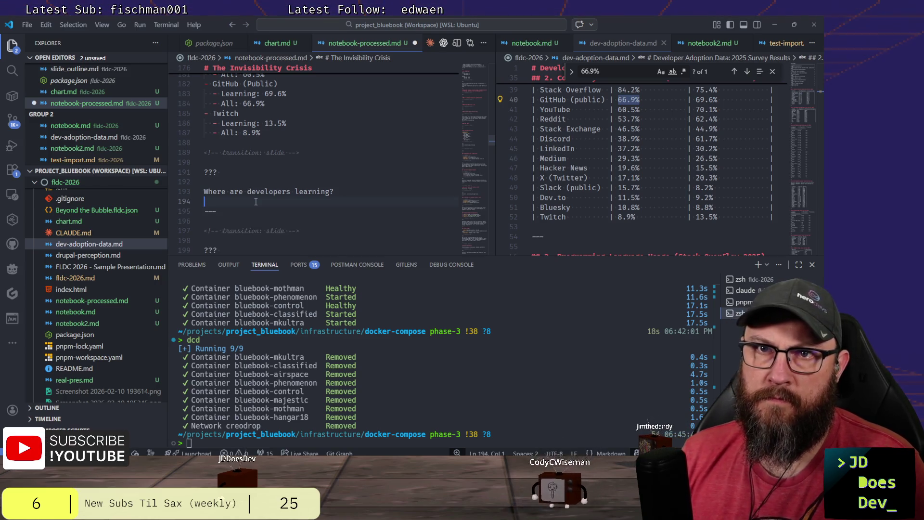
{"action": "scroll", "coordinate": [255, 201], "scroll_direction": "down", "scroll_amount": 1}
Add a new slide after the separator headed '## Drupal.org?' with '# 0.0000%' below it.
{"action": "left_click", "coordinate": [255, 201]}
{"action": "key", "text": "Return"}
{"action": "key", "text": "Return"}
{"action": "scroll", "coordinate": [254, 201], "scroll_direction": "down", "scroll_amount": 1}
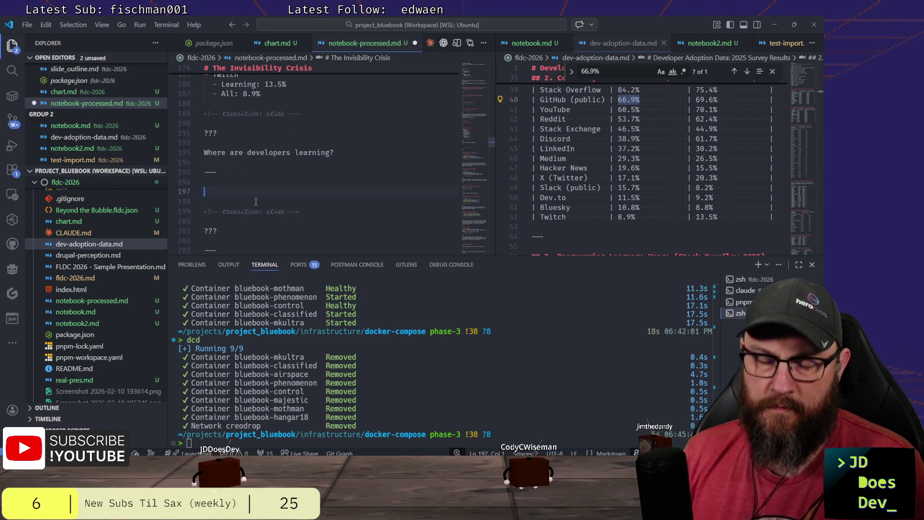
{"action": "type", "text": "r"}
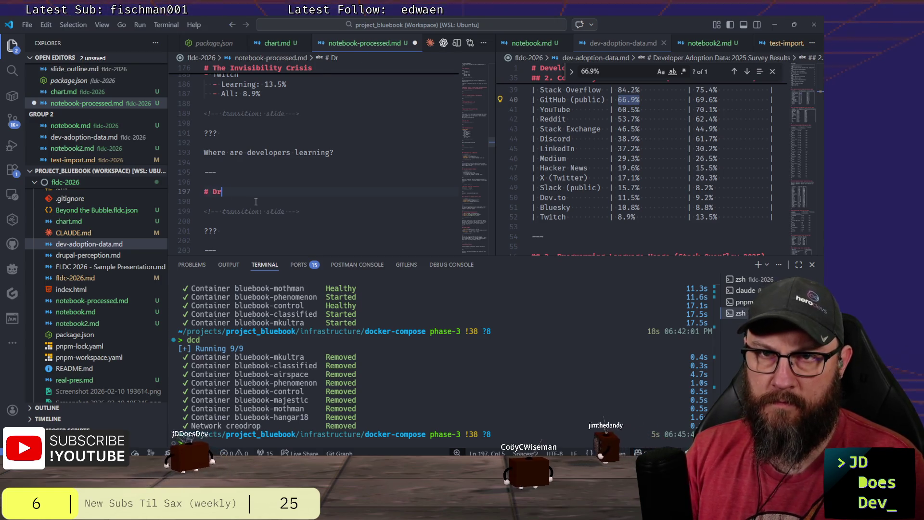
{"action": "type", "text": "upal.or"}
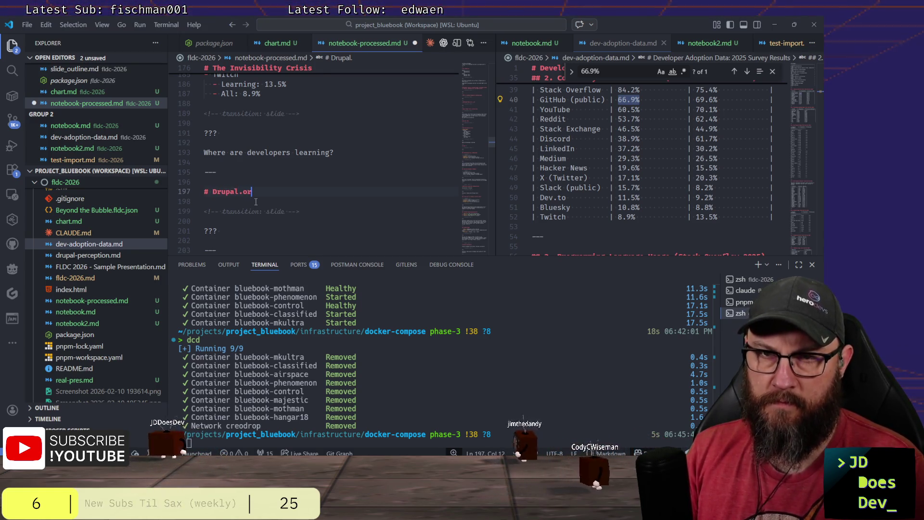
{"action": "type", "text": "g?"}
{"action": "key", "text": "Return"}
{"action": "key", "text": "Return"}
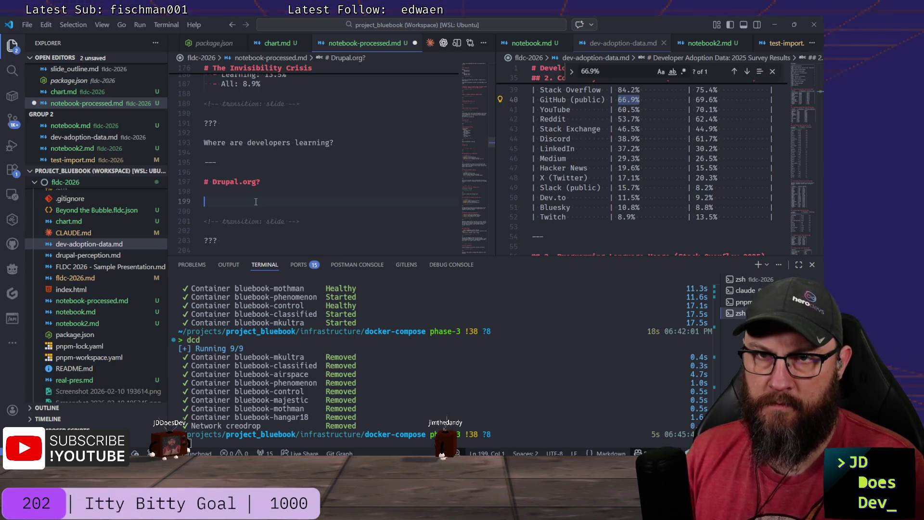
{"action": "key", "text": "Up"}
{"action": "key", "text": "Up"}
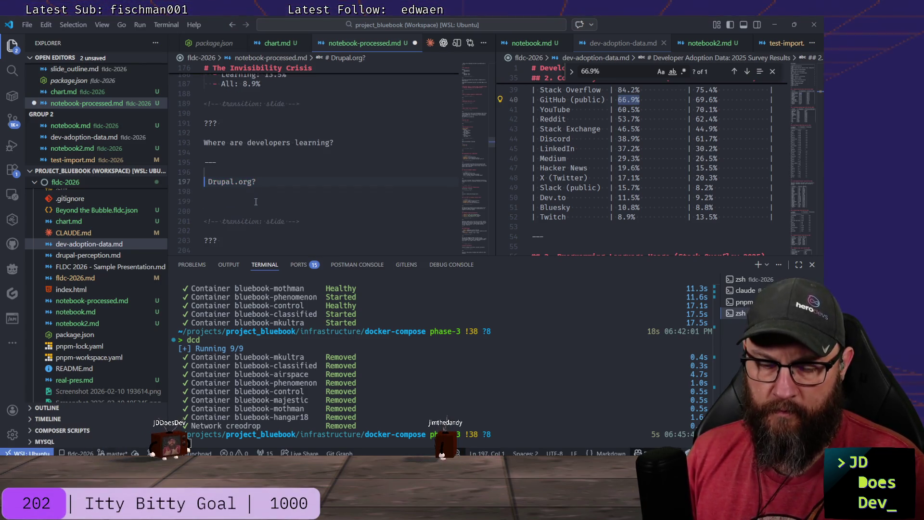
{"action": "type", "text": "# "}
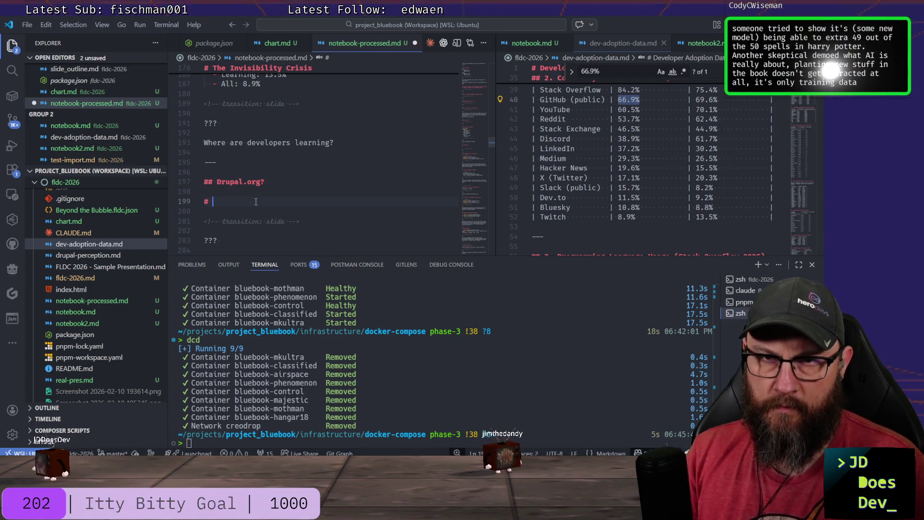
{"action": "type", "text": "0.000"}
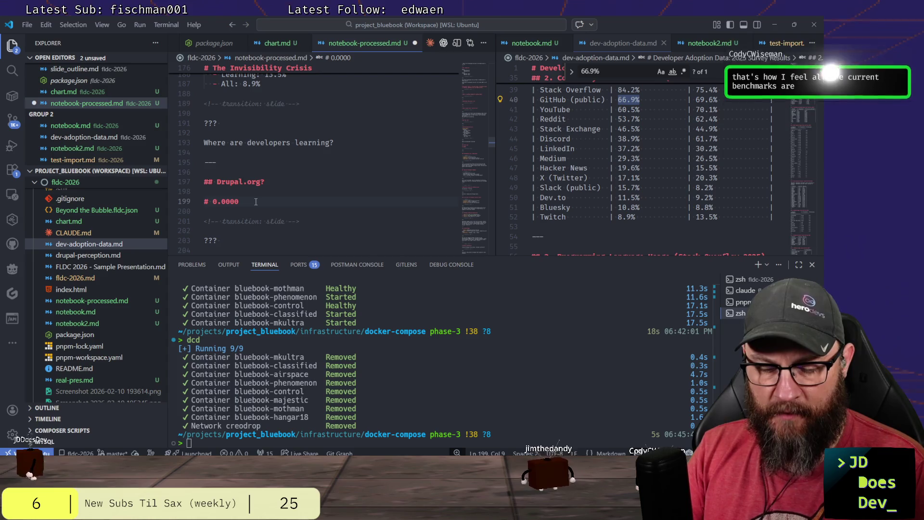
{"action": "type", "text": "%"}
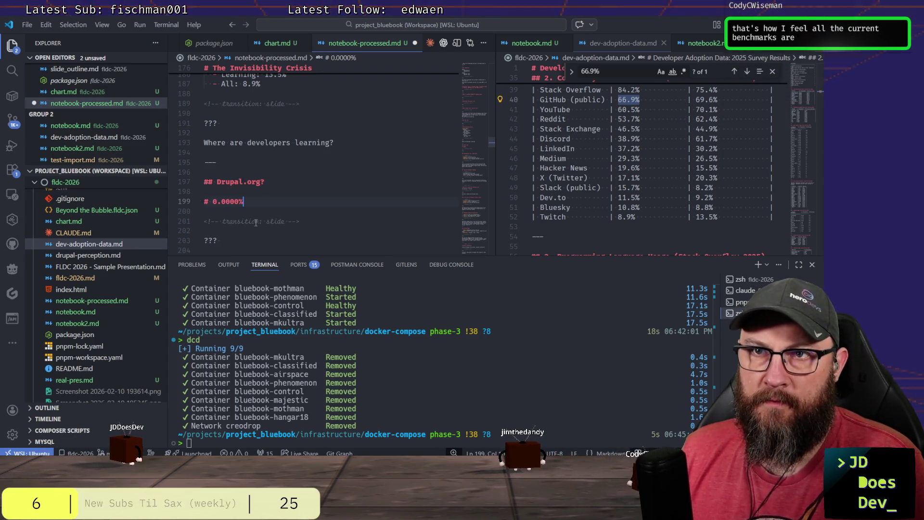
{"action": "scroll", "coordinate": [255, 213], "scroll_direction": "up", "scroll_amount": 3}
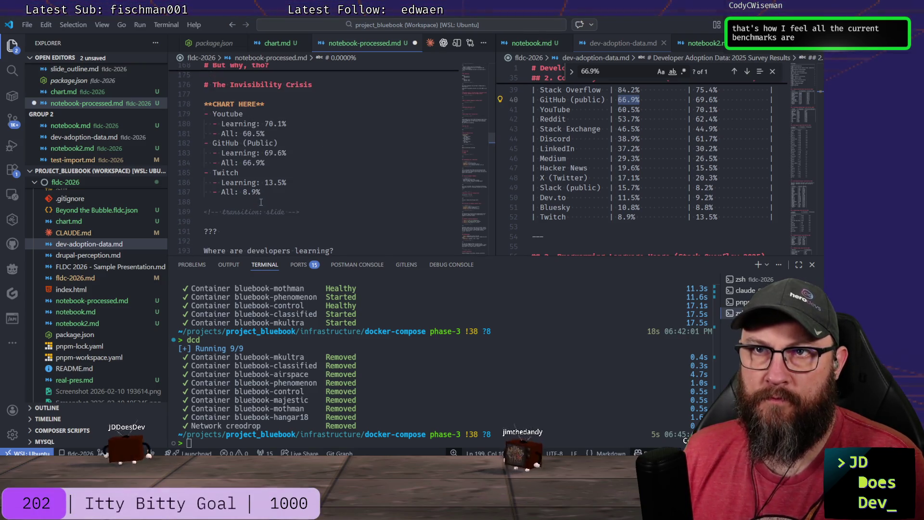
{"action": "scroll", "coordinate": [261, 200], "scroll_direction": "down", "scroll_amount": 3}
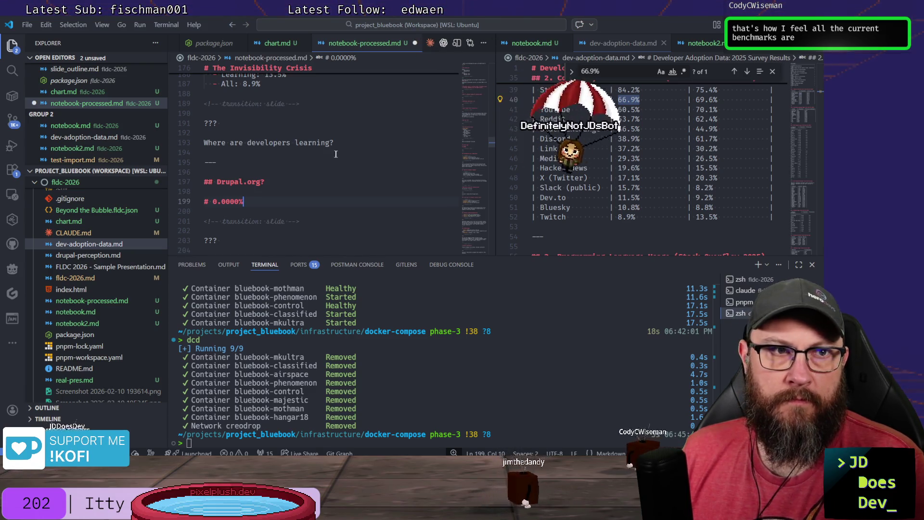
{"action": "scroll", "coordinate": [337, 155], "scroll_direction": "down", "scroll_amount": 1}
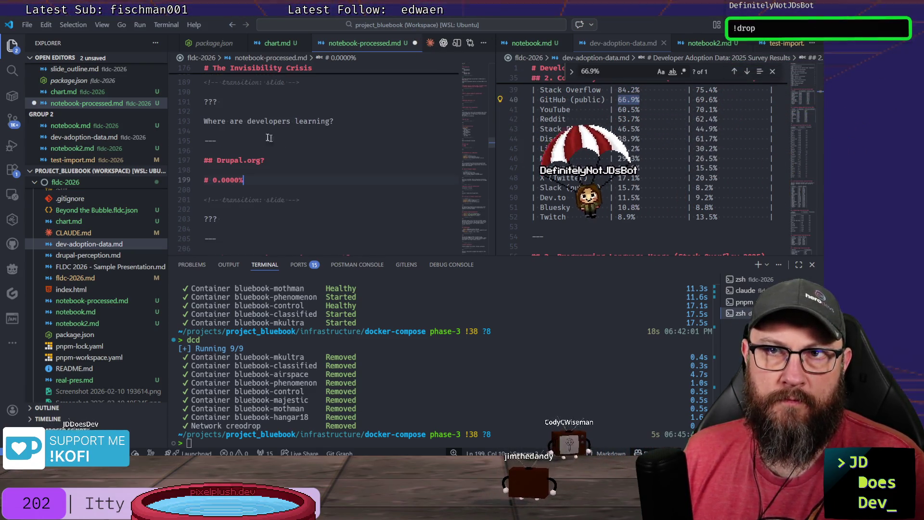
Write an 'It ain't Drupal' speaker note under the Drupal.org? slide and show notebook2.md's matching notes beside it.
{"action": "key", "text": "Up"}
{"action": "key", "text": "Up"}
{"action": "key", "text": "Up"}
{"action": "key", "text": "Down"}
{"action": "key", "text": "Down"}
{"action": "key", "text": "Down"}
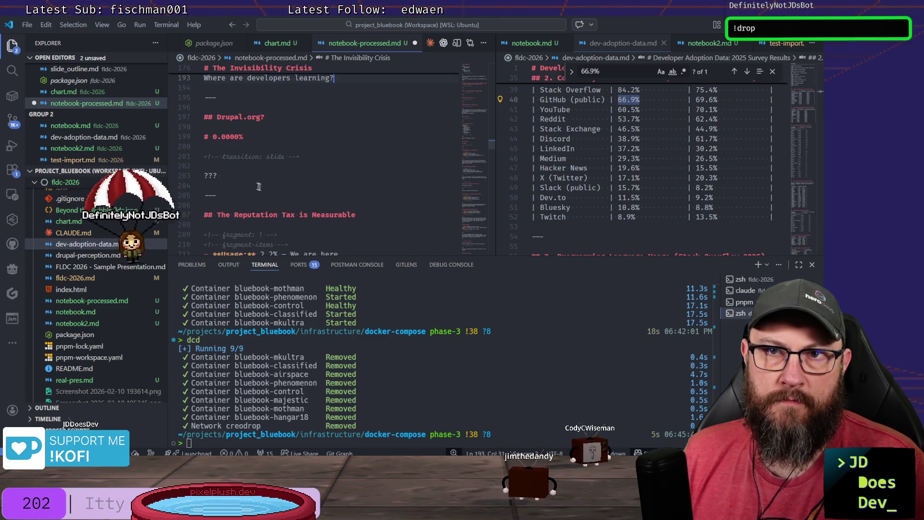
{"action": "key", "text": "Return"}
{"action": "key", "text": "Return"}
{"action": "key", "text": "BackSpace"}
{"action": "type", "text": "it"}
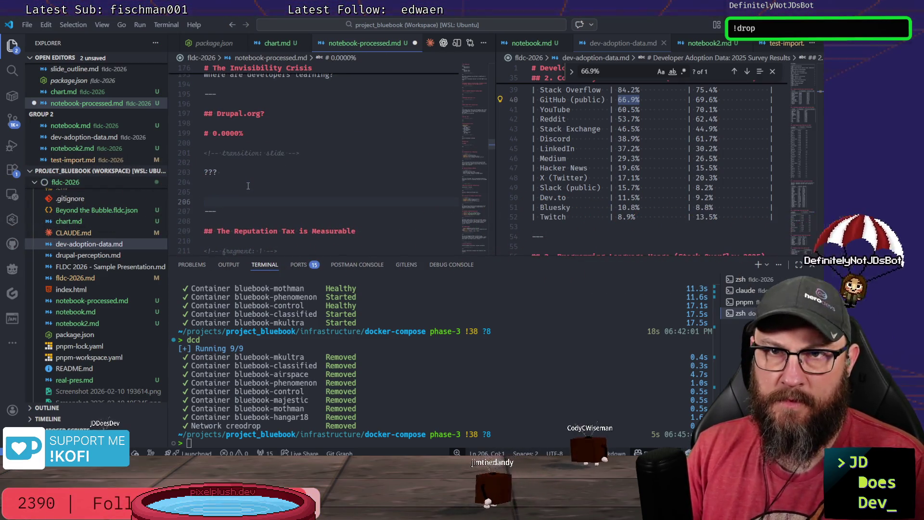
{"action": "key", "text": "BackSpace"}
{"action": "key", "text": "BackSpace"}
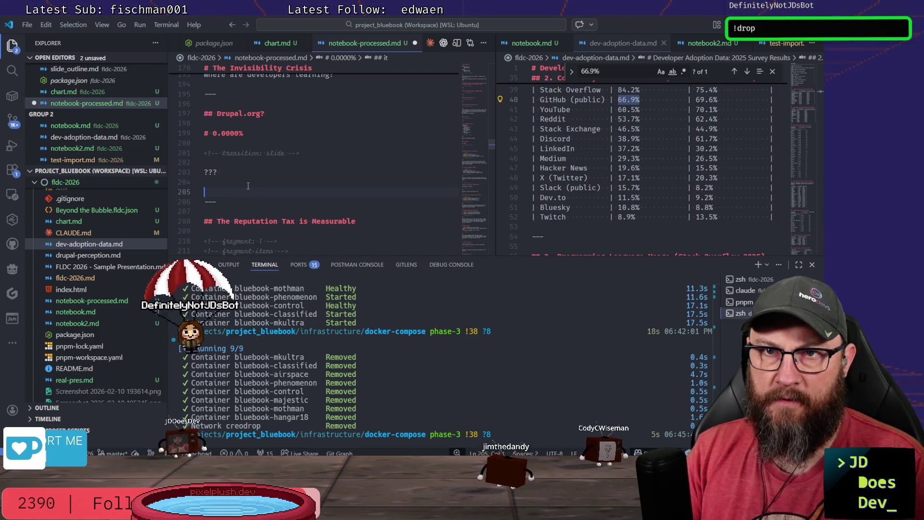
{"action": "type", "text": "It ain't Drupal"}
{"action": "key", "text": "Return"}
{"action": "scroll", "coordinate": [424, 180], "scroll_direction": "down", "scroll_amount": 3}
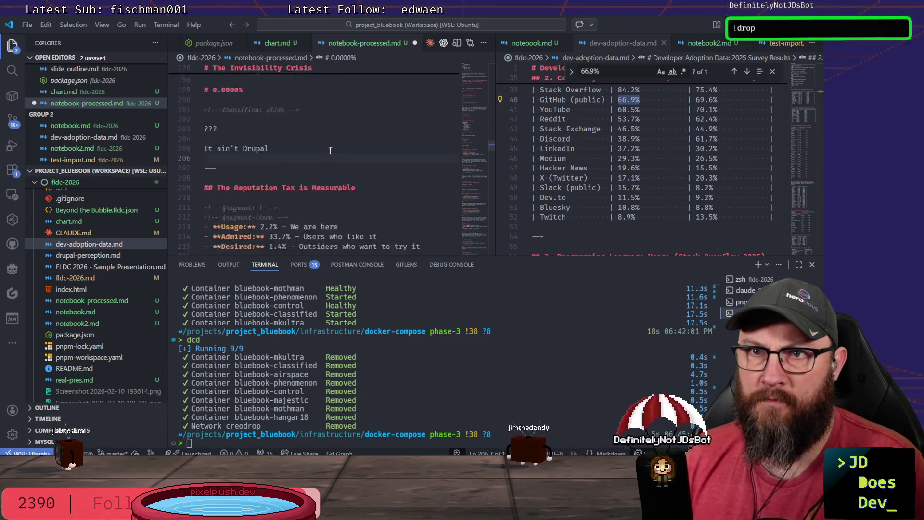
{"action": "scroll", "coordinate": [425, 180], "scroll_direction": "down", "scroll_amount": 2}
{"action": "scroll", "coordinate": [424, 180], "scroll_direction": "down", "scroll_amount": 5}
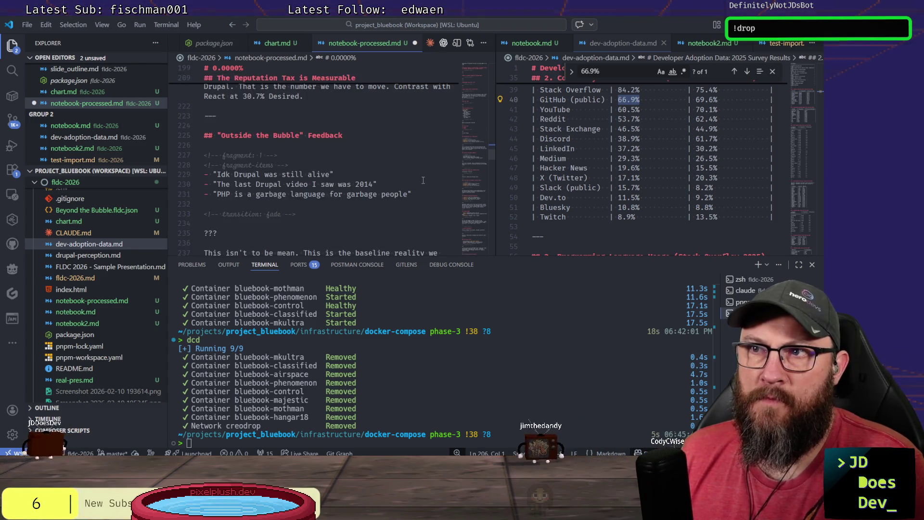
{"action": "scroll", "coordinate": [424, 179], "scroll_direction": "down", "scroll_amount": 2}
{"action": "scroll", "coordinate": [424, 180], "scroll_direction": "up", "scroll_amount": 3}
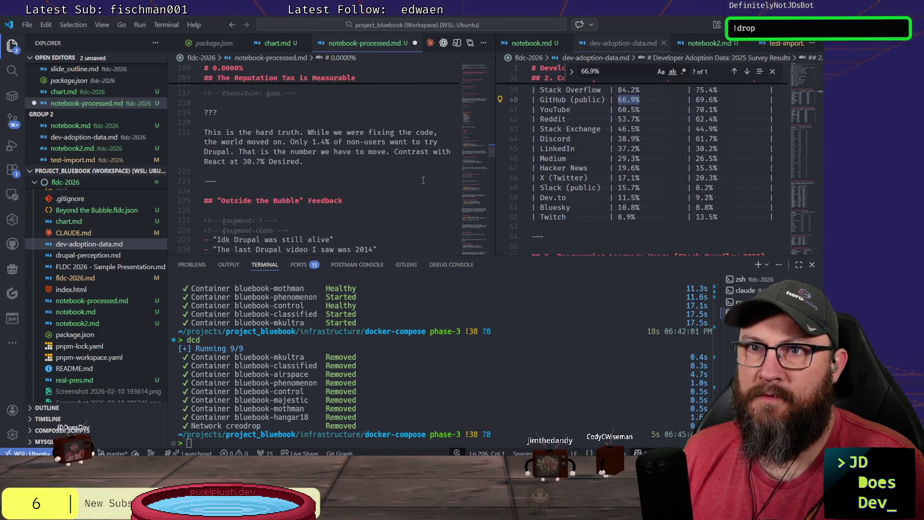
{"action": "scroll", "coordinate": [423, 180], "scroll_direction": "up", "scroll_amount": 3}
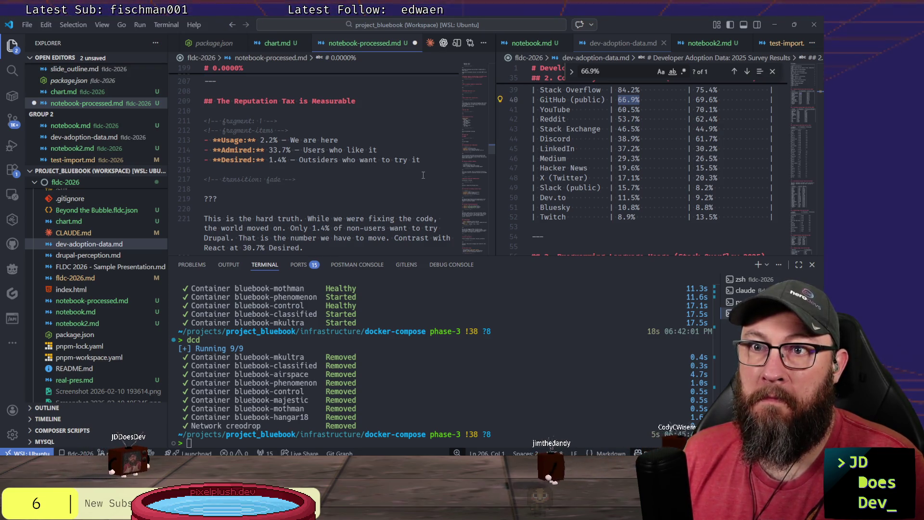
{"action": "scroll", "coordinate": [422, 174], "scroll_direction": "up", "scroll_amount": 3}
{"action": "scroll", "coordinate": [421, 173], "scroll_direction": "up", "scroll_amount": 5}
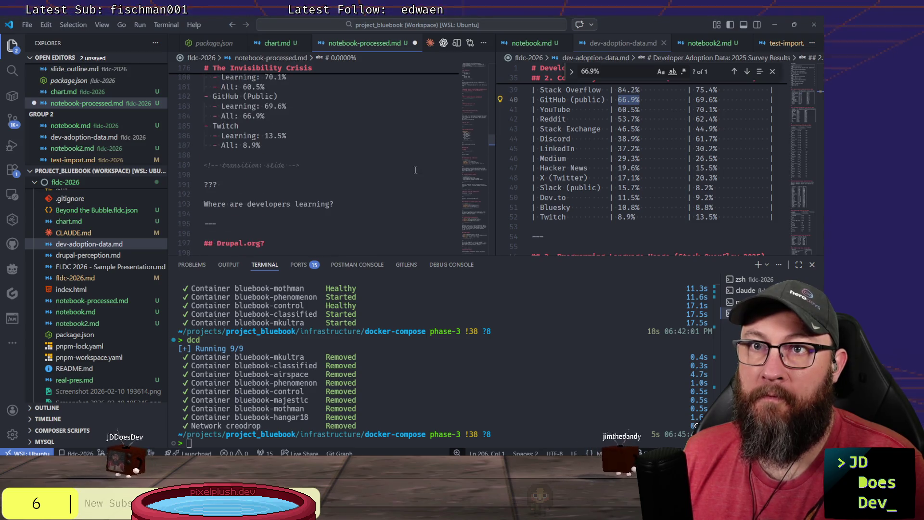
{"action": "scroll", "coordinate": [419, 171], "scroll_direction": "down", "scroll_amount": 8}
{"action": "scroll", "coordinate": [412, 163], "scroll_direction": "down", "scroll_amount": 6}
{"action": "scroll", "coordinate": [412, 163], "scroll_direction": "down", "scroll_amount": 4}
{"action": "scroll", "coordinate": [408, 166], "scroll_direction": "up", "scroll_amount": 6}
{"action": "scroll", "coordinate": [404, 169], "scroll_direction": "up", "scroll_amount": 6}
{"action": "scroll", "coordinate": [404, 170], "scroll_direction": "up", "scroll_amount": 3}
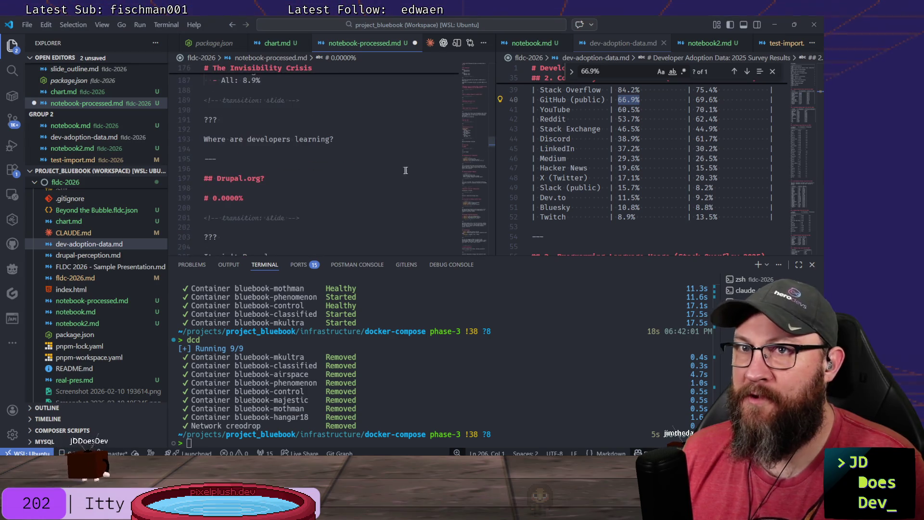
{"action": "scroll", "coordinate": [404, 169], "scroll_direction": "down", "scroll_amount": 2}
{"action": "scroll", "coordinate": [407, 169], "scroll_direction": "down", "scroll_amount": 3}
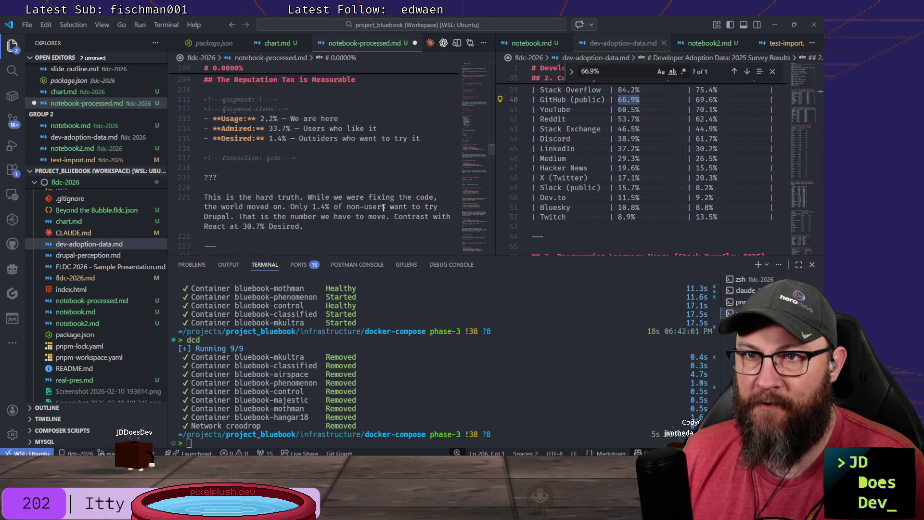
{"action": "scroll", "coordinate": [383, 208], "scroll_direction": "down", "scroll_amount": 2}
{"action": "scroll", "coordinate": [342, 180], "scroll_direction": "down", "scroll_amount": 1}
{"action": "scroll", "coordinate": [350, 174], "scroll_direction": "down", "scroll_amount": 1}
{"action": "scroll", "coordinate": [361, 165], "scroll_direction": "down", "scroll_amount": 3}
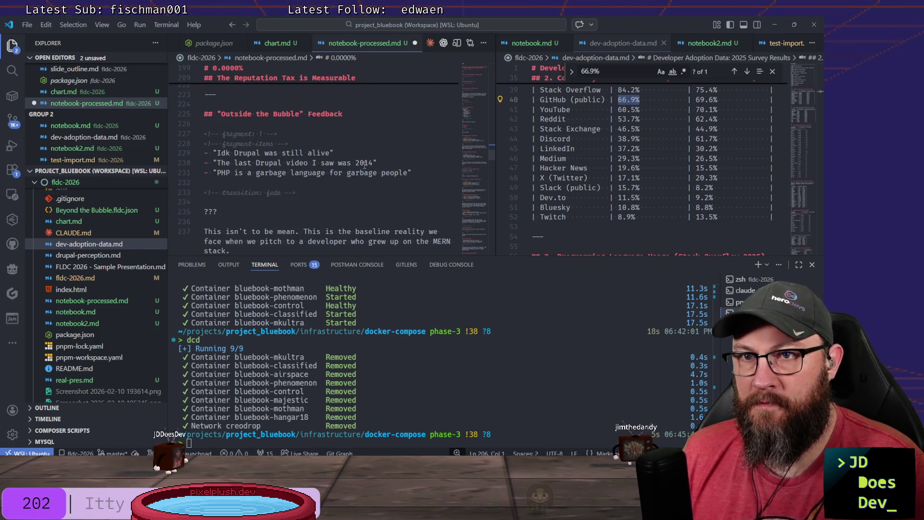
{"action": "scroll", "coordinate": [357, 164], "scroll_direction": "down", "scroll_amount": 2}
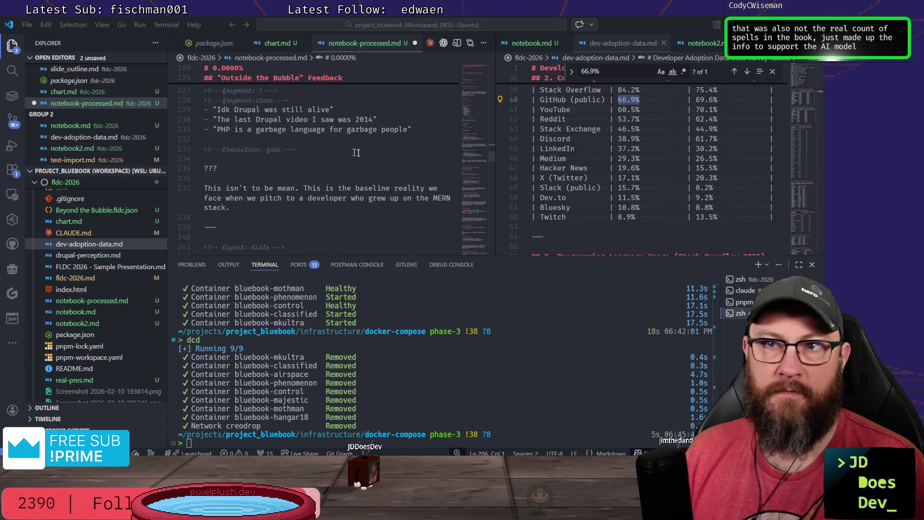
{"action": "scroll", "coordinate": [384, 155], "scroll_direction": "down", "scroll_amount": 2}
{"action": "scroll", "coordinate": [383, 154], "scroll_direction": "down", "scroll_amount": 2}
{"action": "scroll", "coordinate": [482, 143], "scroll_direction": "up", "scroll_amount": 4}
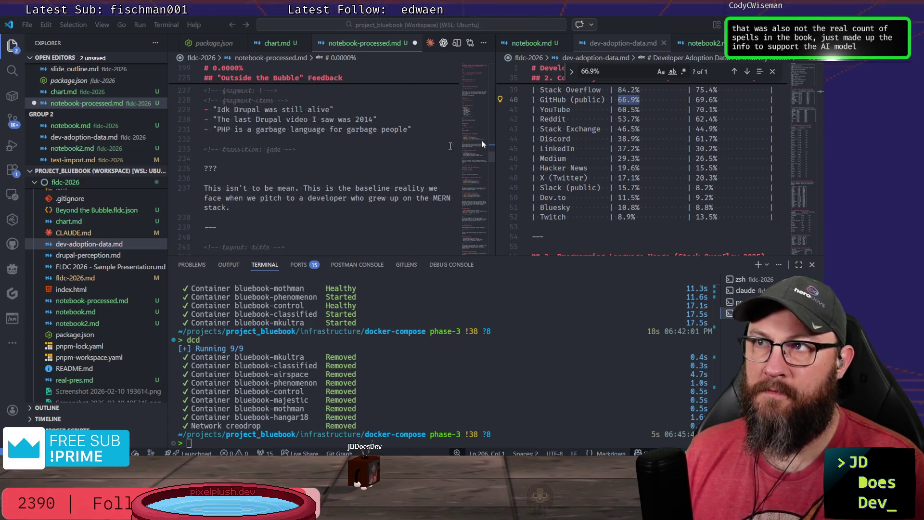
{"action": "scroll", "coordinate": [620, 130], "scroll_direction": "up", "scroll_amount": 2}
{"action": "left_click", "coordinate": [690, 42]}
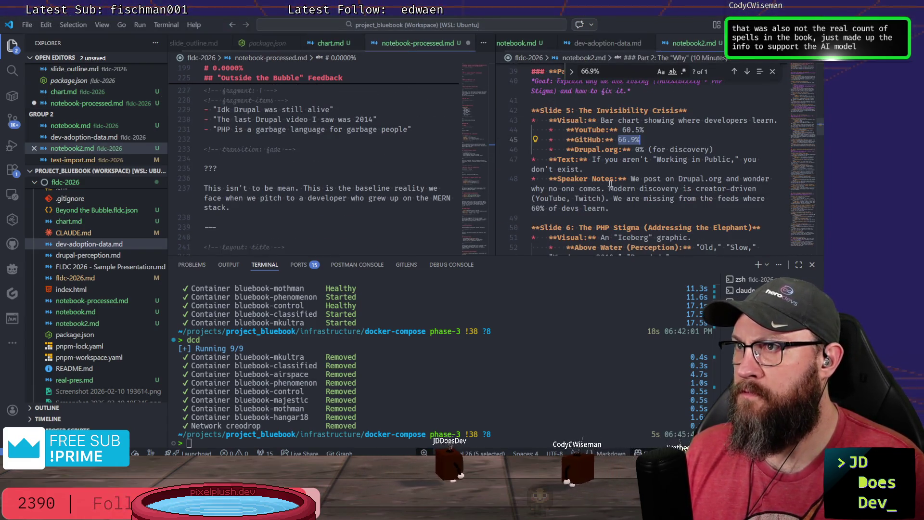
{"action": "scroll", "coordinate": [701, 176], "scroll_direction": "down", "scroll_amount": 2}
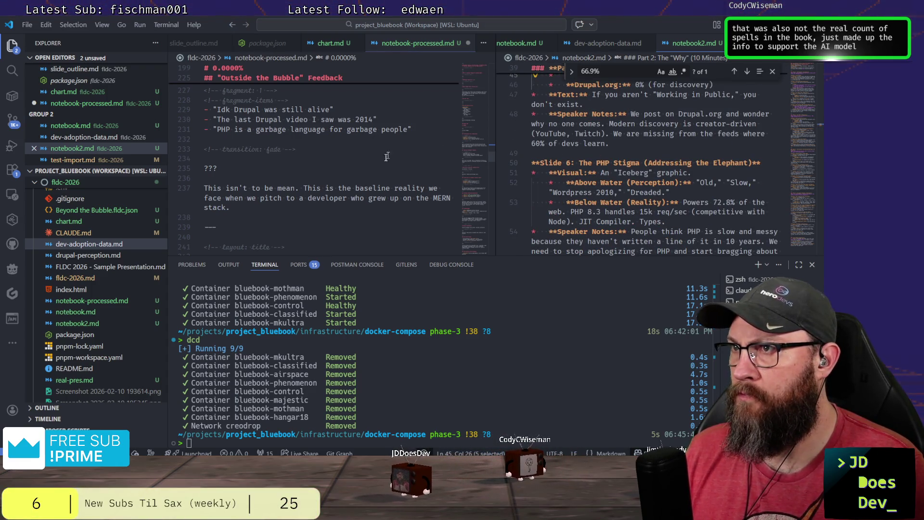
{"action": "scroll", "coordinate": [346, 193], "scroll_direction": "down", "scroll_amount": 4}
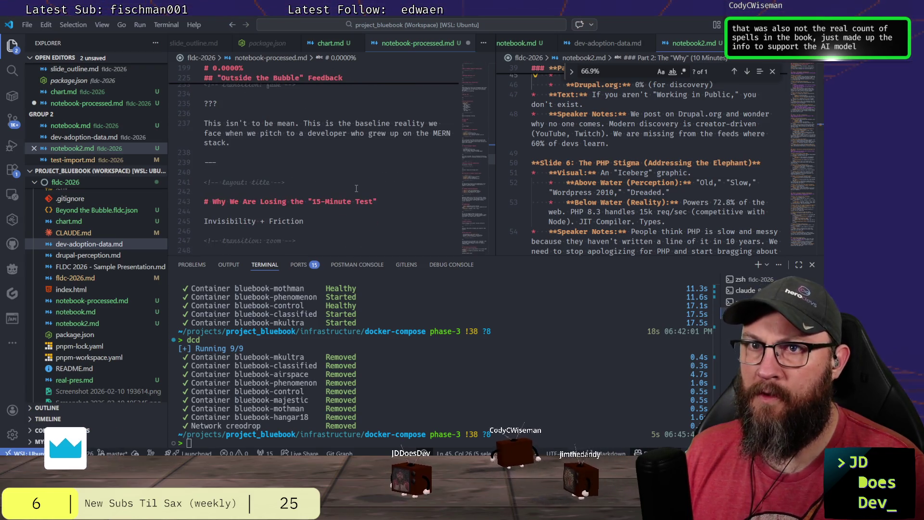
{"action": "scroll", "coordinate": [359, 185], "scroll_direction": "up", "scroll_amount": 3}
{"action": "scroll", "coordinate": [326, 159], "scroll_direction": "up", "scroll_amount": 3}
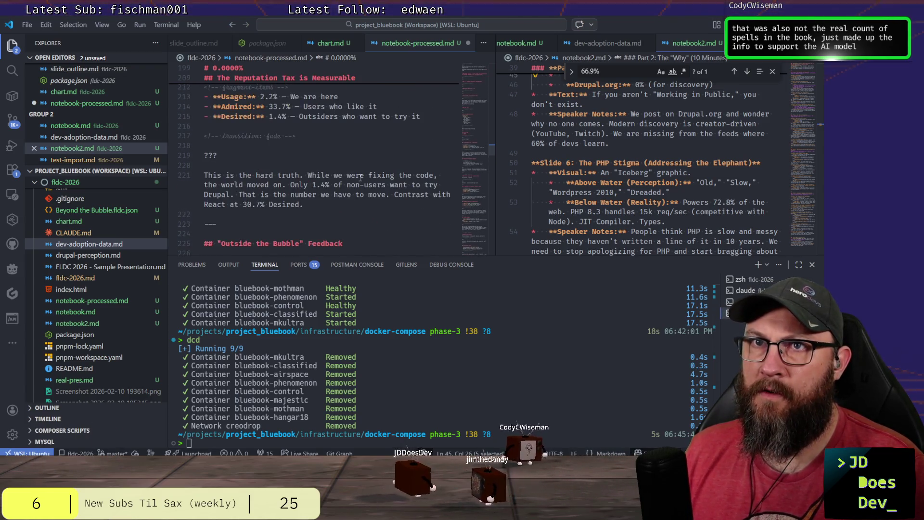
{"action": "scroll", "coordinate": [289, 133], "scroll_direction": "up", "scroll_amount": 3}
Extend the note: we post on Drupal.org or Drupal-specific sites and wonder why nobody is finding us.
{"action": "double_click", "coordinate": [254, 105]}
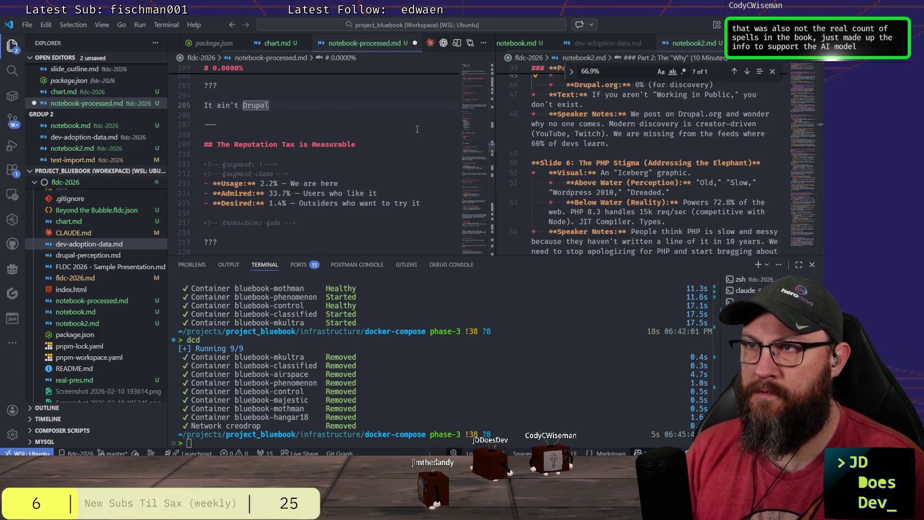
{"action": "key", "text": "End"}
{"action": "type", "text": "."}
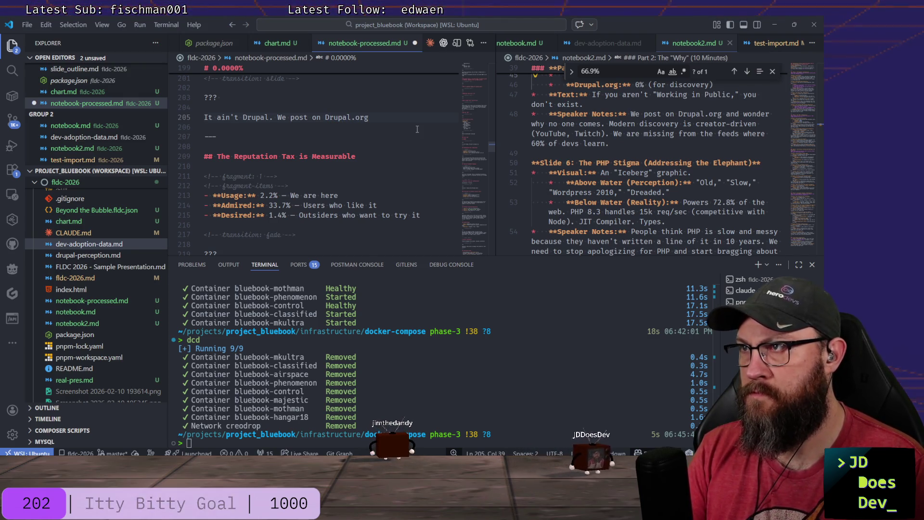
{"action": "type", "text": "or other Drupal the"}
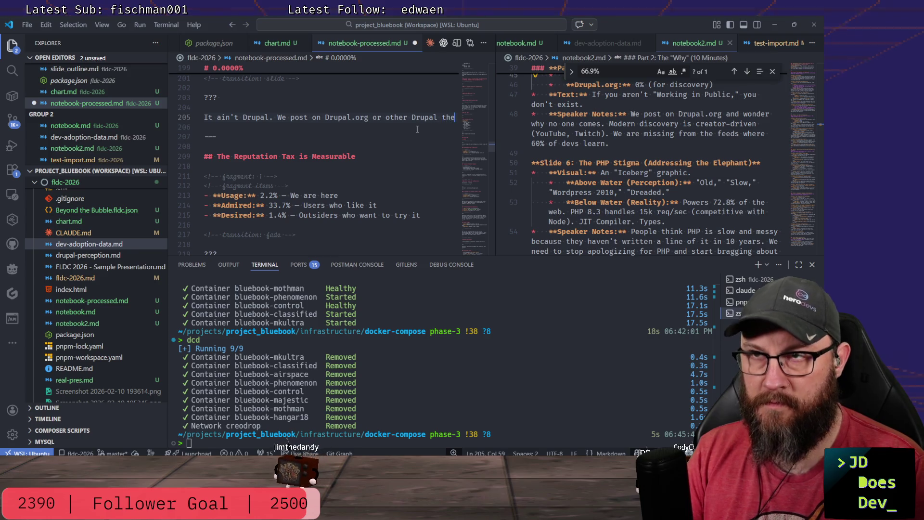
{"action": "key", "text": "BackSpace"}
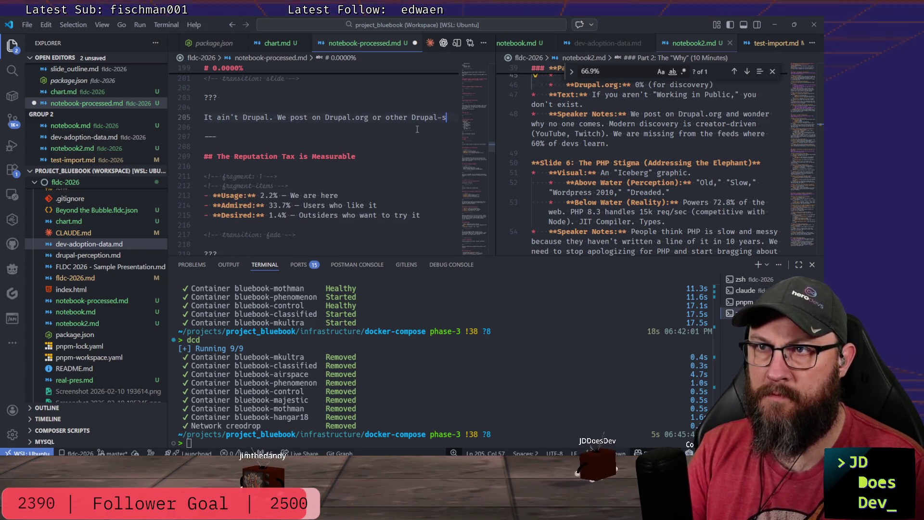
{"action": "type", "text": "pecific "}
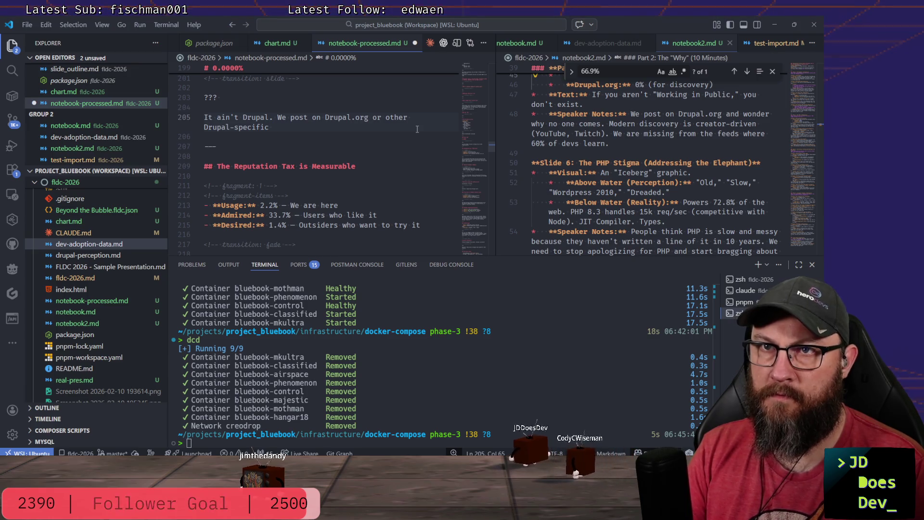
{"action": "type", "text": "sites "}
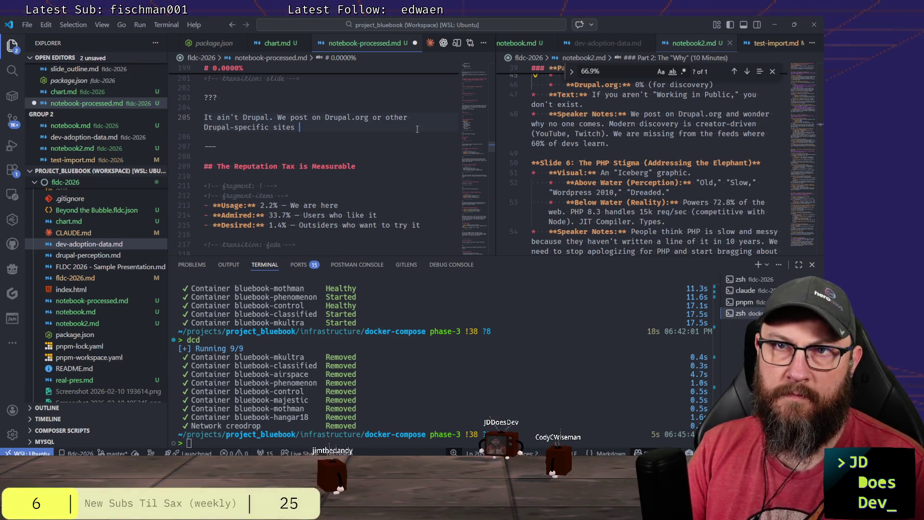
{"action": "type", "text": "and wonder"}
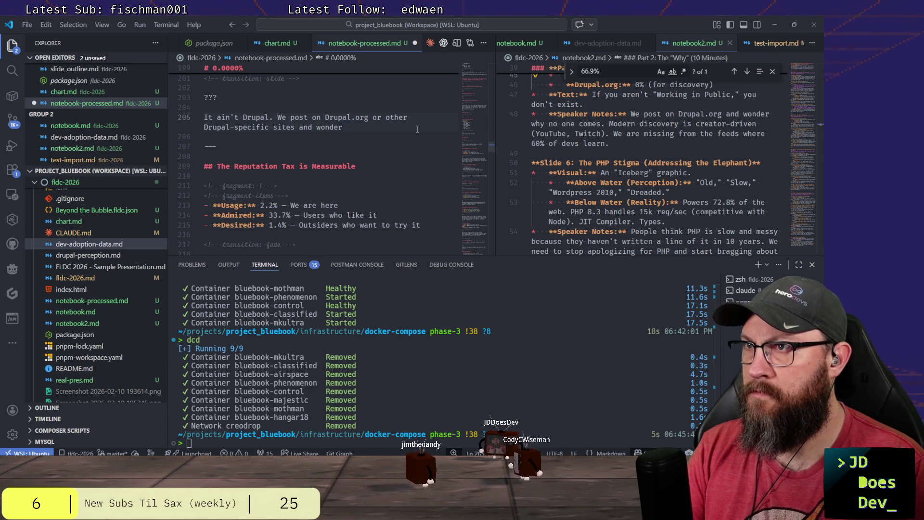
{"action": "type", "text": " why nody is v"}
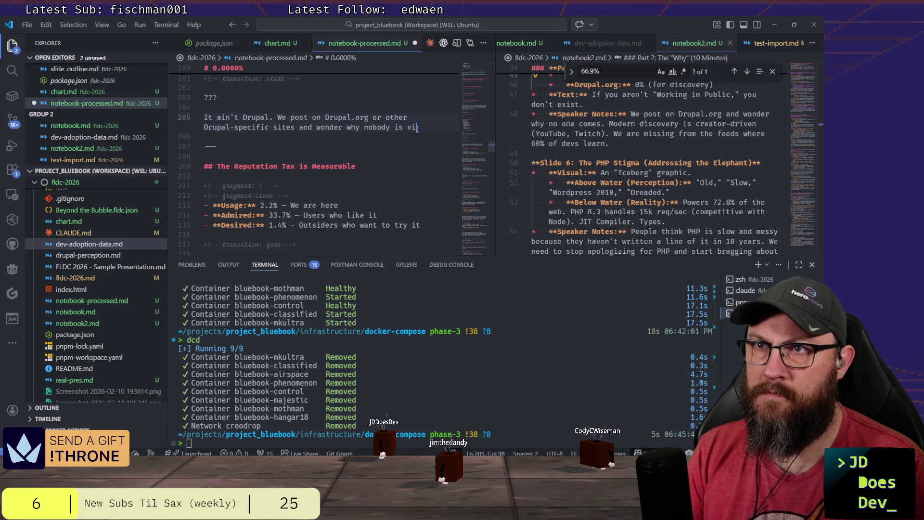
{"action": "key", "text": "BackSpace"}
{"action": "type", "text": "findin"}
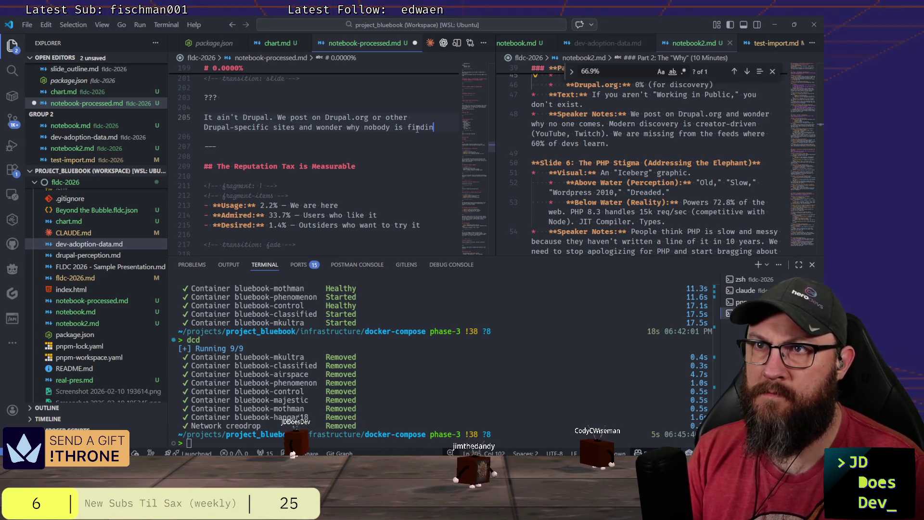
{"action": "type", "text": "g us."}
{"action": "key", "text": "Return"}
{"action": "key", "text": "Return"}
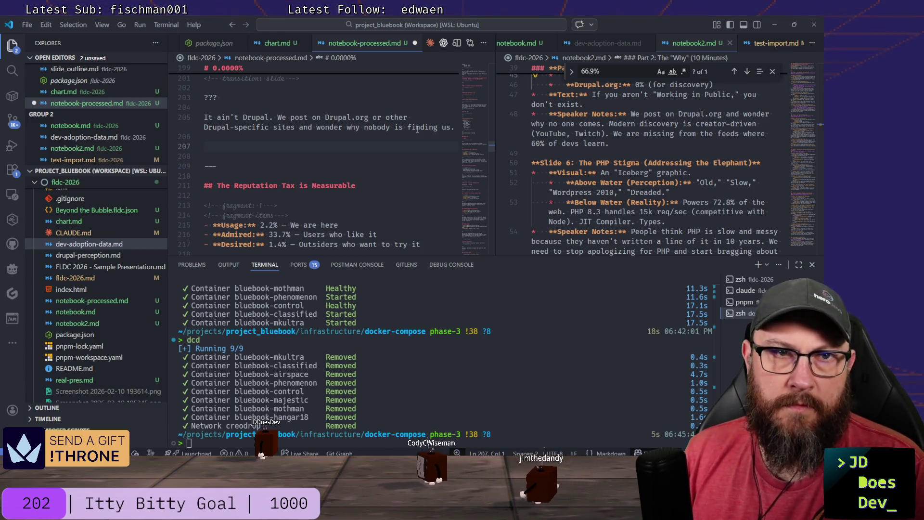
Tidy the blank lines around the separator and duplicate the slide transition comment.
{"action": "key", "text": "BackSpace"}
{"action": "key", "text": "Delete"}
{"action": "key", "text": "Down"}
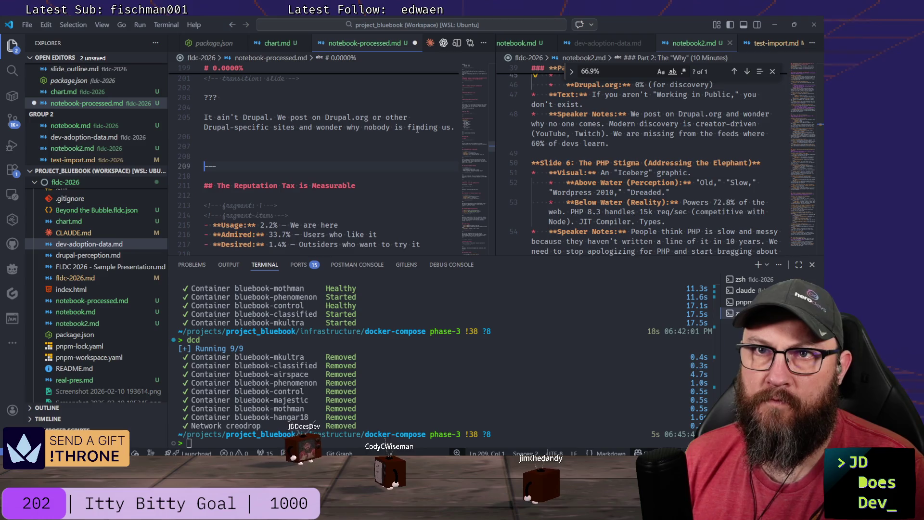
{"action": "key", "text": "Return"}
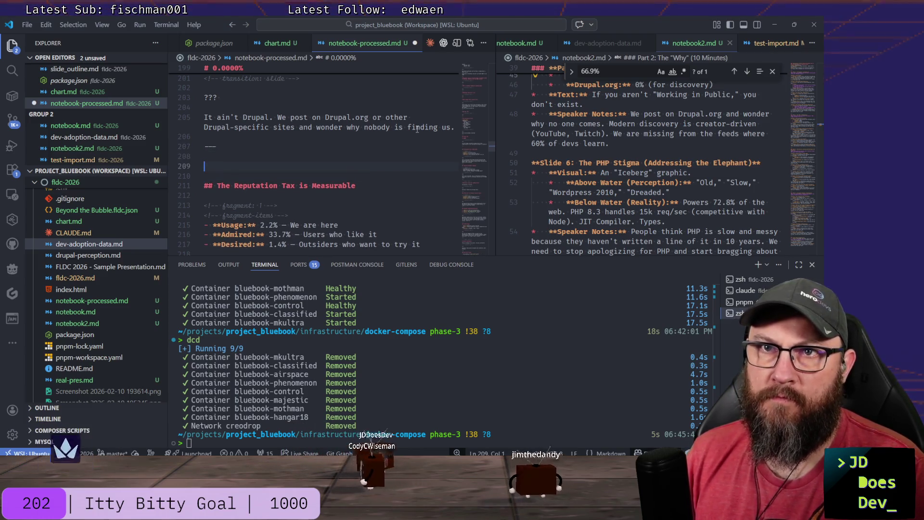
{"action": "key", "text": "Up"}
{"action": "key", "text": "Up"}
{"action": "key", "text": "Up"}
{"action": "key", "text": "Up"}
{"action": "key", "text": "Up"}
{"action": "key", "text": "Up"}
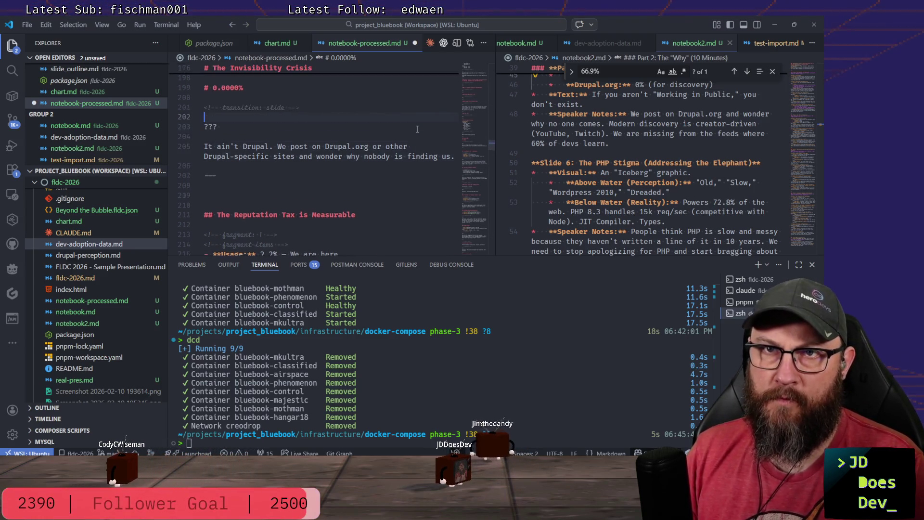
{"action": "key", "text": "shift+alt+Down"}
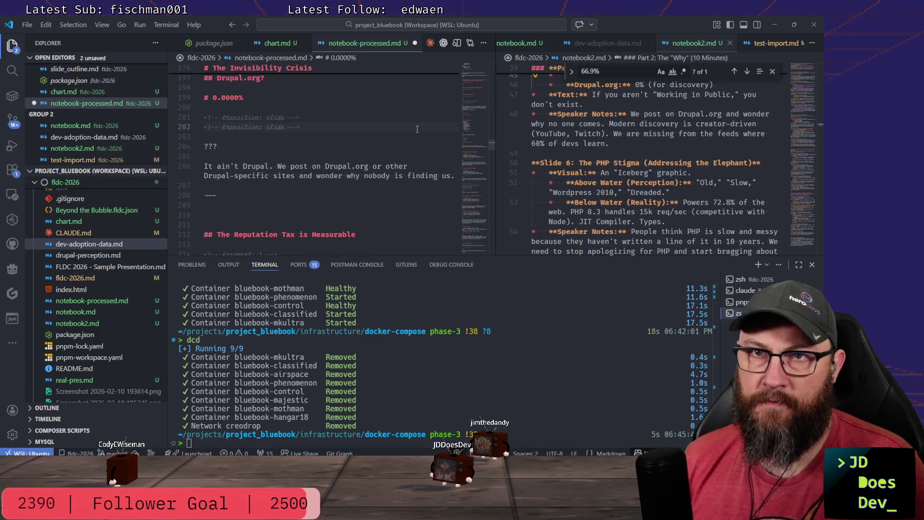
Move the copied transition into a new '---' slide headed 'NOBODY IS LOOKING FOR DRUPAL'.
{"action": "key", "text": "alt+Down"}
{"action": "key", "text": "alt+Down"}
{"action": "key", "text": "alt+Down"}
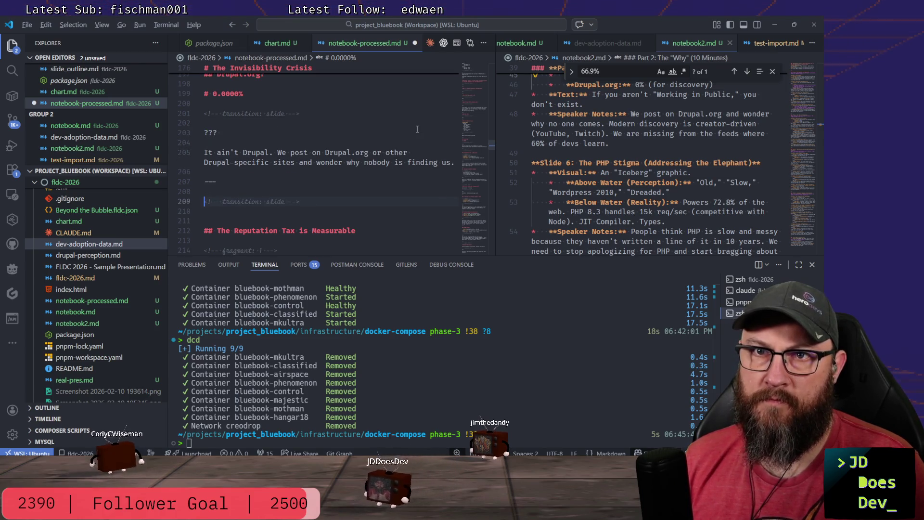
{"action": "key", "text": "Down"}
{"action": "key", "text": "Down"}
{"action": "type", "text": "---"}
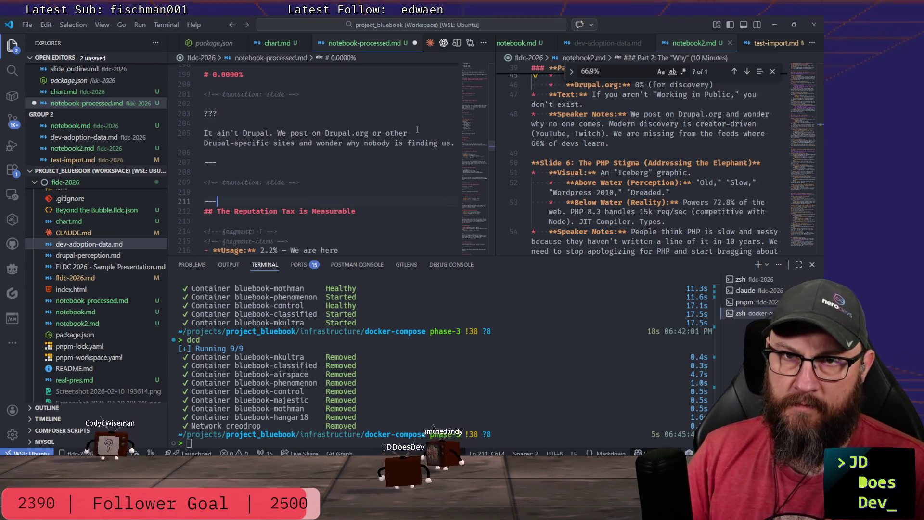
{"action": "key", "text": "Up"}
{"action": "key", "text": "Up"}
{"action": "key", "text": "ctrl+shift+Return"}
{"action": "key", "text": "ctrl+shift+Return"}
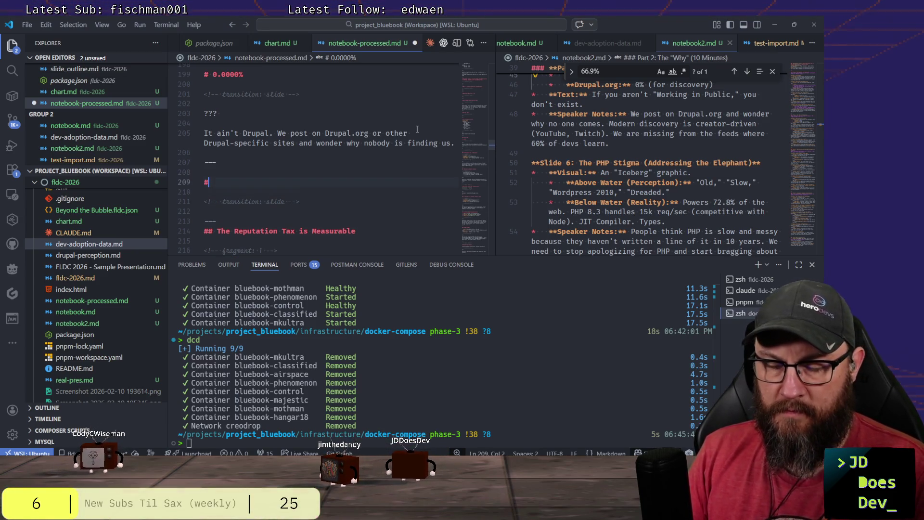
{"action": "type", "text": "ODY"}
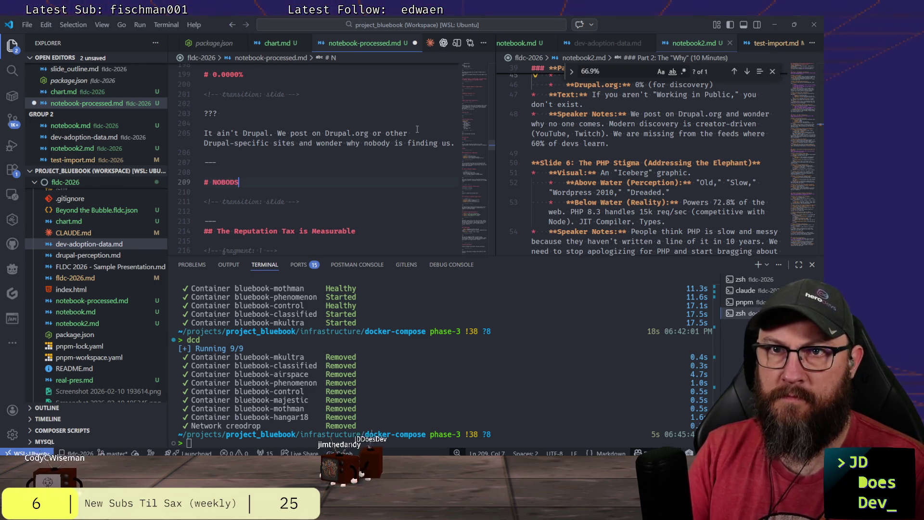
{"action": "type", "text": " IS LOOKING FOR DRUPA"}
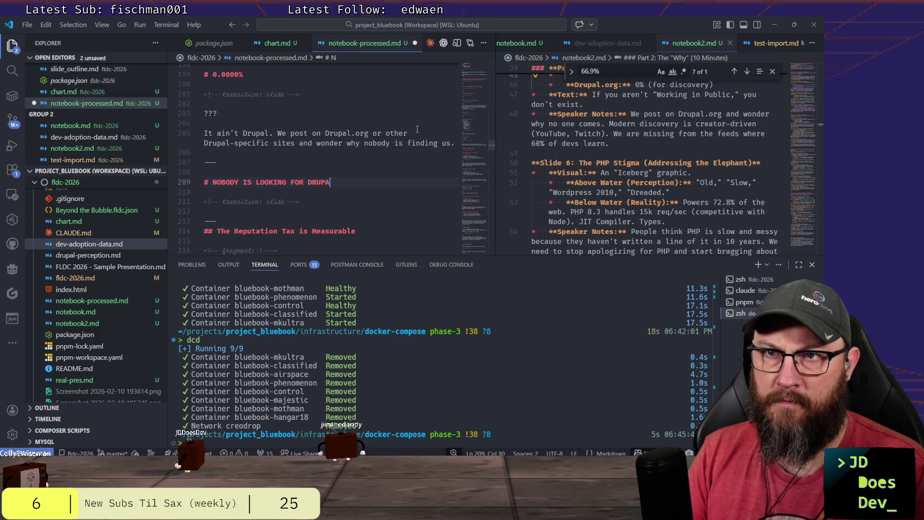
{"action": "type", "text": "L"}
{"action": "key", "text": "Down"}
{"action": "key", "text": "Down"}
{"action": "key", "text": "Down"}
{"action": "key", "text": "End"}
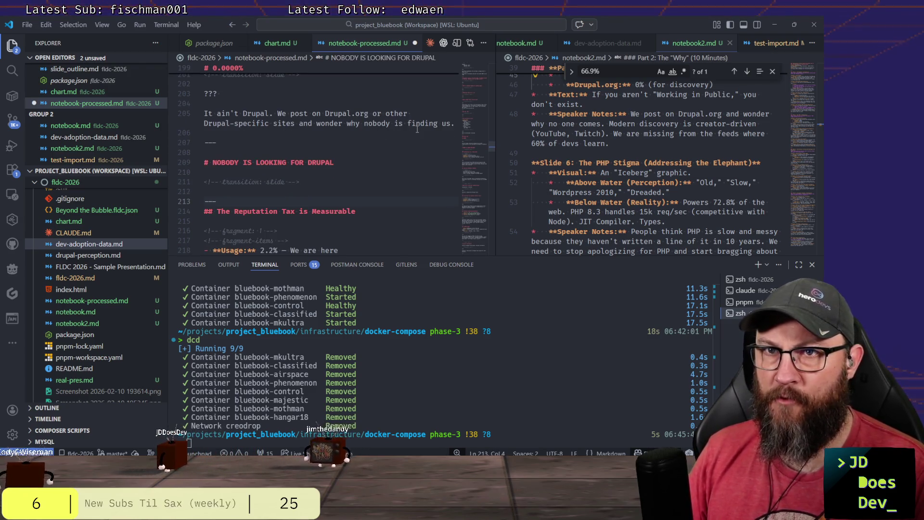
Add a ??? notes marker and write that we aren't where people look for new technology.
{"action": "key", "text": "Return"}
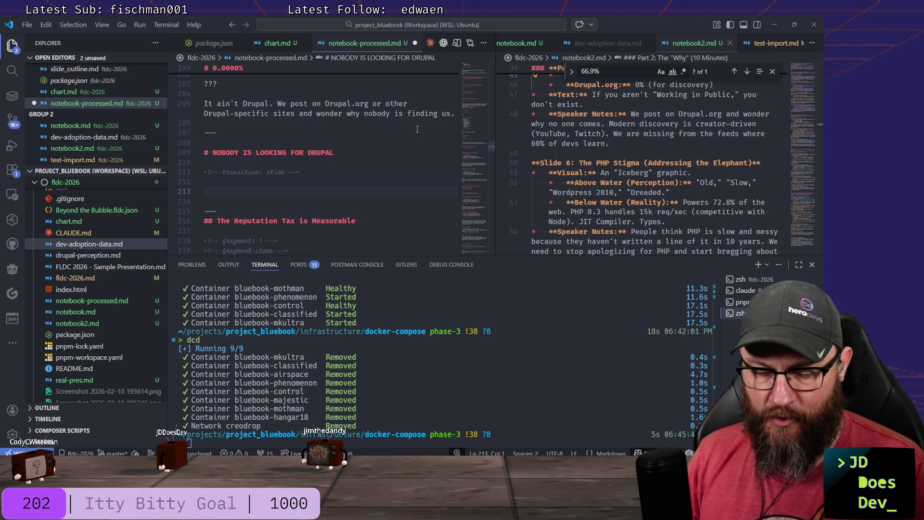
{"action": "type", "text": "???"}
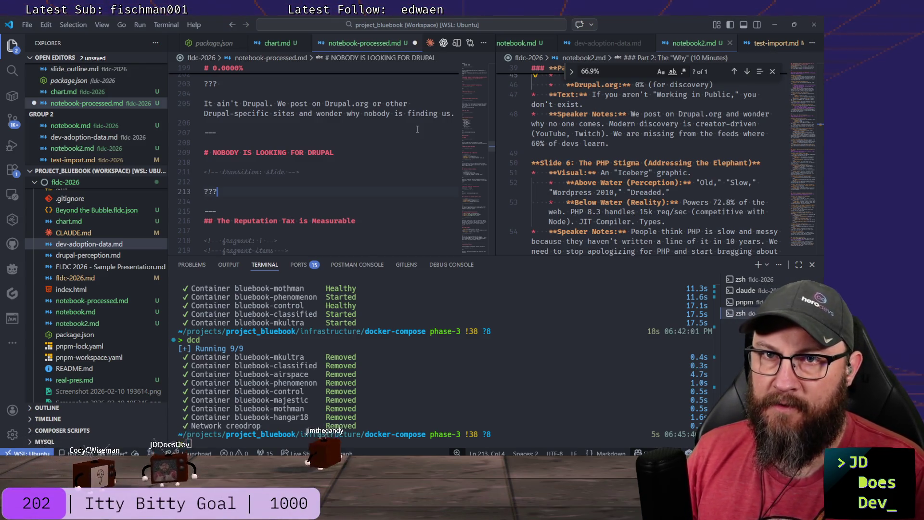
{"action": "key", "text": "Return"}
{"action": "key", "text": "Return"}
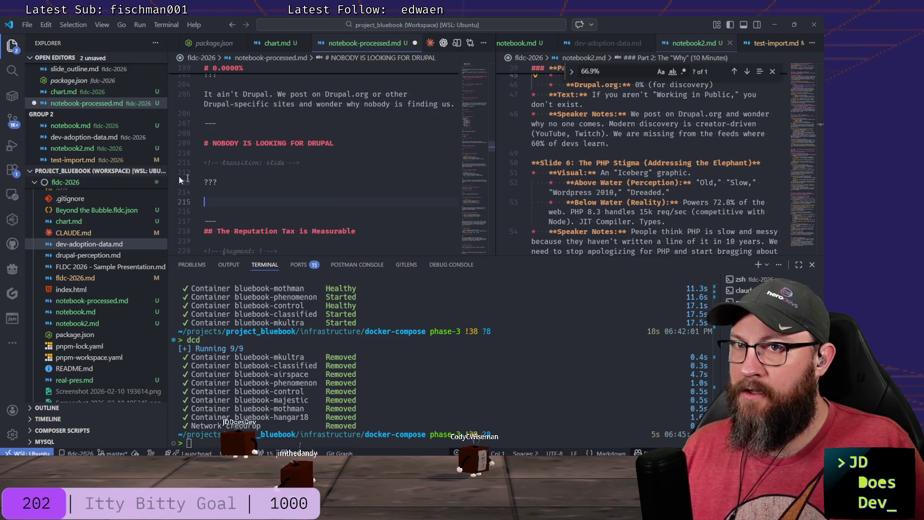
{"action": "left_click", "coordinate": [272, 194]}
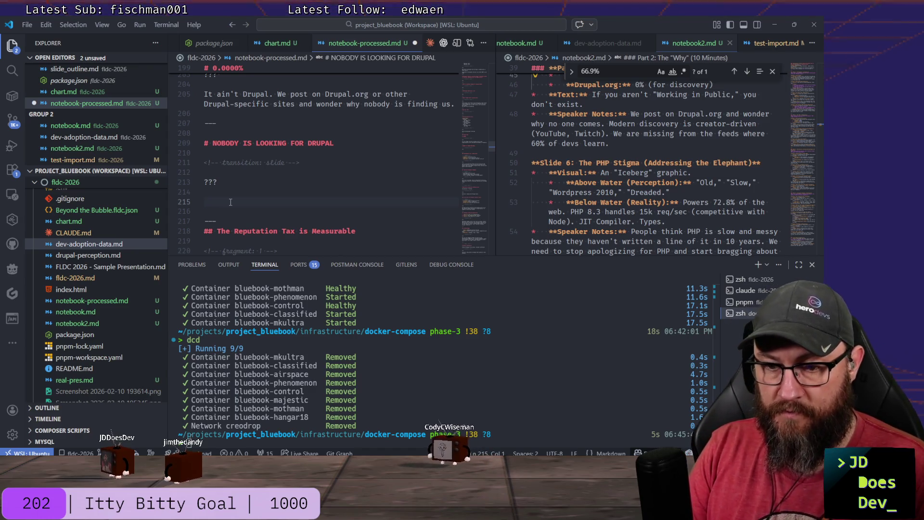
{"action": "type", "text": "If we aren't in a place where "}
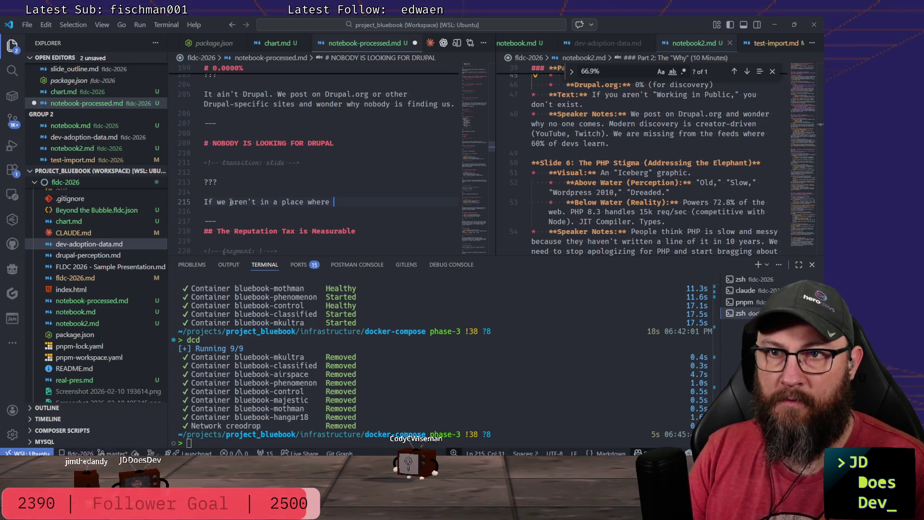
{"action": "type", "text": "people are "}
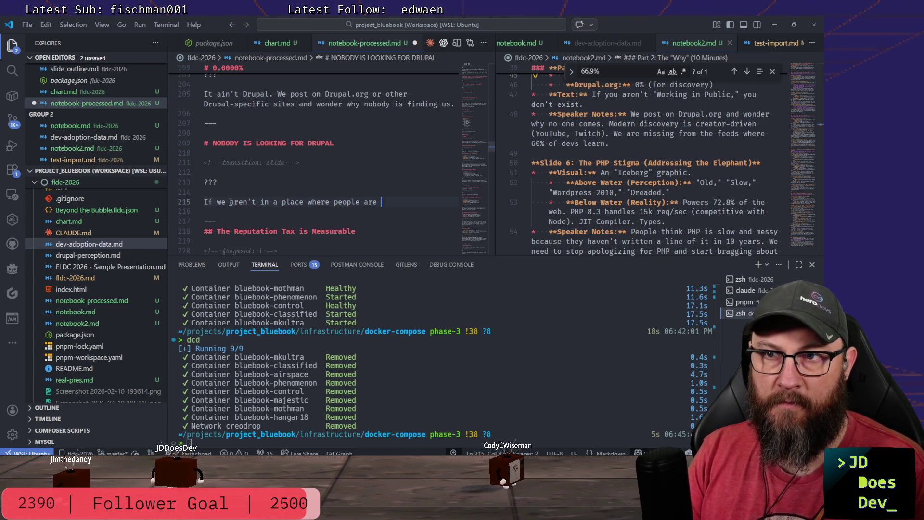
{"action": "type", "text": "looking to find"}
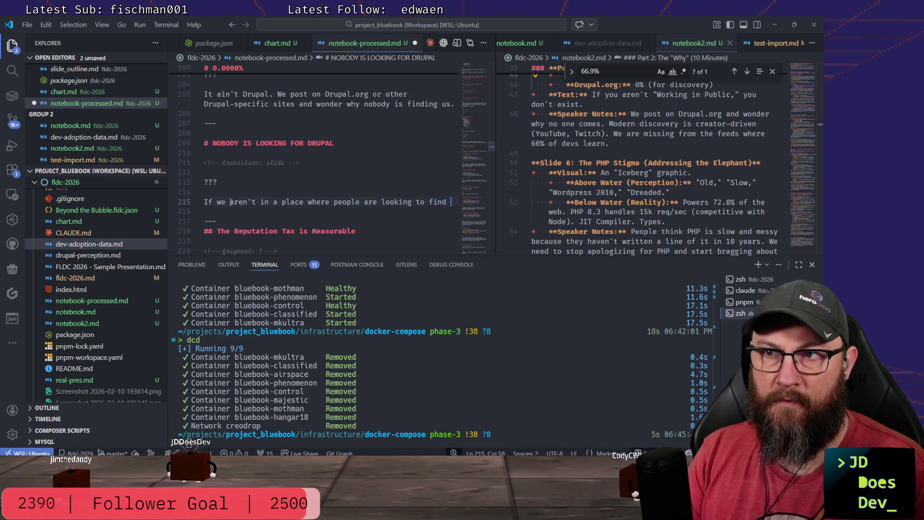
{"action": "type", "text": " new technolog"}
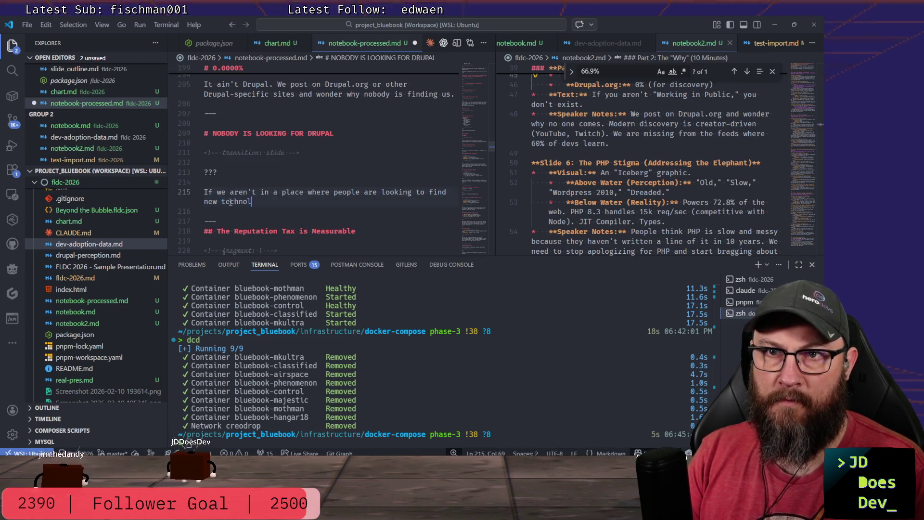
{"action": "type", "text": "y, we"}
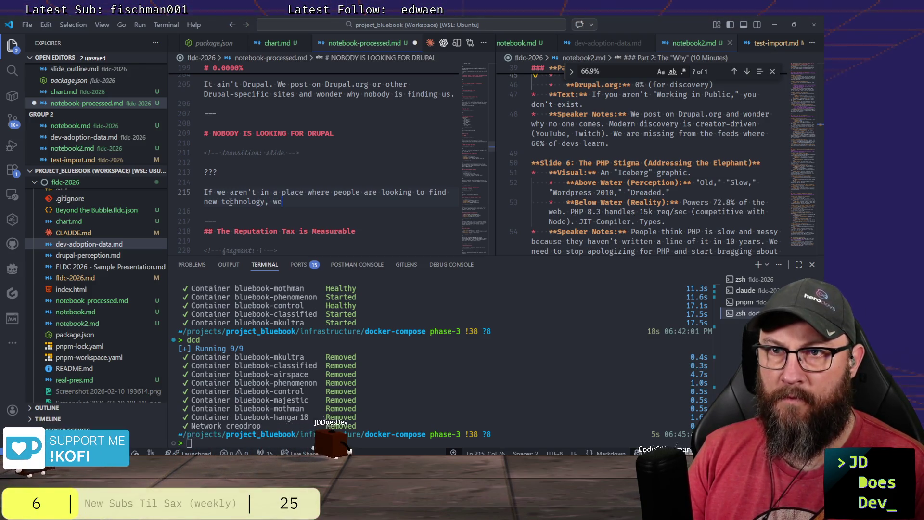
{"action": "type", "text": " aren't going to be found"}
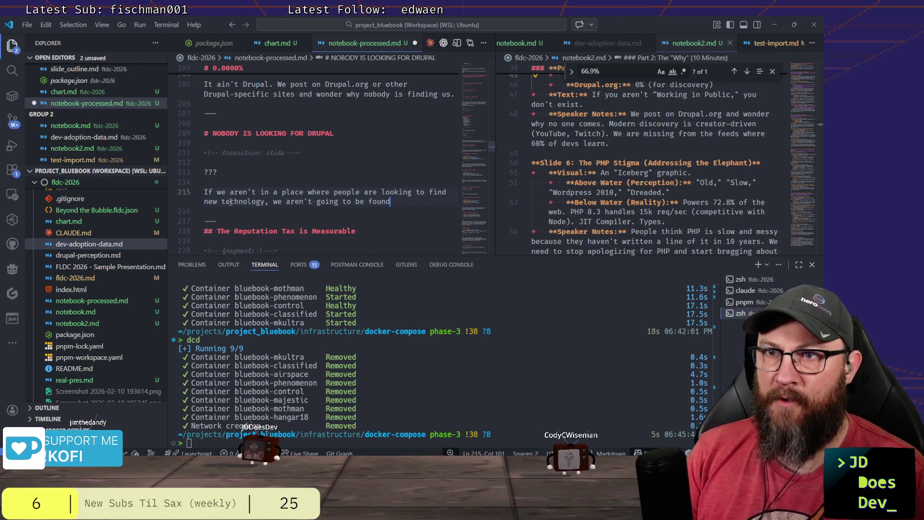
{"action": "type", "text": "."}
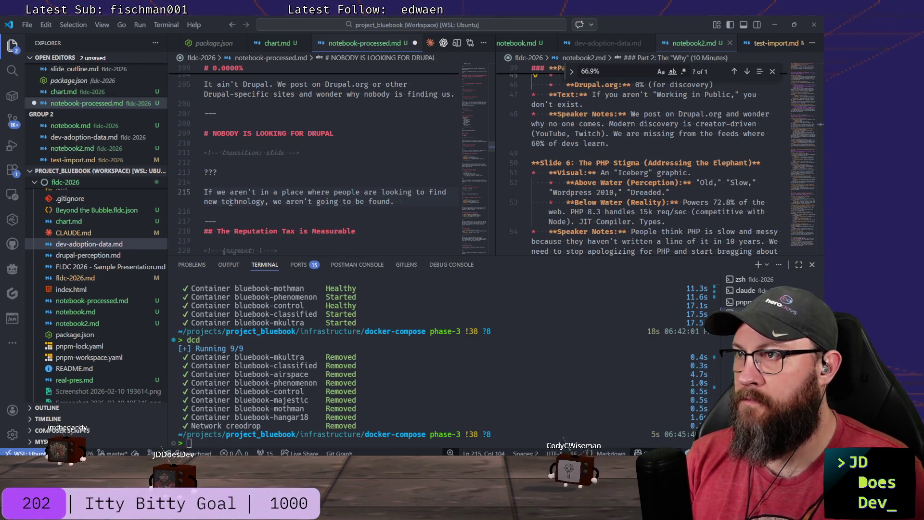
{"action": "type", "text": "  Mo"}
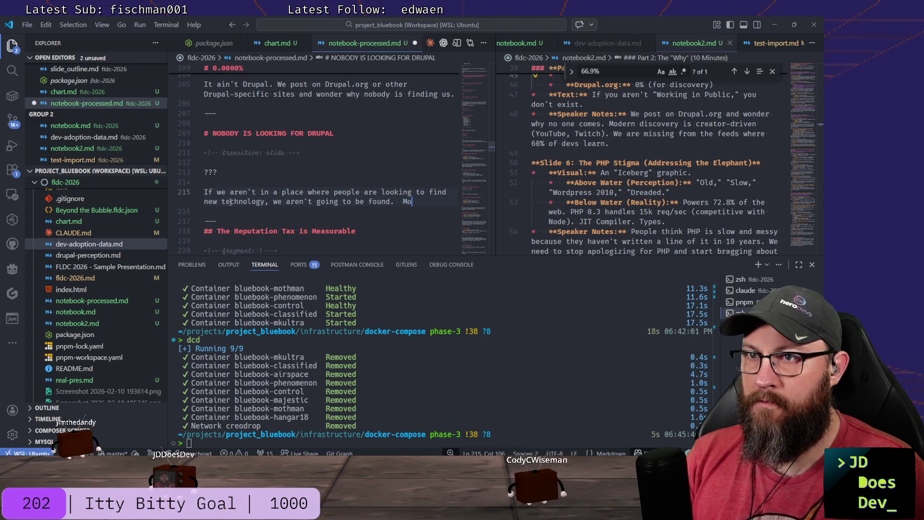
{"action": "type", "text": "Modern"}
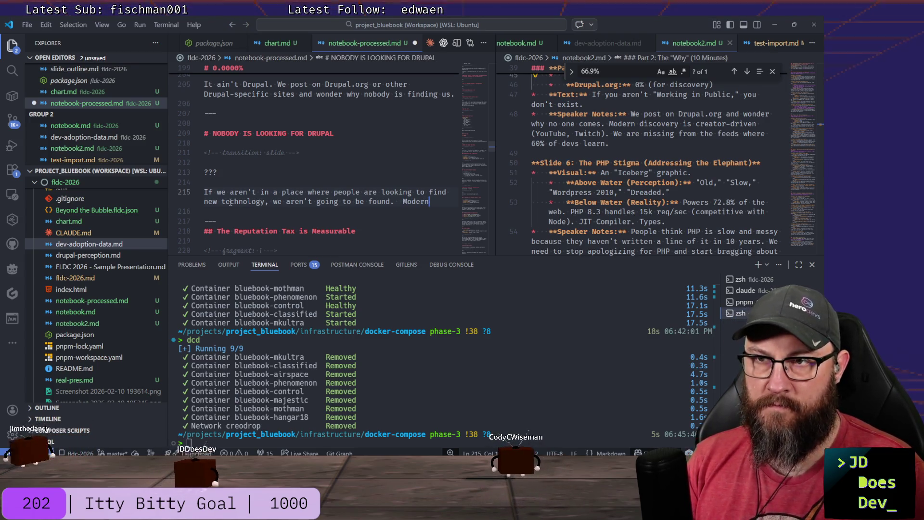
{"action": "type", "text": " discovery "}
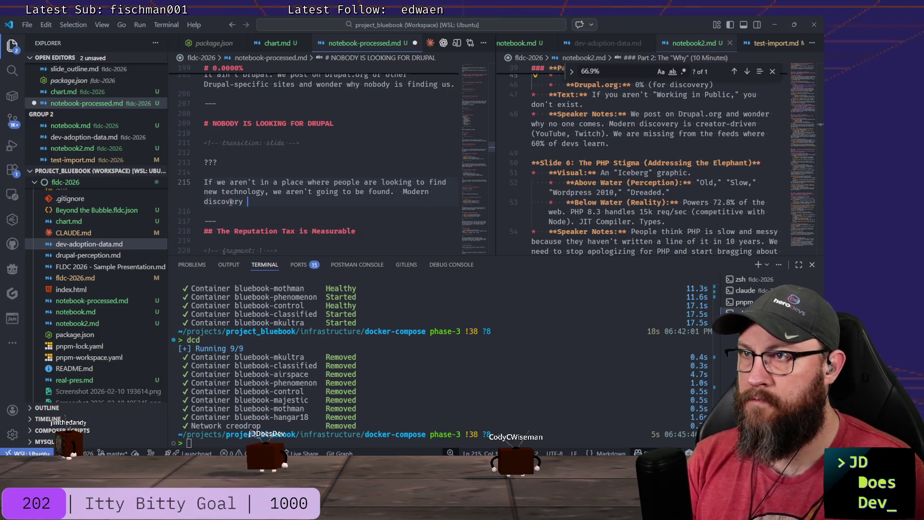
{"action": "type", "text": "creator dri"}
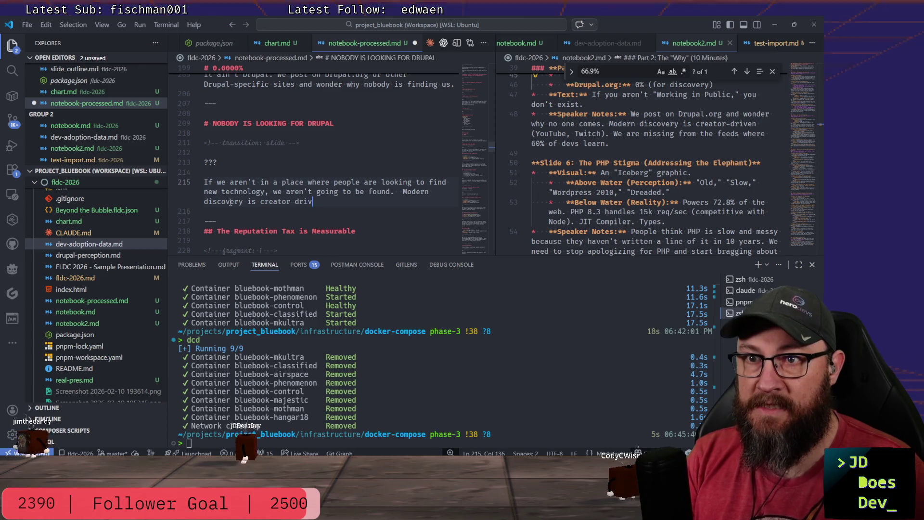
{"action": "type", "text": "en"}
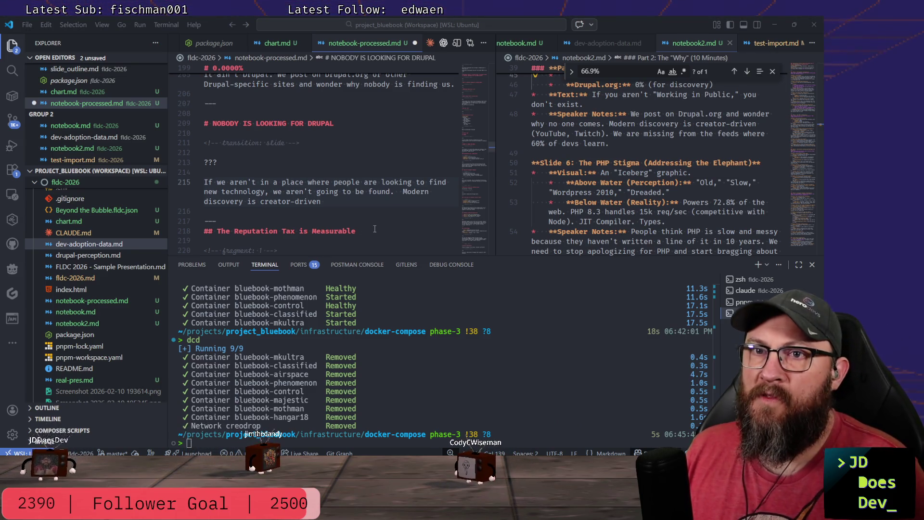
Finish the note after 'creator-driven': "We aren't where they are. We're not even on GitHub.".
{"action": "double_click", "coordinate": [332, 232]}
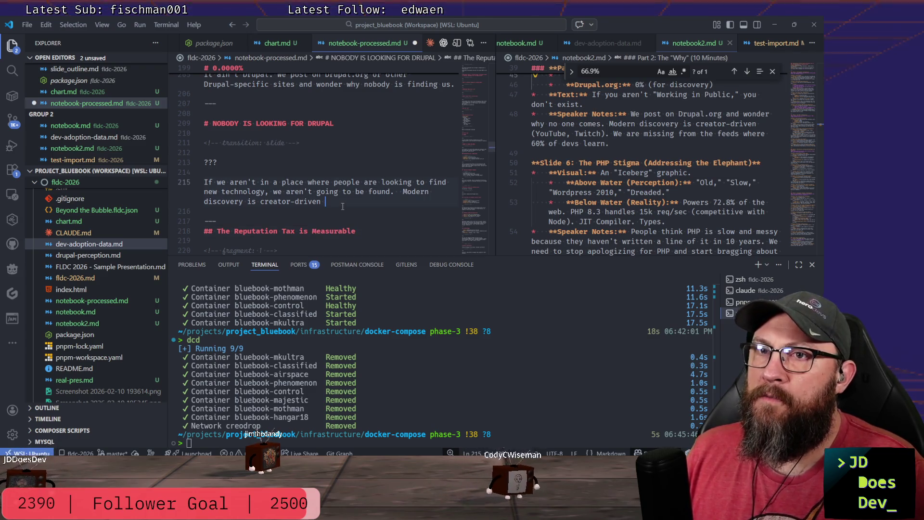
{"action": "left_click", "coordinate": [426, 204]}
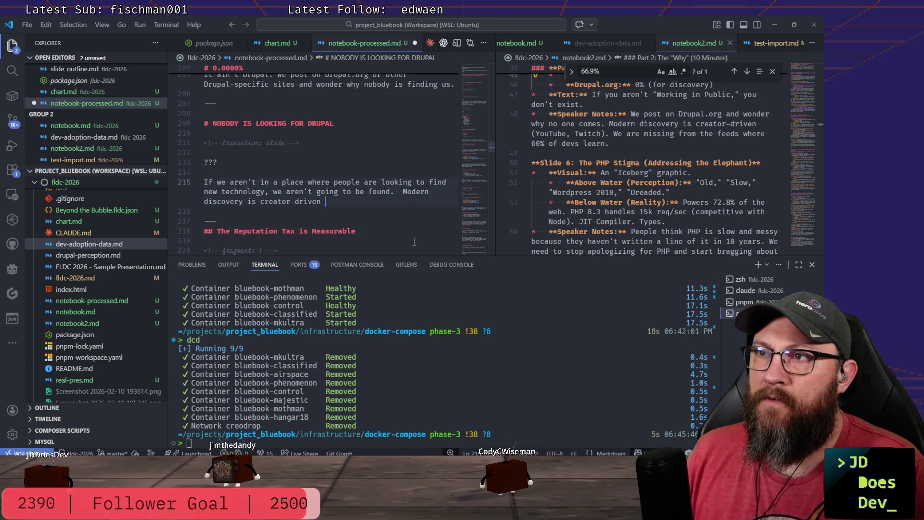
{"action": "scroll", "coordinate": [628, 150], "scroll_direction": "down", "scroll_amount": 2}
{"action": "scroll", "coordinate": [628, 150], "scroll_direction": "down", "scroll_amount": 2}
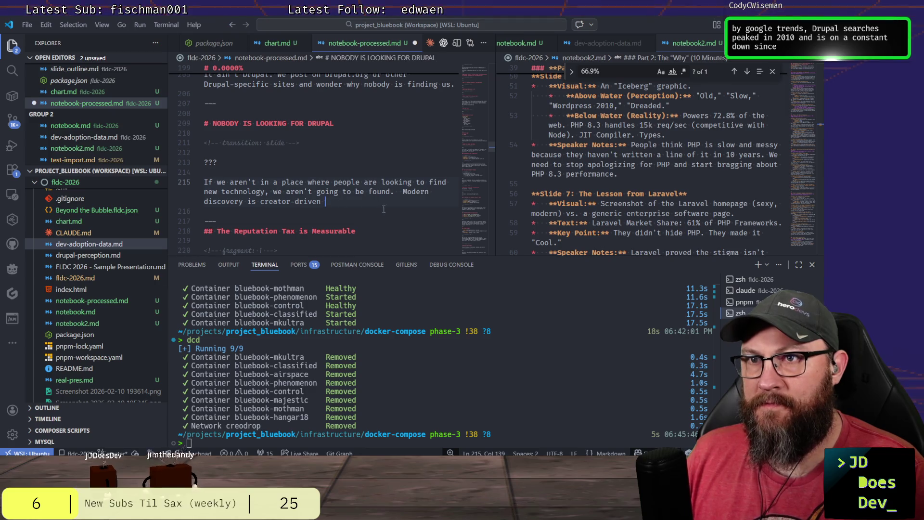
{"action": "key", "text": "BackSpace"}
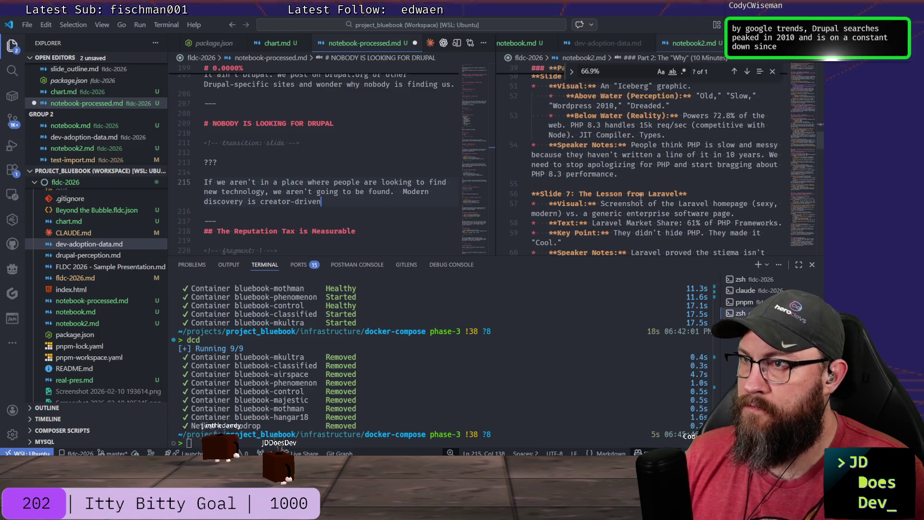
{"action": "scroll", "coordinate": [656, 186], "scroll_direction": "up", "scroll_amount": 1}
{"action": "scroll", "coordinate": [657, 188], "scroll_direction": "up", "scroll_amount": 1}
{"action": "scroll", "coordinate": [661, 188], "scroll_direction": "up", "scroll_amount": 1}
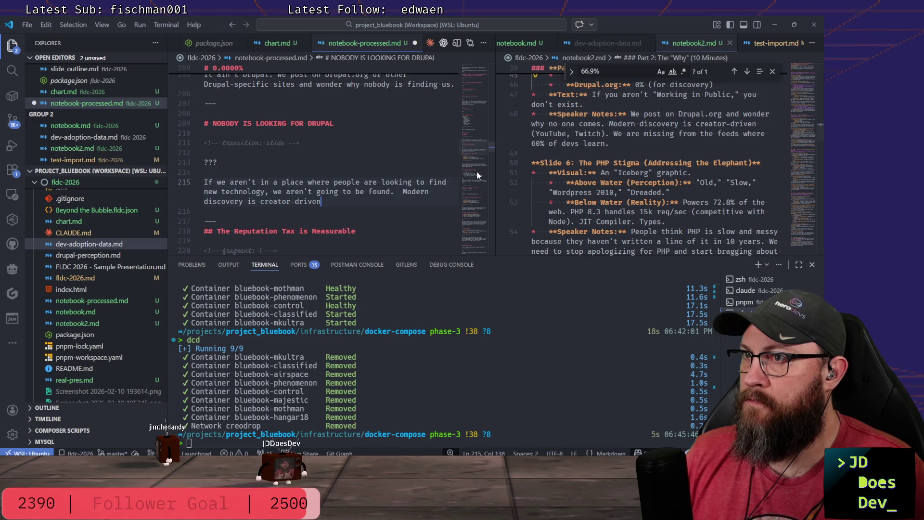
{"action": "type", "text": ". We"}
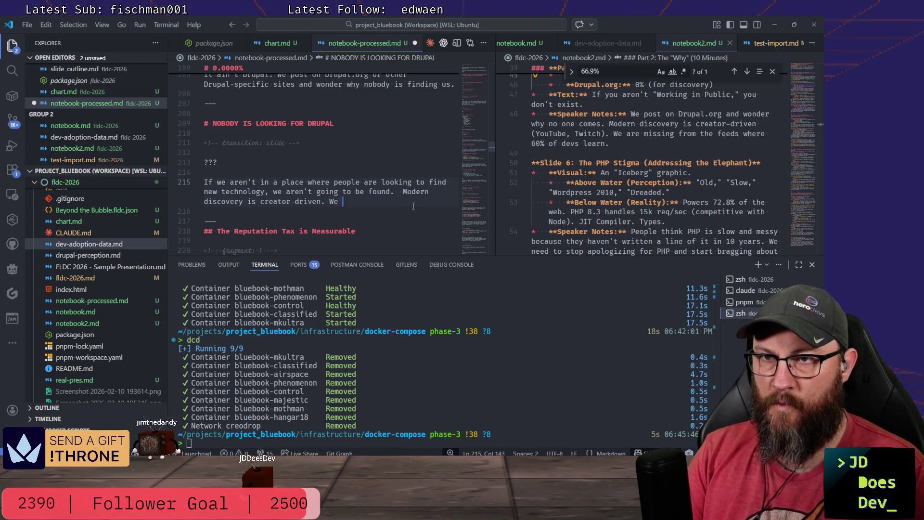
{"action": "type", "text": "re they are."}
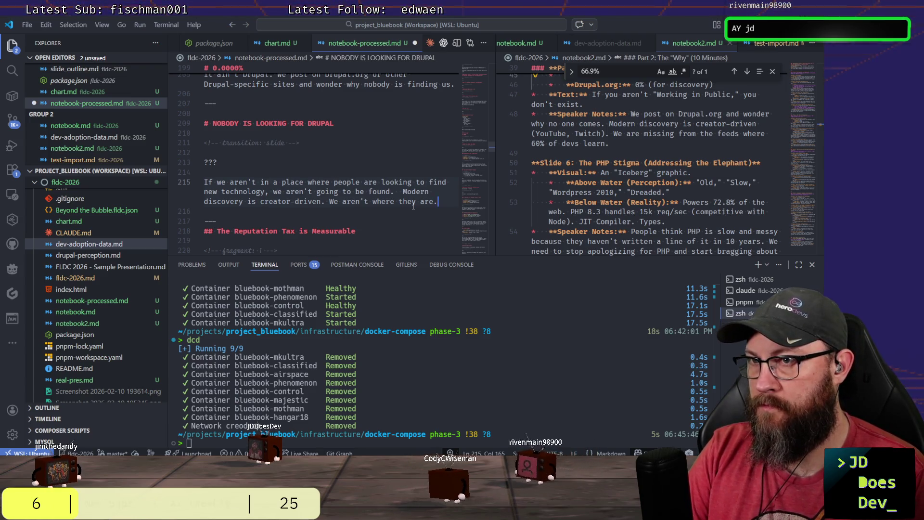
{"action": "type", "text": " We"}
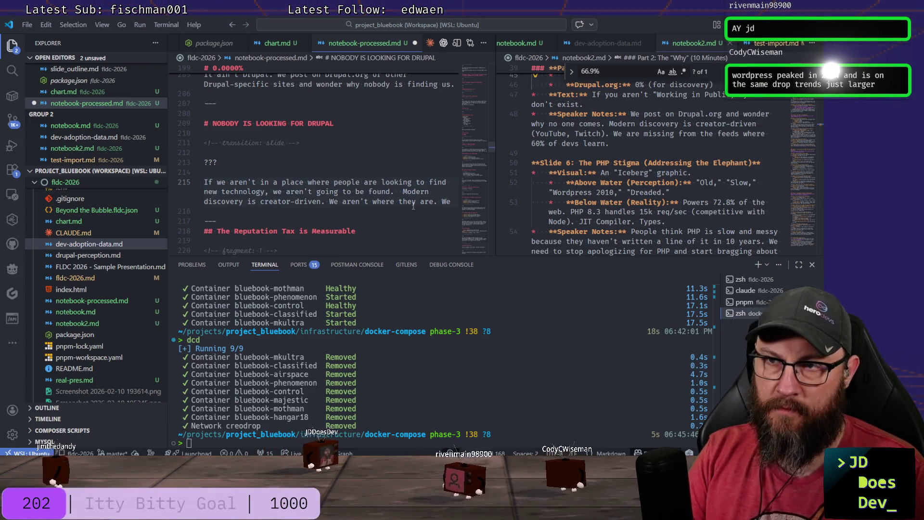
{"action": "type", "text": "'re not even on"}
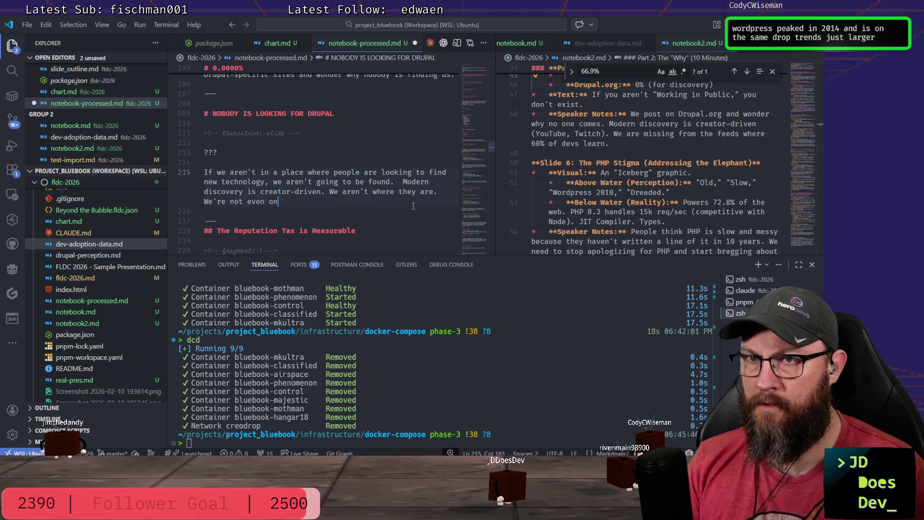
{"action": "type", "text": "Git"}
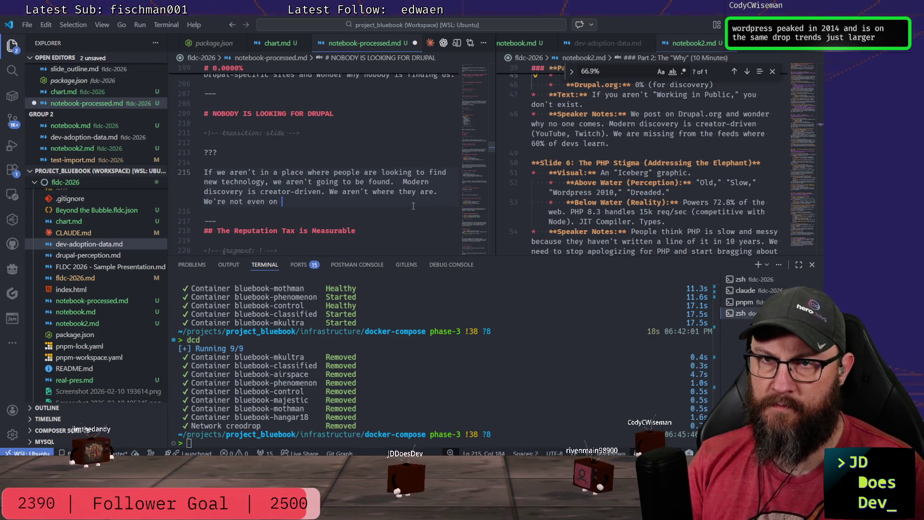
{"action": "type", "text": "Hub"}
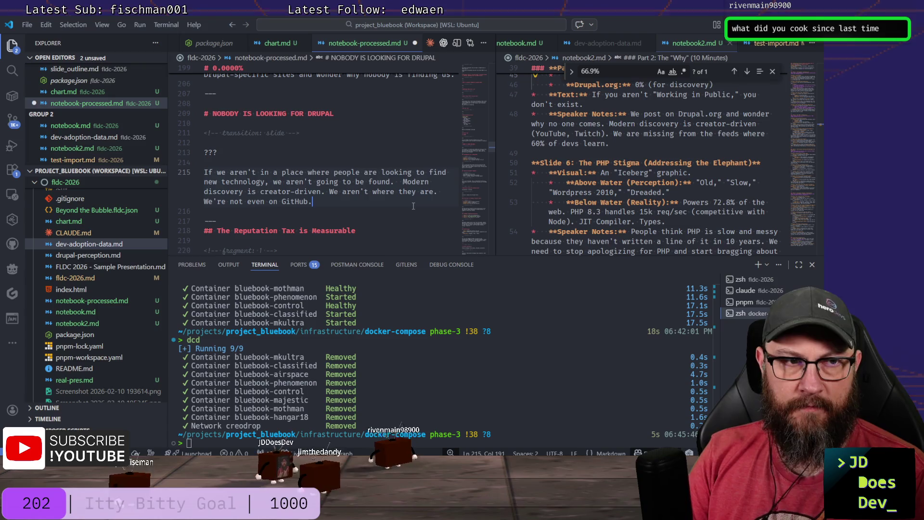
{"action": "type", "text": "."}
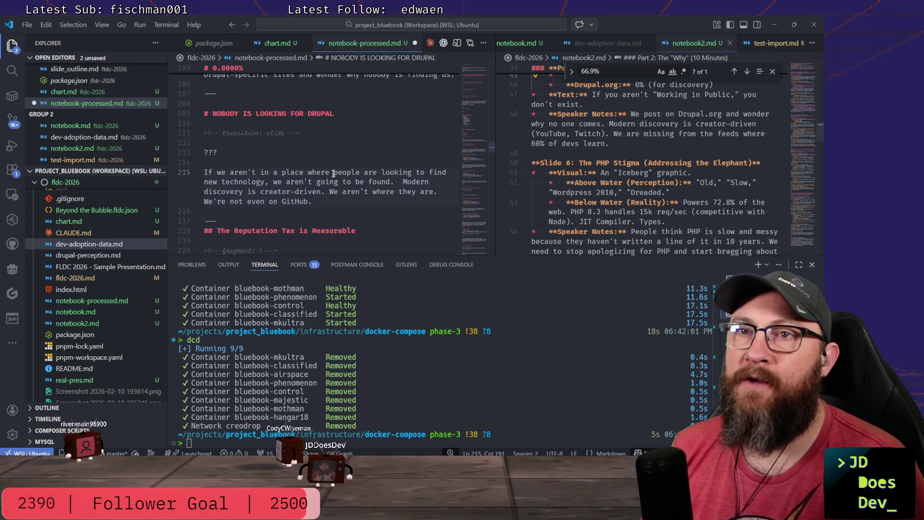
{"action": "scroll", "coordinate": [422, 156], "scroll_direction": "down", "scroll_amount": 5}
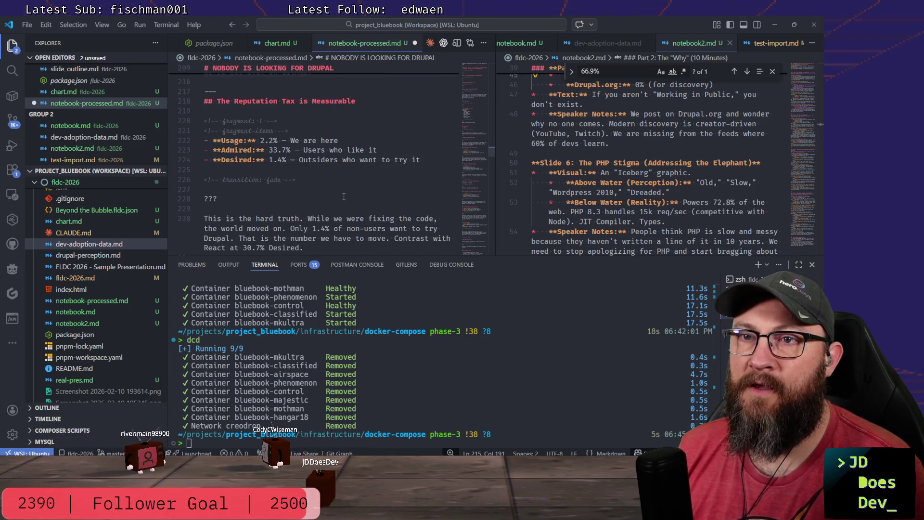
{"action": "scroll", "coordinate": [358, 181], "scroll_direction": "down", "scroll_amount": 1}
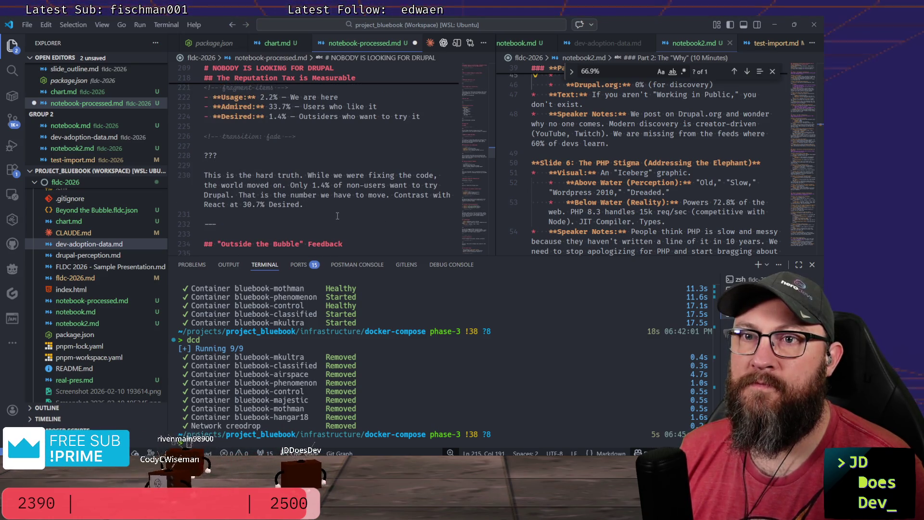
{"action": "left_click_drag", "start_coordinate": [336, 216], "coordinate": [193, 103]}
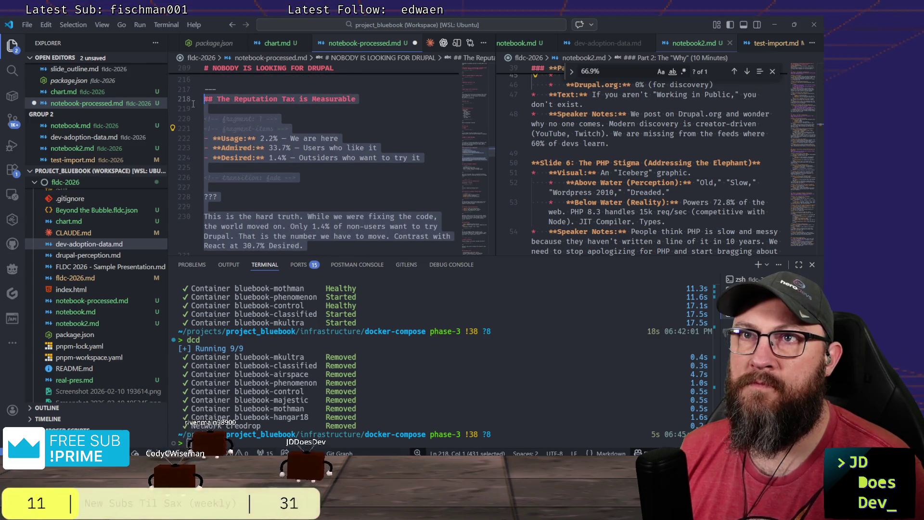
Delete the Reputation Tax slide block, clear the leftover blank lines and save the deck.
{"action": "key", "text": "BackSpace"}
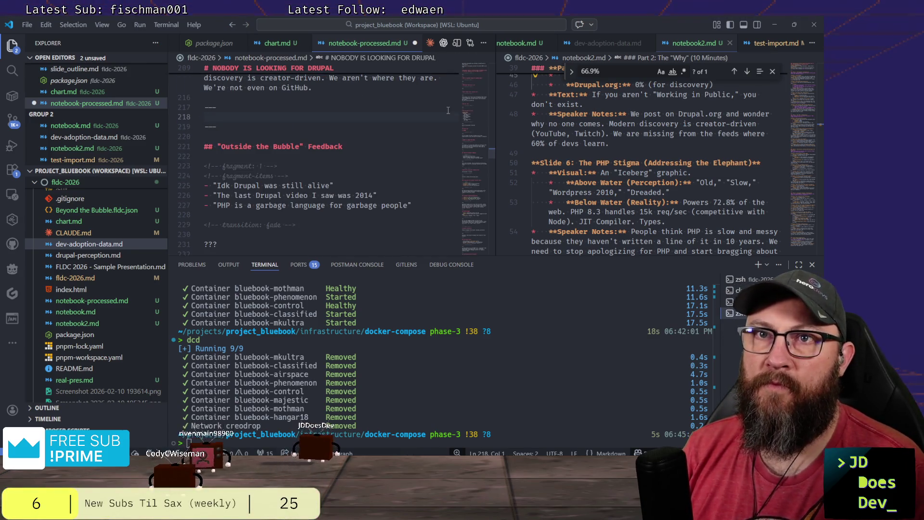
{"action": "key", "text": "Up"}
{"action": "key", "text": "BackSpace"}
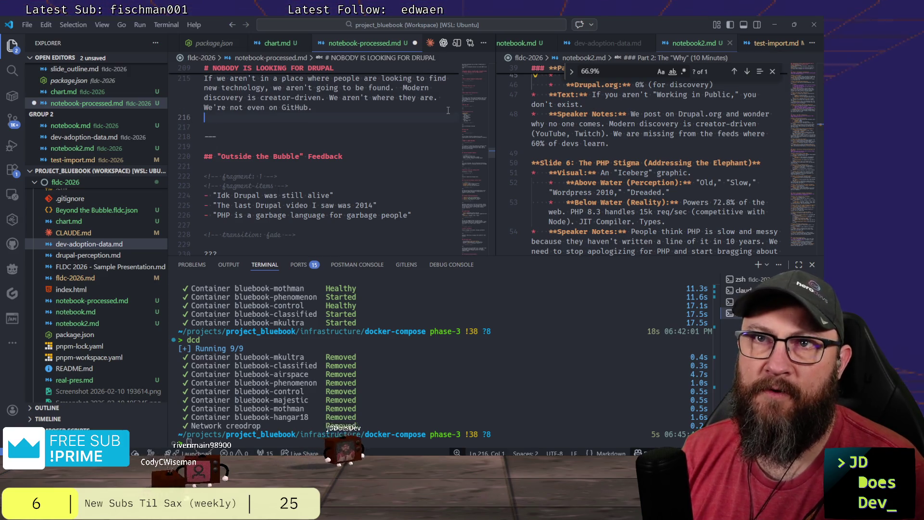
{"action": "key", "text": "Delete"}
{"action": "key", "text": "ctrl+s"}
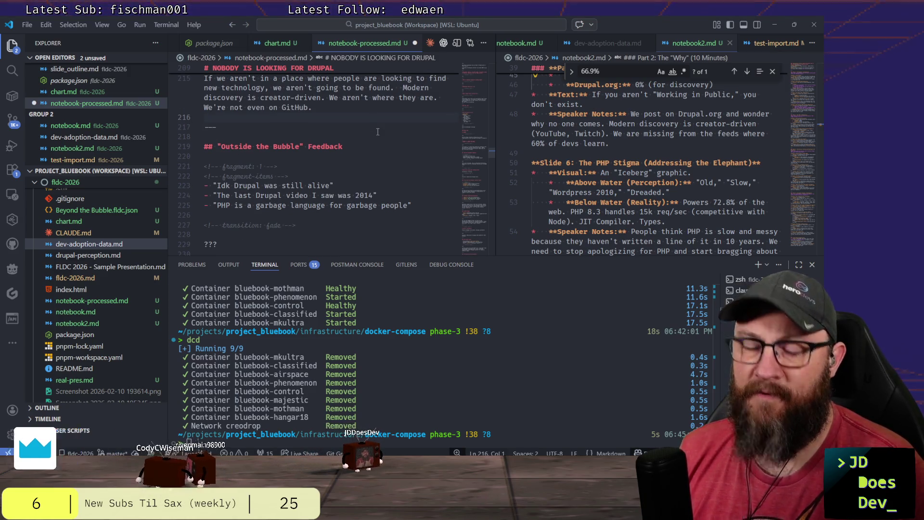
{"action": "scroll", "coordinate": [375, 167], "scroll_direction": "up", "scroll_amount": 5}
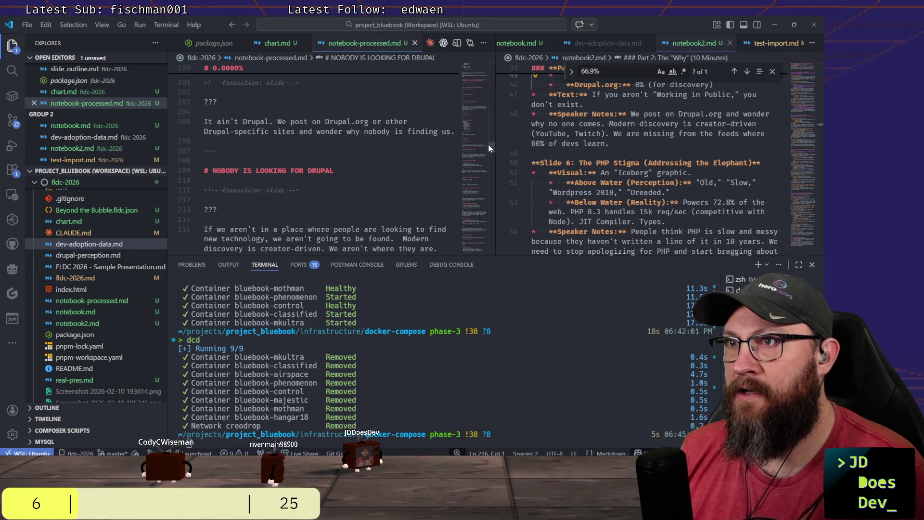
{"action": "left_click_drag", "start_coordinate": [492, 144], "coordinate": [501, 93]}
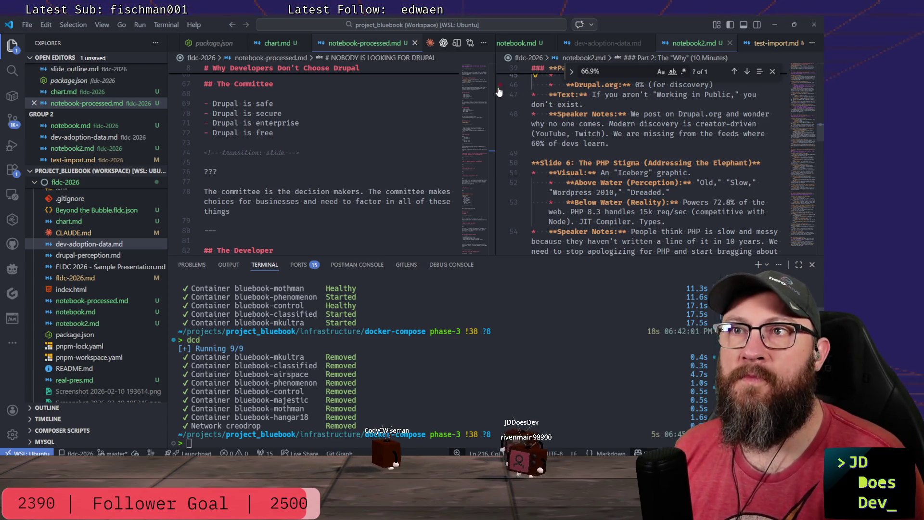
{"action": "scroll", "coordinate": [409, 132], "scroll_direction": "up", "scroll_amount": 2}
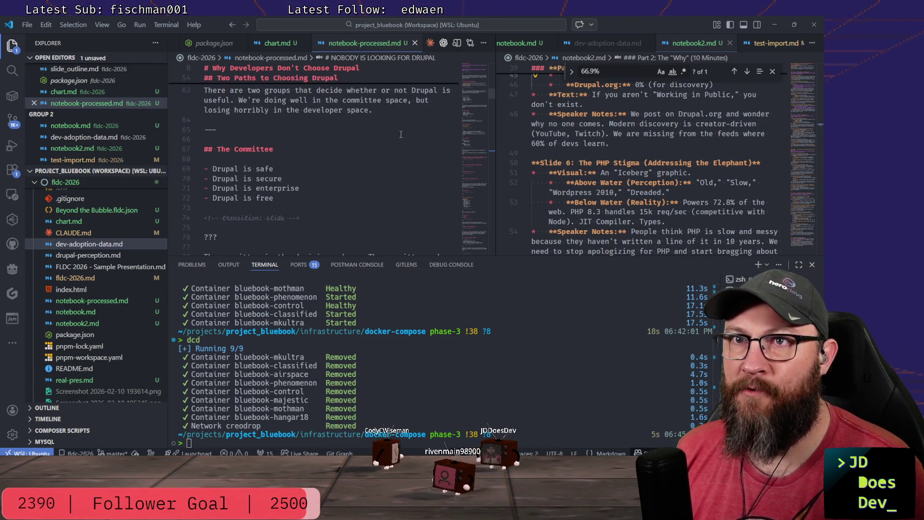
{"action": "scroll", "coordinate": [333, 151], "scroll_direction": "up", "scroll_amount": 5}
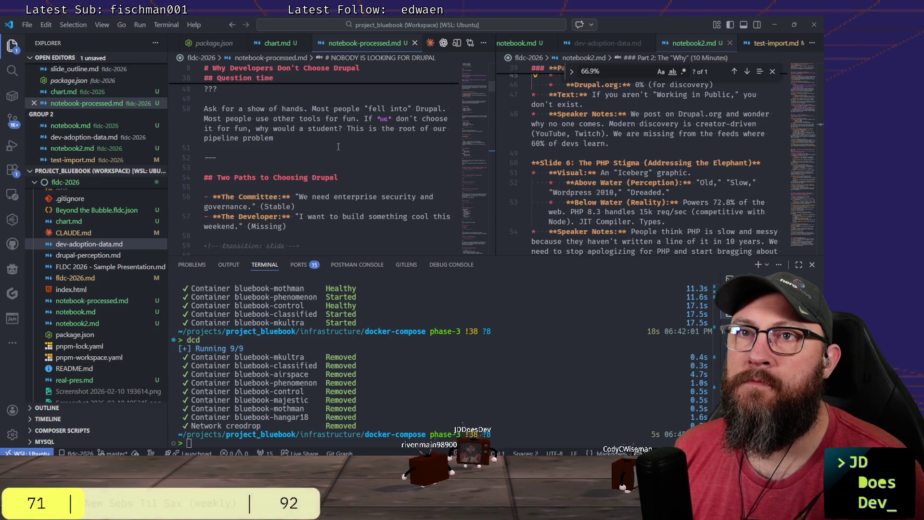
{"action": "scroll", "coordinate": [337, 147], "scroll_direction": "up", "scroll_amount": 3}
{"action": "scroll", "coordinate": [337, 147], "scroll_direction": "up", "scroll_amount": 2}
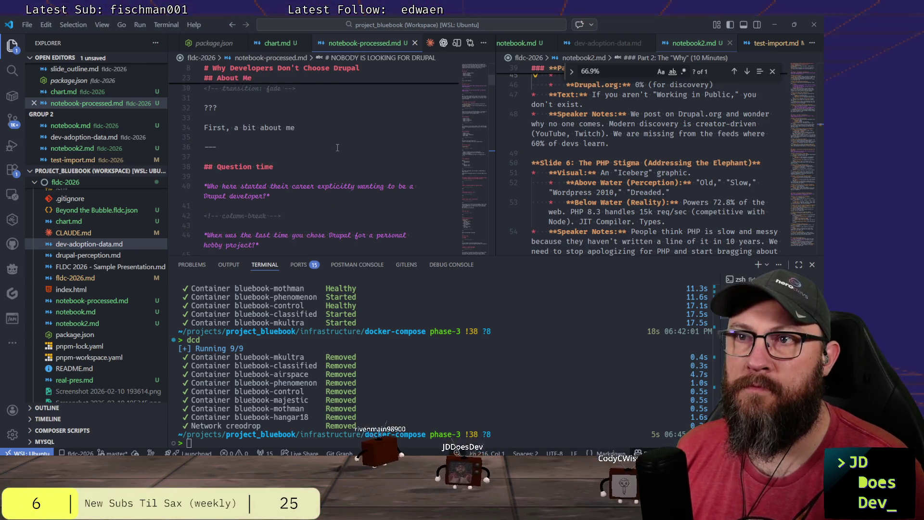
{"action": "scroll", "coordinate": [337, 148], "scroll_direction": "up", "scroll_amount": 2}
{"action": "scroll", "coordinate": [337, 148], "scroll_direction": "down", "scroll_amount": 3}
{"action": "scroll", "coordinate": [337, 147], "scroll_direction": "down", "scroll_amount": 1}
{"action": "scroll", "coordinate": [336, 145], "scroll_direction": "down", "scroll_amount": 1}
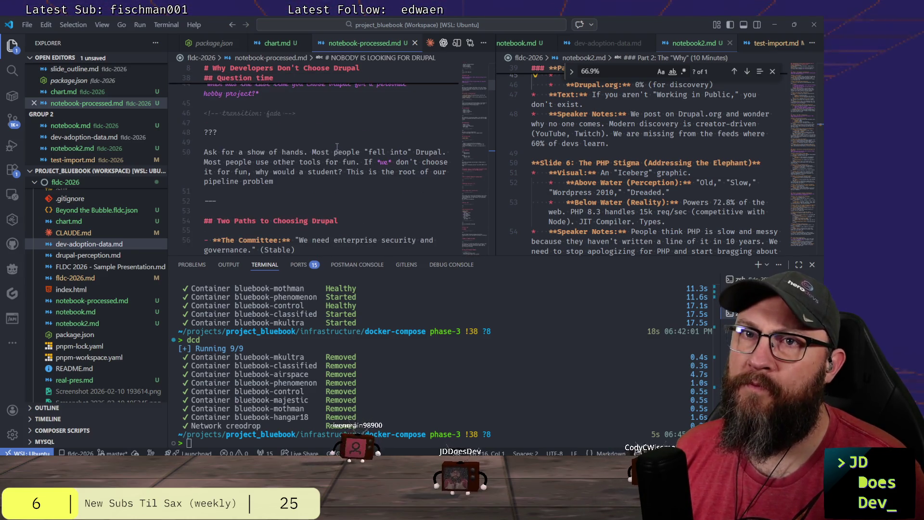
{"action": "scroll", "coordinate": [337, 147], "scroll_direction": "down", "scroll_amount": 3}
{"action": "scroll", "coordinate": [336, 146], "scroll_direction": "down", "scroll_amount": 2}
{"action": "scroll", "coordinate": [337, 146], "scroll_direction": "up", "scroll_amount": 4}
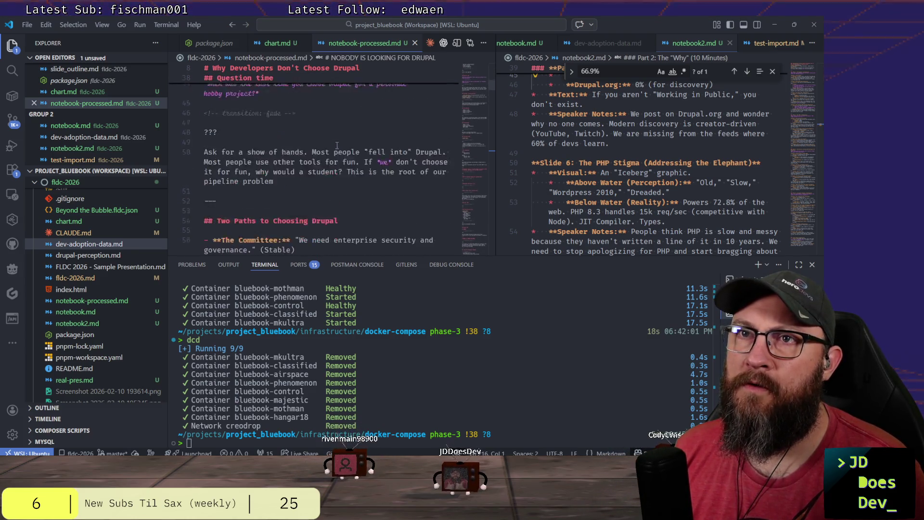
{"action": "scroll", "coordinate": [337, 145], "scroll_direction": "up", "scroll_amount": 3}
{"action": "scroll", "coordinate": [337, 145], "scroll_direction": "up", "scroll_amount": 1}
{"action": "scroll", "coordinate": [337, 145], "scroll_direction": "up", "scroll_amount": 1}
{"action": "scroll", "coordinate": [337, 145], "scroll_direction": "down", "scroll_amount": 2}
{"action": "scroll", "coordinate": [336, 145], "scroll_direction": "down", "scroll_amount": 3}
{"action": "scroll", "coordinate": [337, 145], "scroll_direction": "down", "scroll_amount": 4}
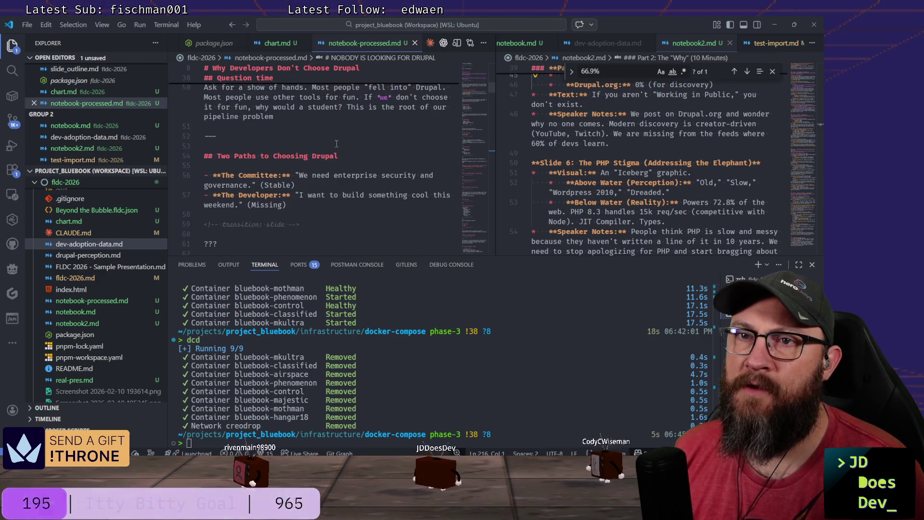
{"action": "scroll", "coordinate": [375, 191], "scroll_direction": "down", "scroll_amount": 2}
{"action": "scroll", "coordinate": [377, 183], "scroll_direction": "down", "scroll_amount": 2}
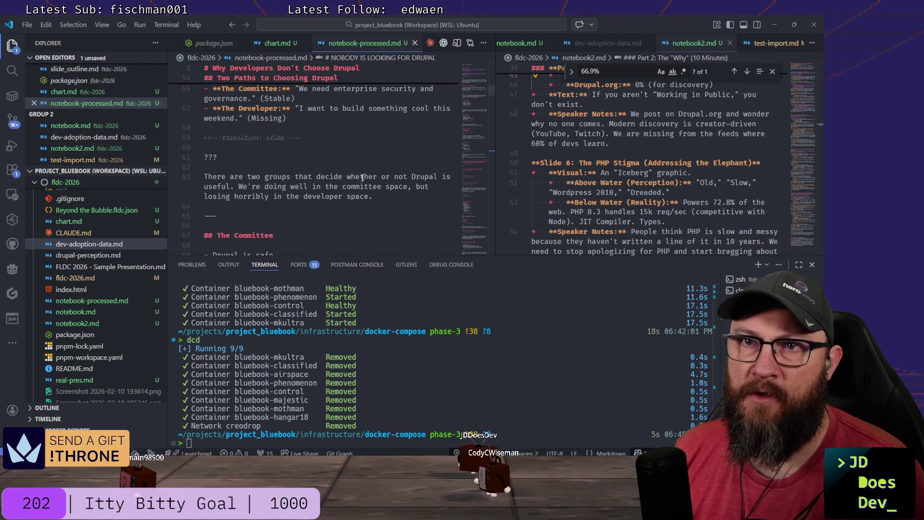
{"action": "scroll", "coordinate": [379, 179], "scroll_direction": "down", "scroll_amount": 2}
{"action": "scroll", "coordinate": [379, 173], "scroll_direction": "down", "scroll_amount": 2}
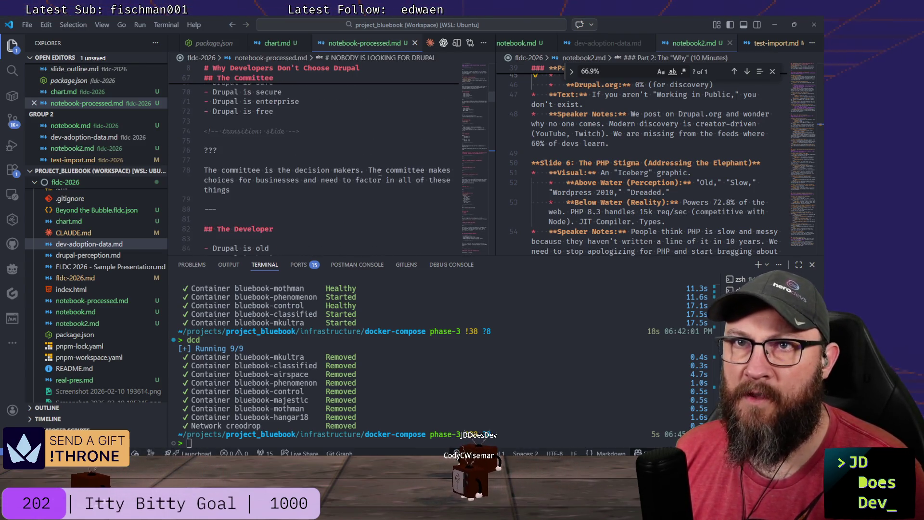
Continue the Committee note: the committee is the enterprise customer we already have a firm.
{"action": "left_click", "coordinate": [314, 191]}
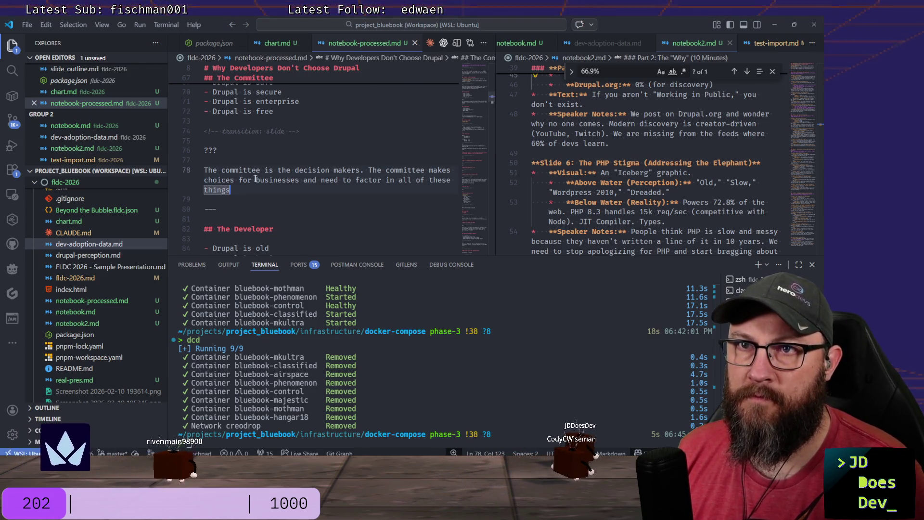
{"action": "type", "text": ". T"}
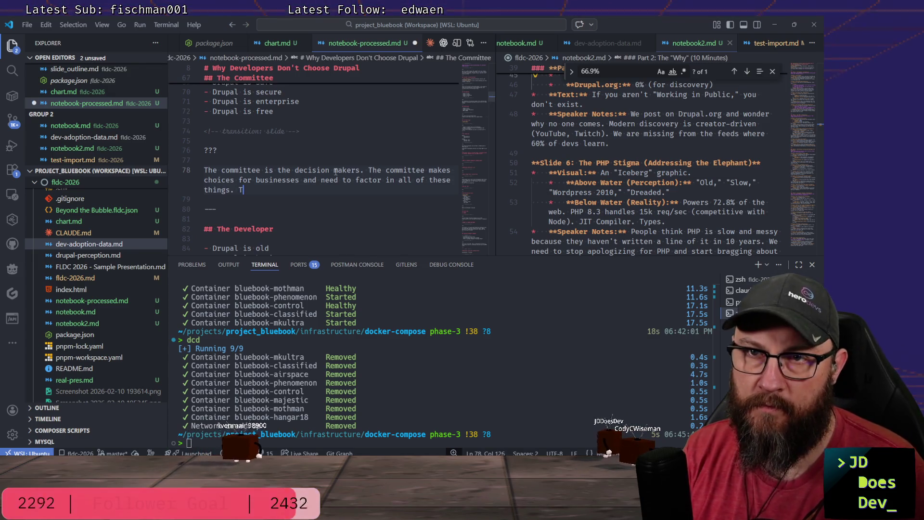
{"action": "type", "text": "he committee is"}
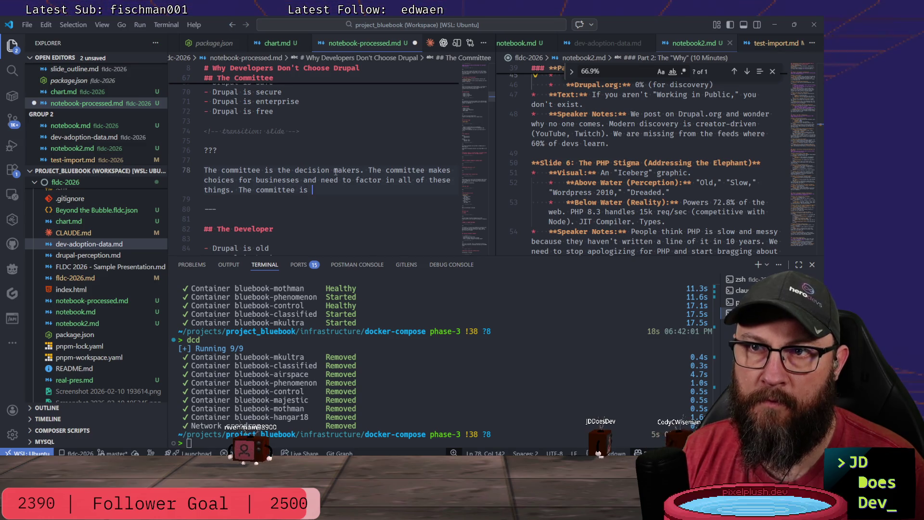
{"action": "type", "text": " the enterprise"}
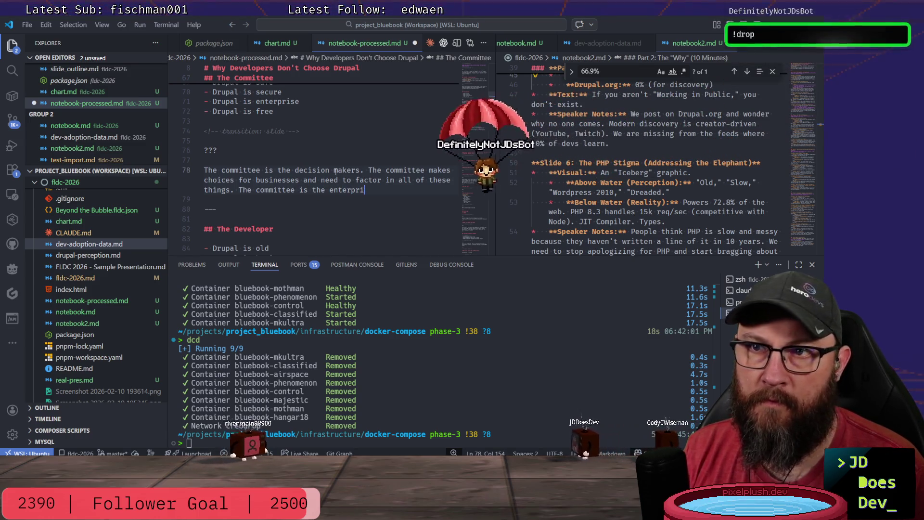
{"action": "type", "text": " cu"}
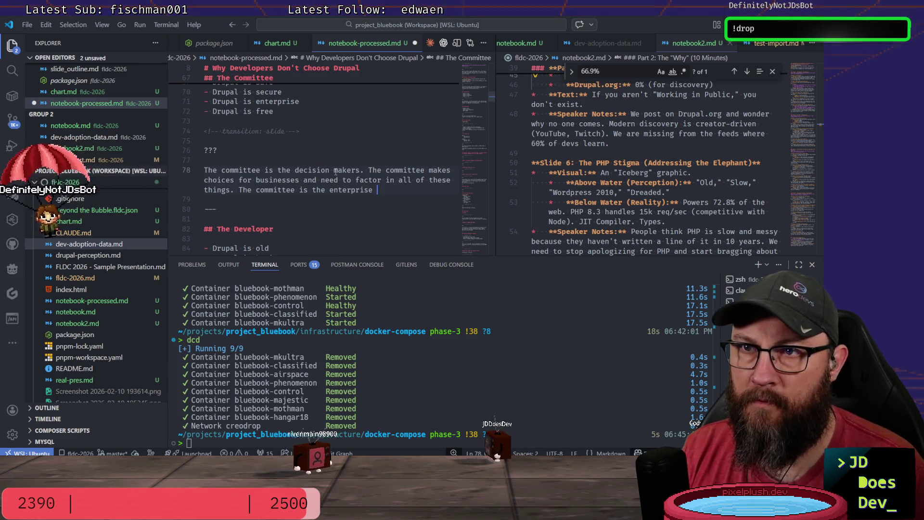
{"action": "type", "text": "stomer"}
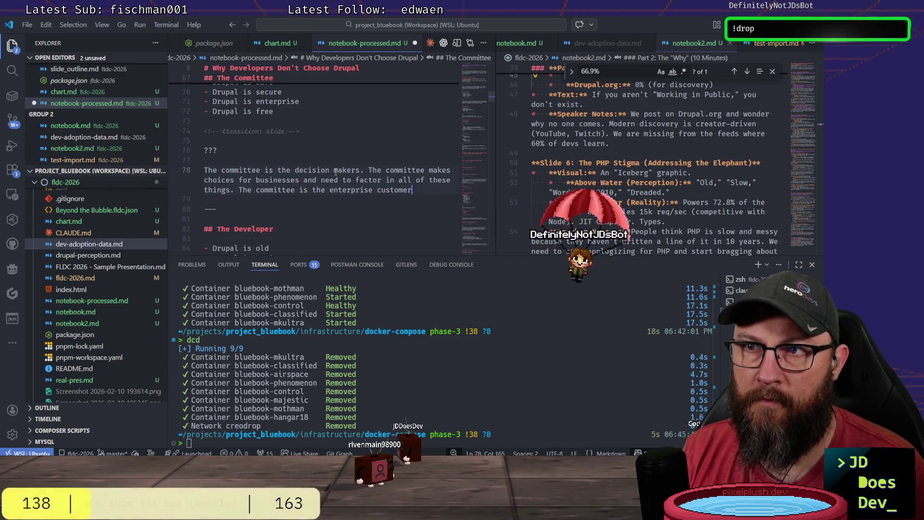
{"action": "type", "text": " that we alre"}
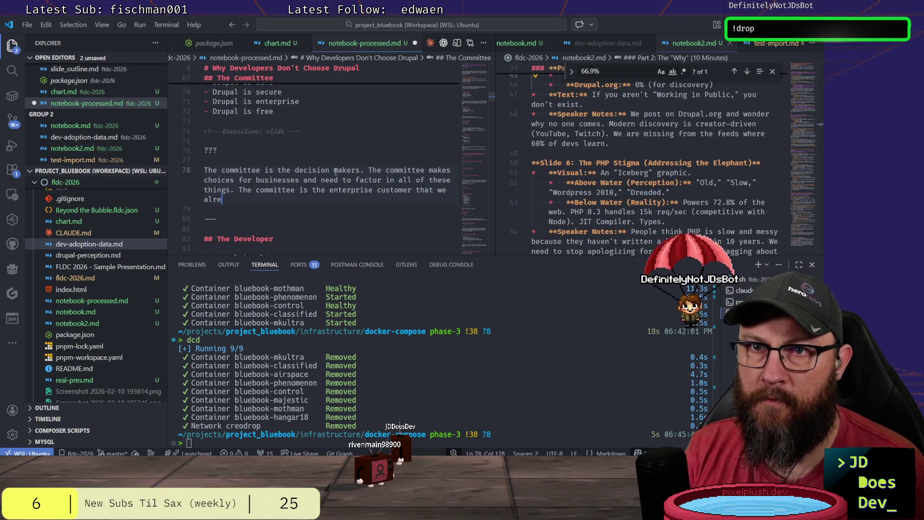
{"action": "type", "text": "ady have "}
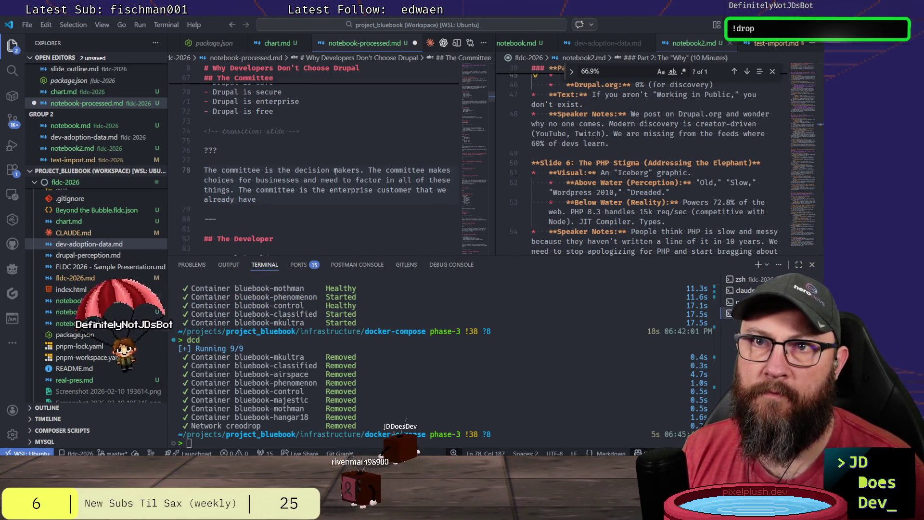
{"action": "type", "text": "a firm"}
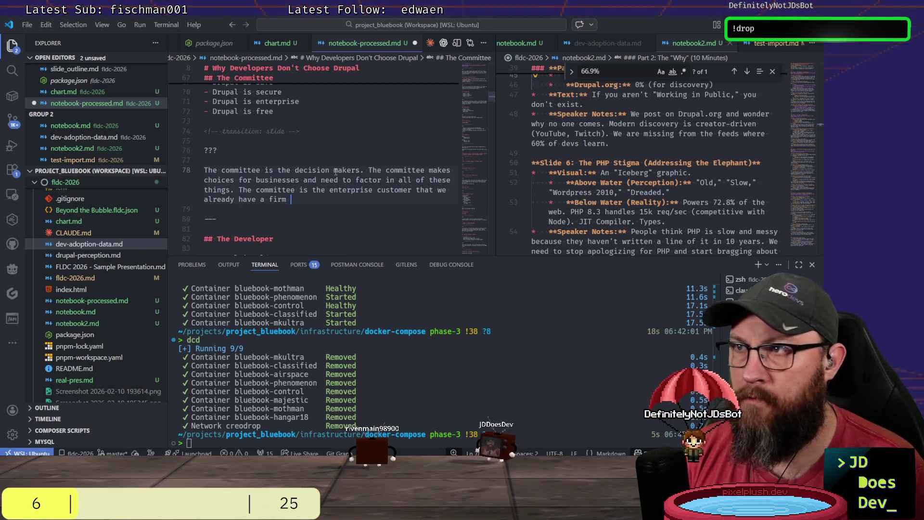
{"action": "left_click", "coordinate": [672, 152]}
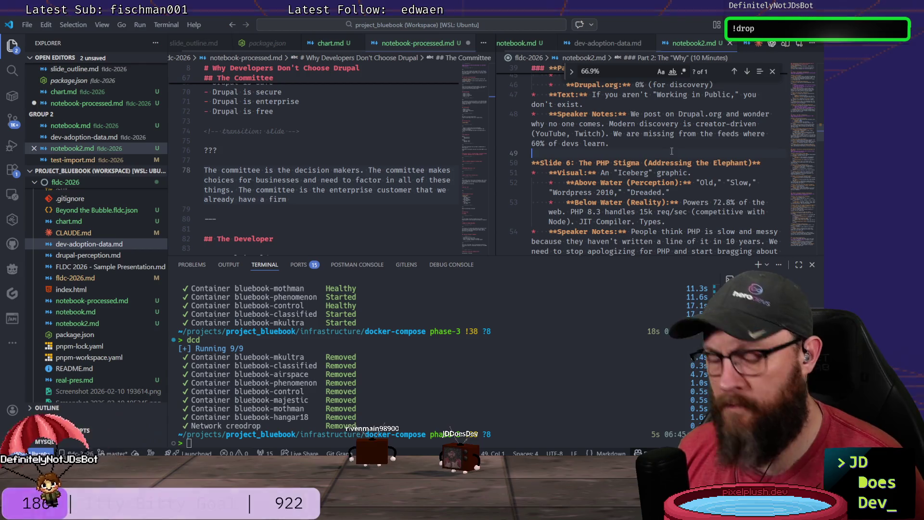
{"action": "type", "text": "1.4"}
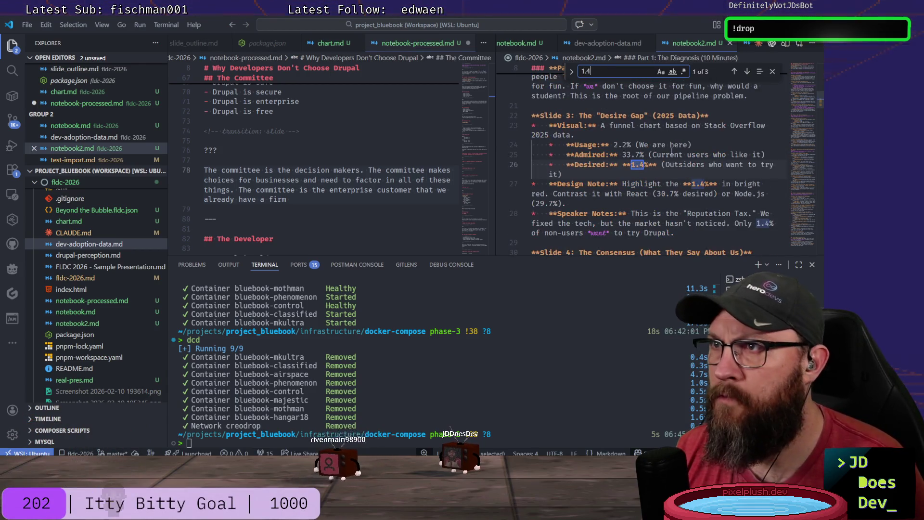
Clear and revise the Find term while swapping the side view among the research files.
{"action": "key", "text": "BackSpace"}
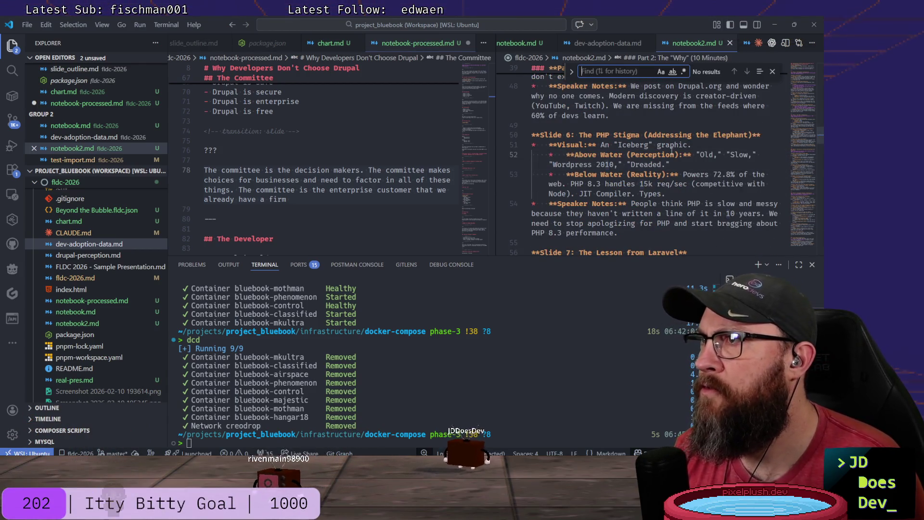
{"action": "key", "text": "ctrl+Page_Up"}
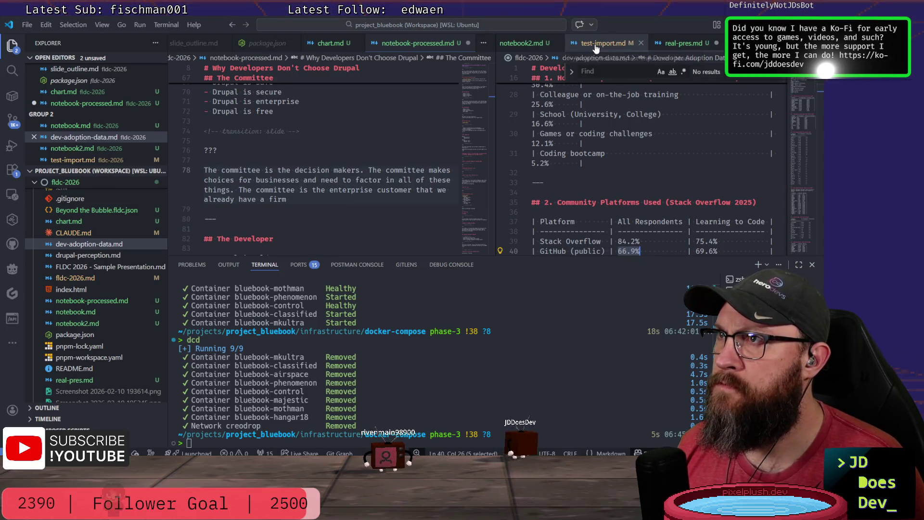
{"action": "left_click", "coordinate": [96, 255]}
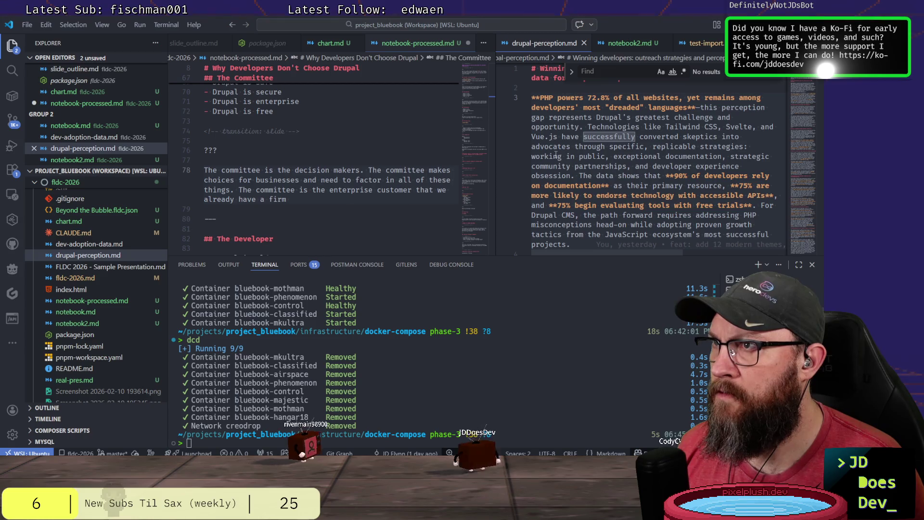
{"action": "type", "text": "7.3"}
{"action": "key", "text": "BackSpace"}
{"action": "key", "text": "BackSpace"}
{"action": "key", "text": "BackSpace"}
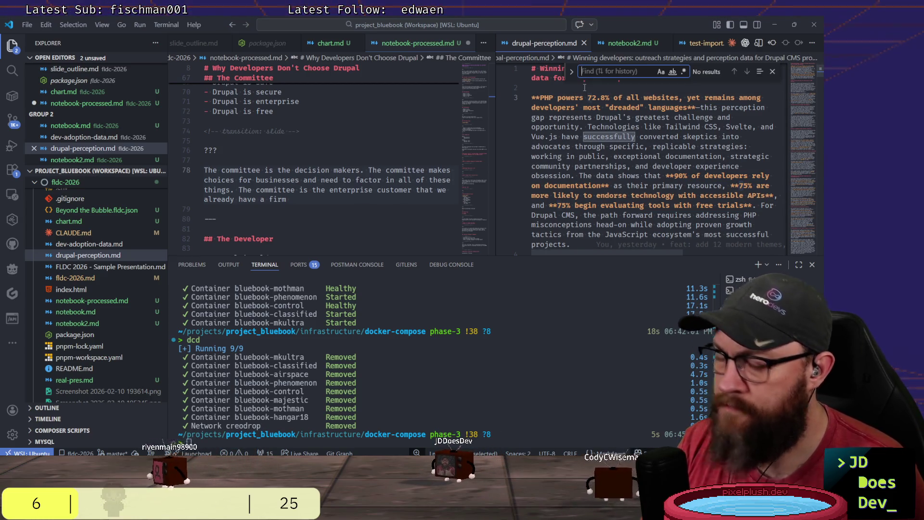
{"action": "type", "text": "top 10"}
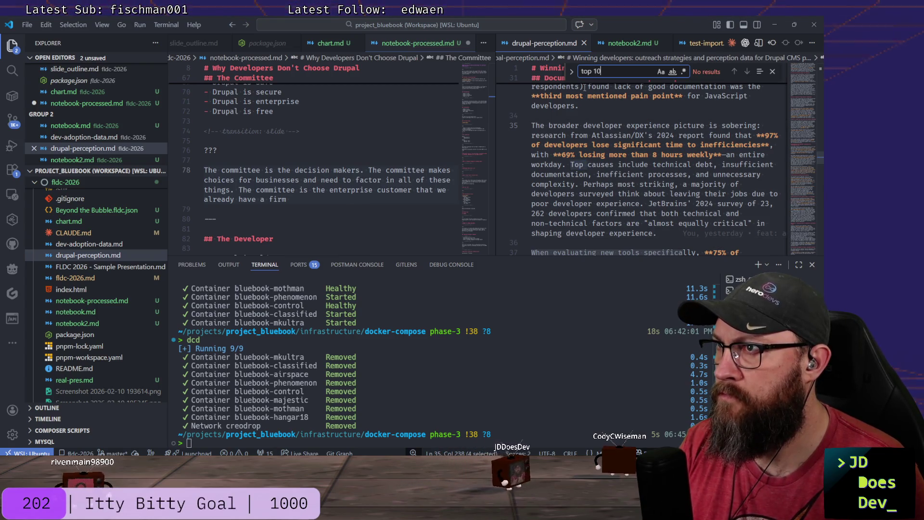
{"action": "key", "text": "ctrl+a"}
{"action": "type", "text": "10m"}
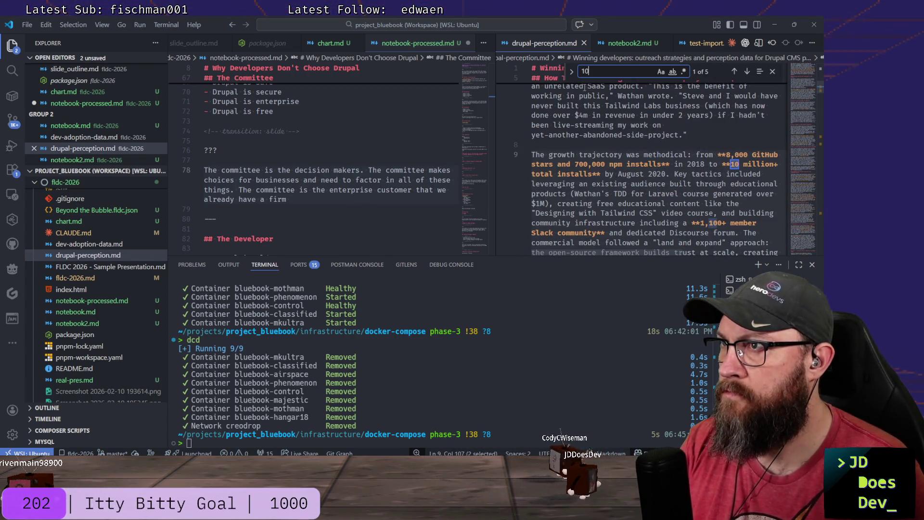
{"action": "key", "text": "BackSpace"}
{"action": "type", "text": ","}
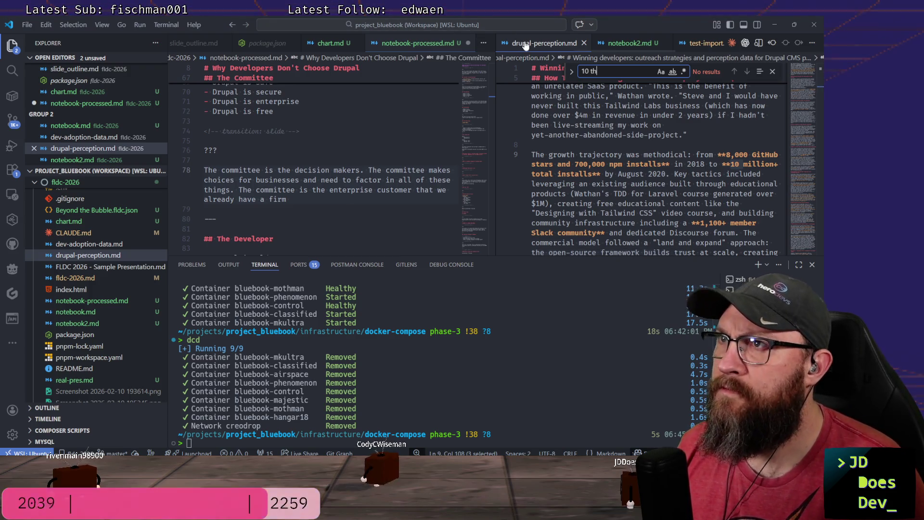
{"action": "scroll", "coordinate": [520, 42], "scroll_direction": "up", "scroll_amount": 3}
Show dev-adoption-data.md's Drupal 10 share and the Top 10,000 traffic-ranking usage row.
{"action": "left_click", "coordinate": [565, 43]}
{"action": "type", "text": "ous"}
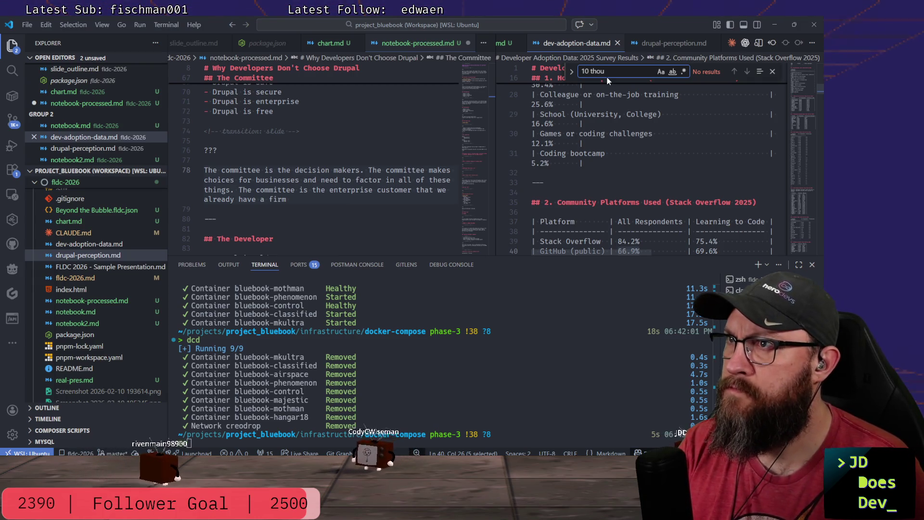
{"action": "key", "text": "BackSpace"}
{"action": "key", "text": "BackSpace"}
{"action": "key", "text": "BackSpace"}
{"action": "key", "text": "BackSpace"}
{"action": "key", "text": "BackSpace"}
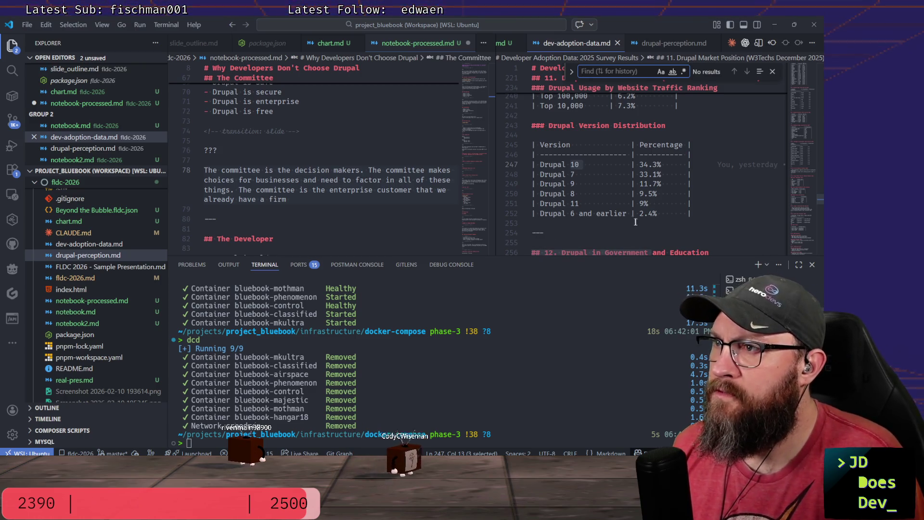
{"action": "scroll", "coordinate": [636, 221], "scroll_direction": "up", "scroll_amount": 2}
{"action": "scroll", "coordinate": [664, 209], "scroll_direction": "up", "scroll_amount": 1}
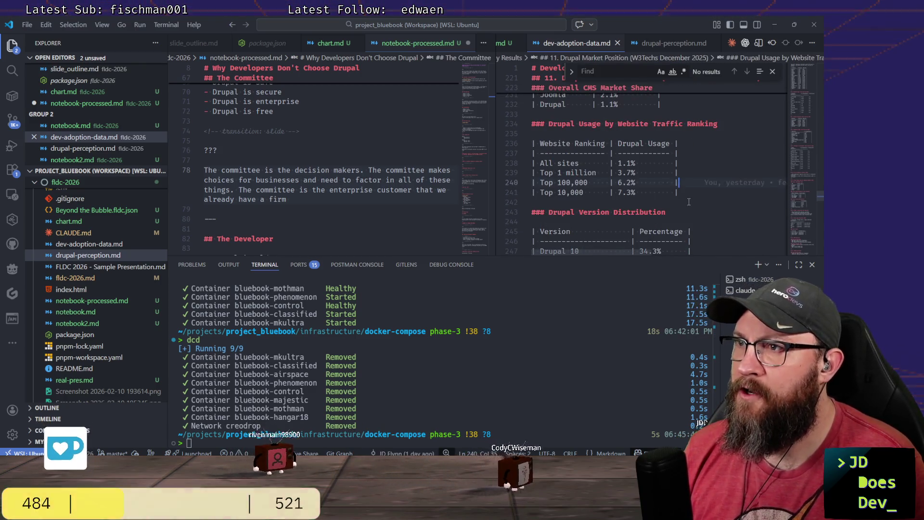
{"action": "key", "text": "Down"}
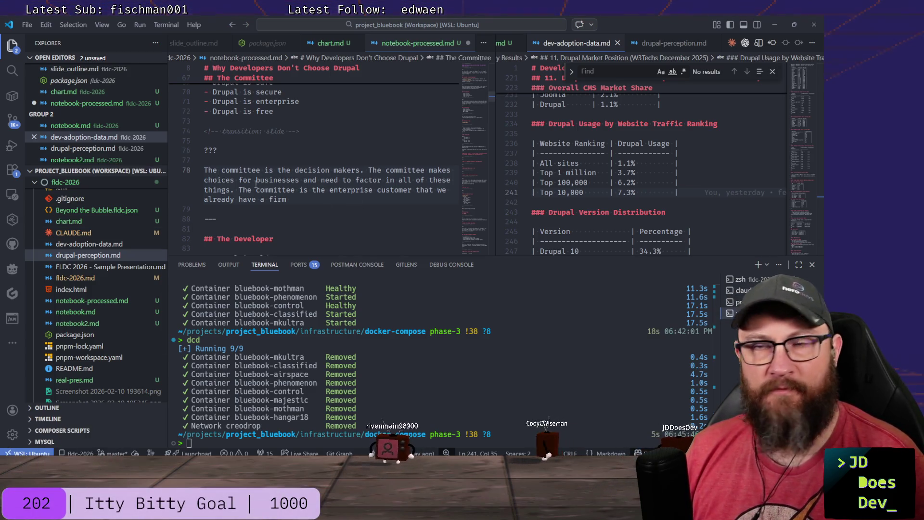
{"action": "scroll", "coordinate": [370, 190], "scroll_direction": "down", "scroll_amount": 1}
{"action": "scroll", "coordinate": [368, 188], "scroll_direction": "down", "scroll_amount": 1}
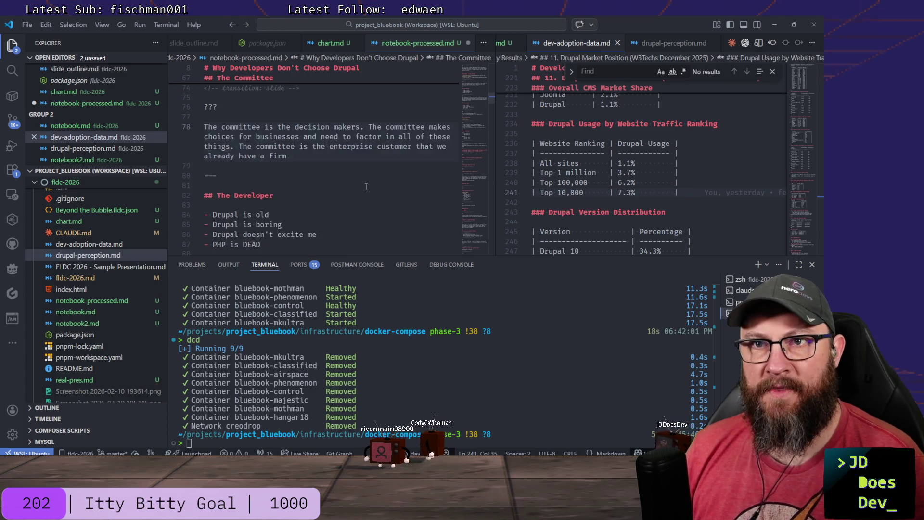
{"action": "scroll", "coordinate": [367, 186], "scroll_direction": "down", "scroll_amount": 1}
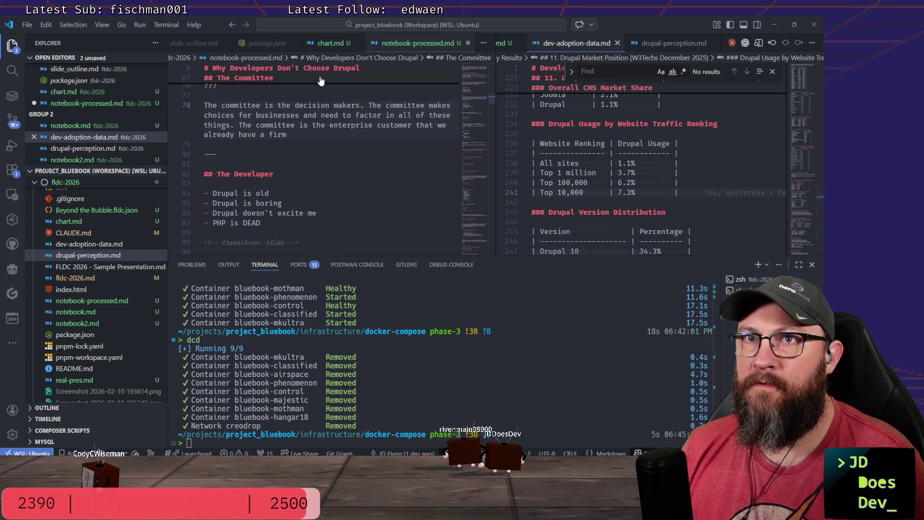
{"action": "scroll", "coordinate": [350, 150], "scroll_direction": "up", "scroll_amount": 4}
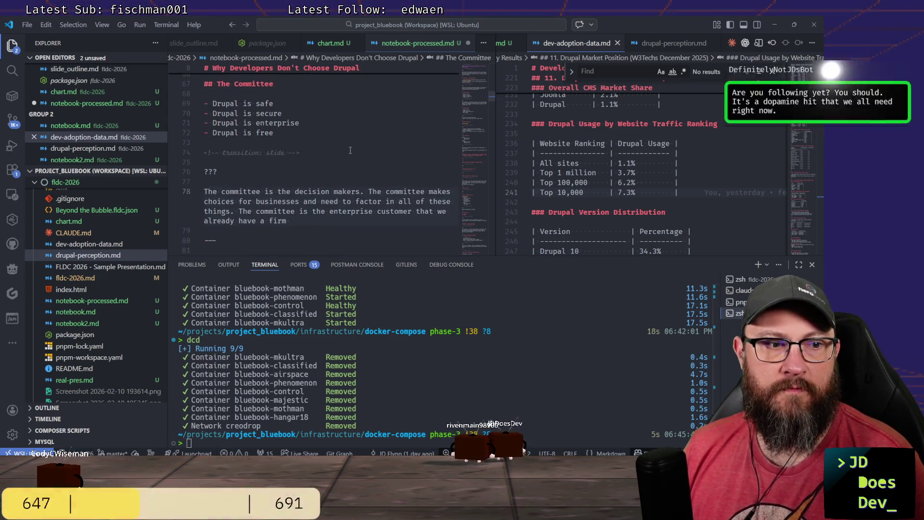
{"action": "scroll", "coordinate": [350, 150], "scroll_direction": "down", "scroll_amount": 1}
{"action": "scroll", "coordinate": [351, 150], "scroll_direction": "up", "scroll_amount": 2}
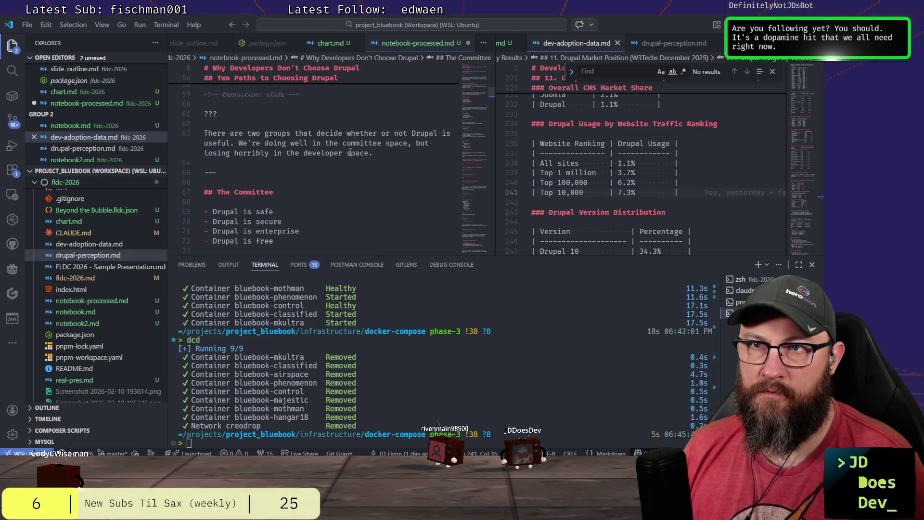
{"action": "scroll", "coordinate": [351, 151], "scroll_direction": "up", "scroll_amount": 2}
{"action": "scroll", "coordinate": [350, 151], "scroll_direction": "down", "scroll_amount": 1}
{"action": "scroll", "coordinate": [350, 151], "scroll_direction": "down", "scroll_amount": 3}
{"action": "scroll", "coordinate": [351, 150], "scroll_direction": "down", "scroll_amount": 2}
{"action": "scroll", "coordinate": [352, 146], "scroll_direction": "down", "scroll_amount": 2}
{"action": "scroll", "coordinate": [352, 146], "scroll_direction": "down", "scroll_amount": 2}
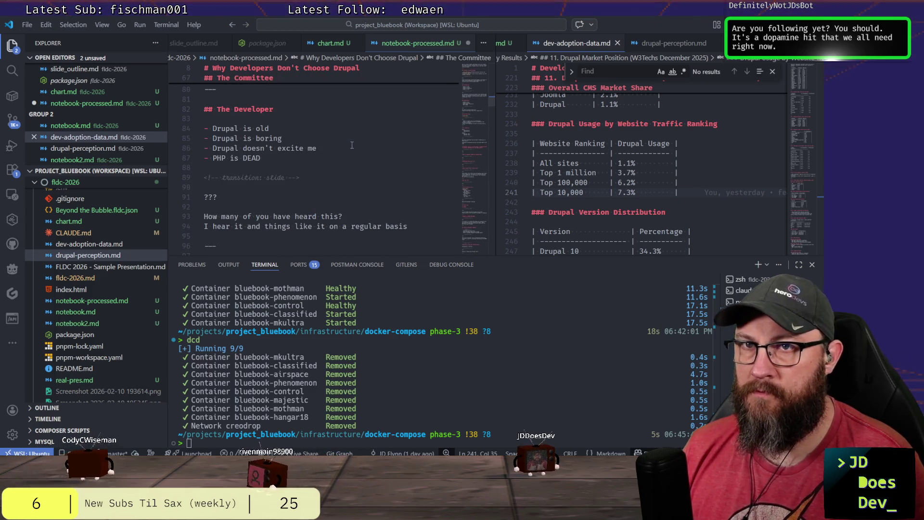
{"action": "scroll", "coordinate": [352, 146], "scroll_direction": "down", "scroll_amount": 3}
{"action": "scroll", "coordinate": [352, 146], "scroll_direction": "up", "scroll_amount": 2}
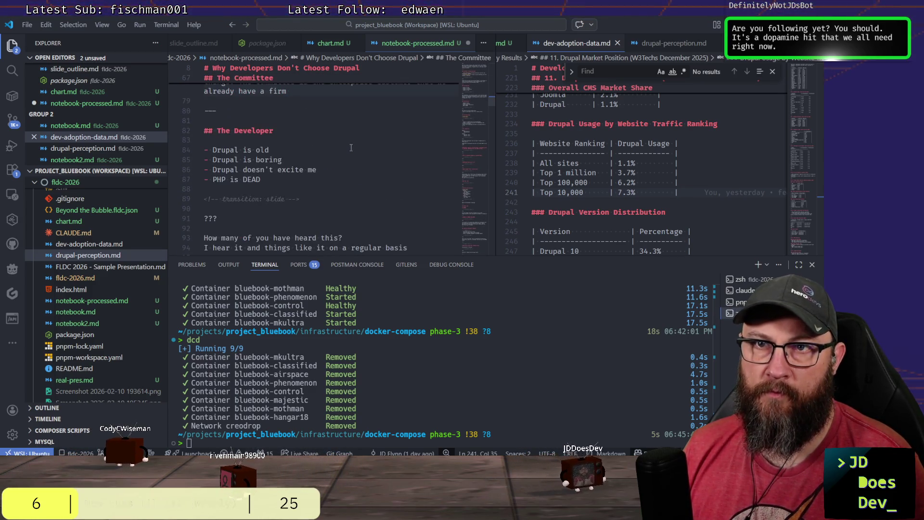
{"action": "scroll", "coordinate": [351, 148], "scroll_direction": "down", "scroll_amount": 1}
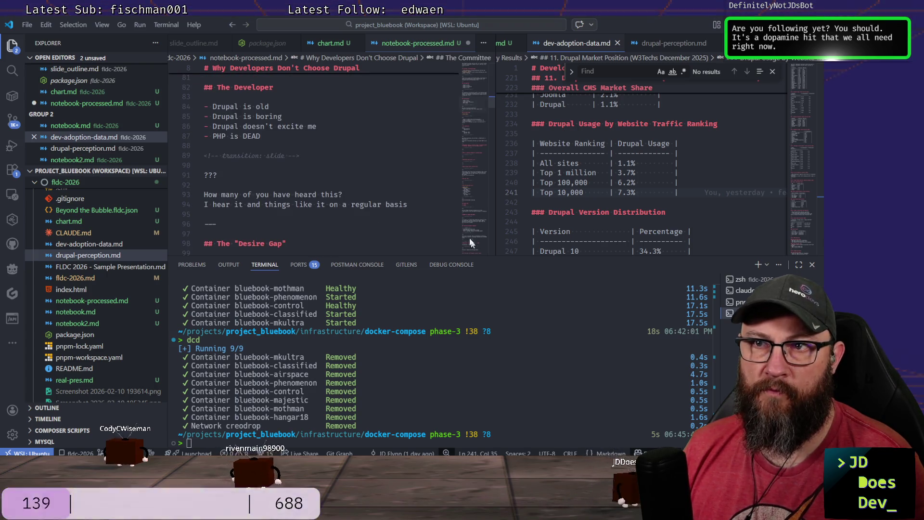
{"action": "left_click", "coordinate": [448, 205]}
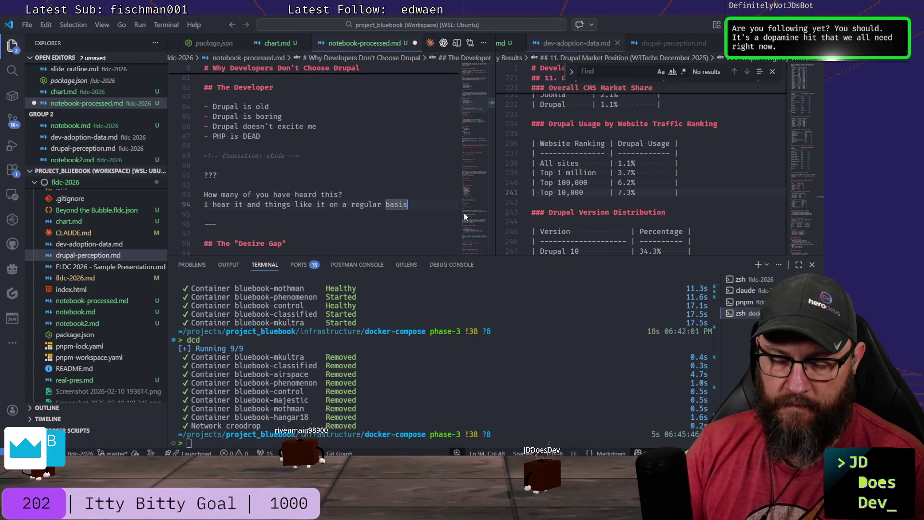
{"action": "type", "text": "."}
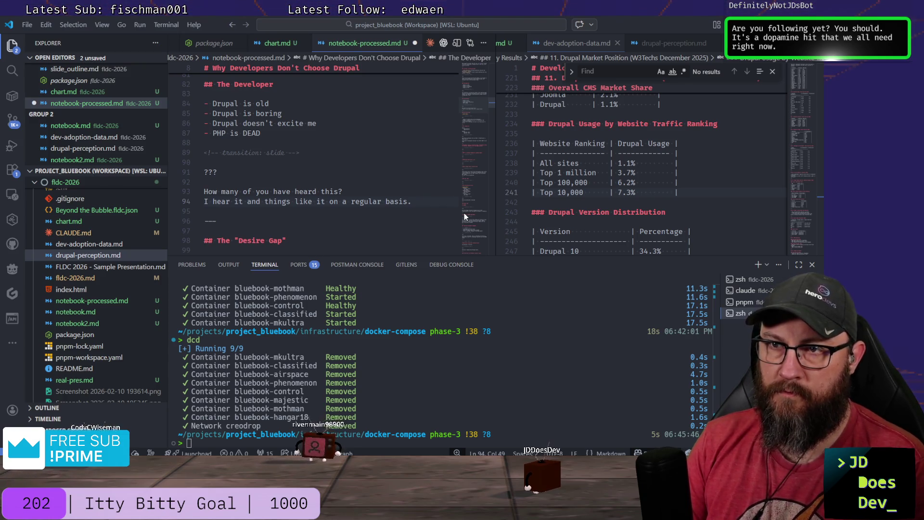
{"action": "key", "text": "BackSpace"}
{"action": "type", "text": ", "}
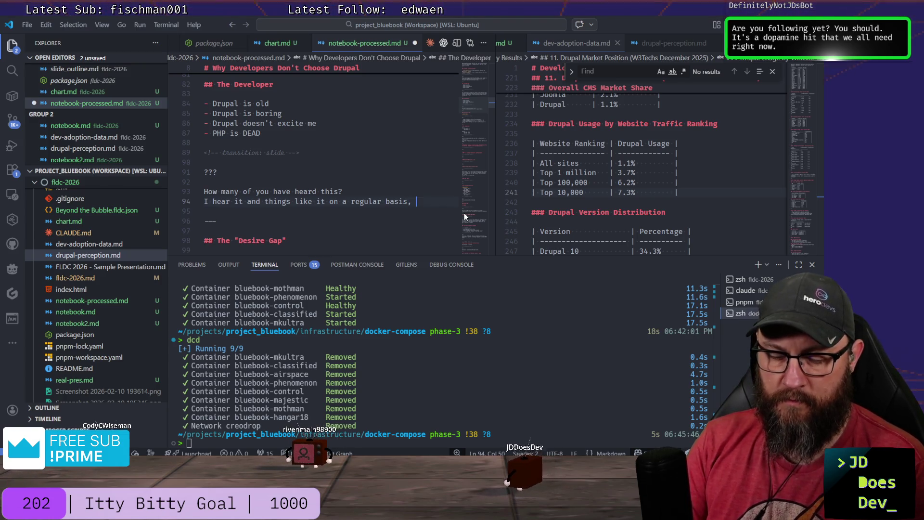
{"action": "type", "text": "but we'll"}
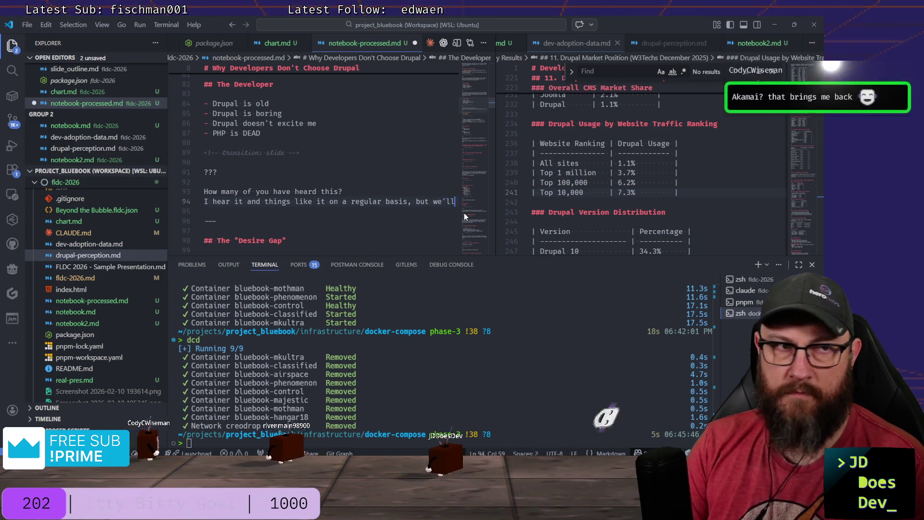
{"action": "type", "text": " get to that"}
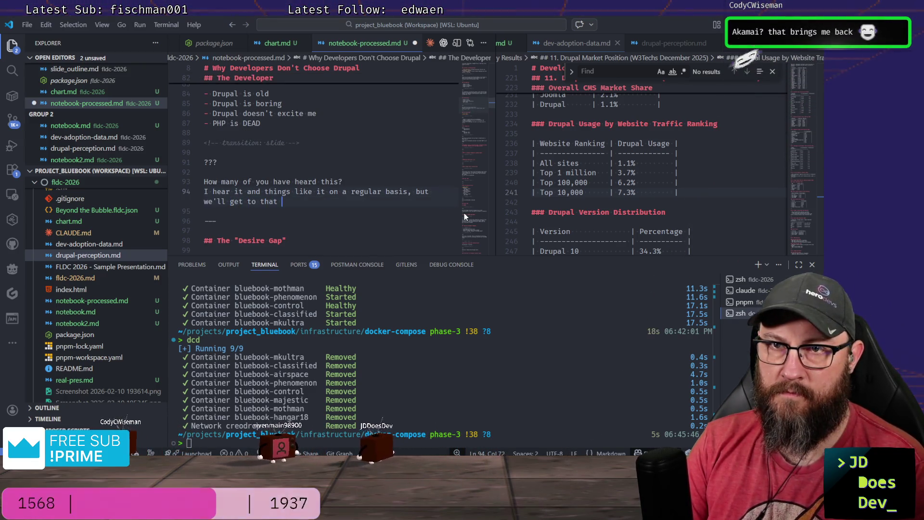
{"action": "type", "text": " later."}
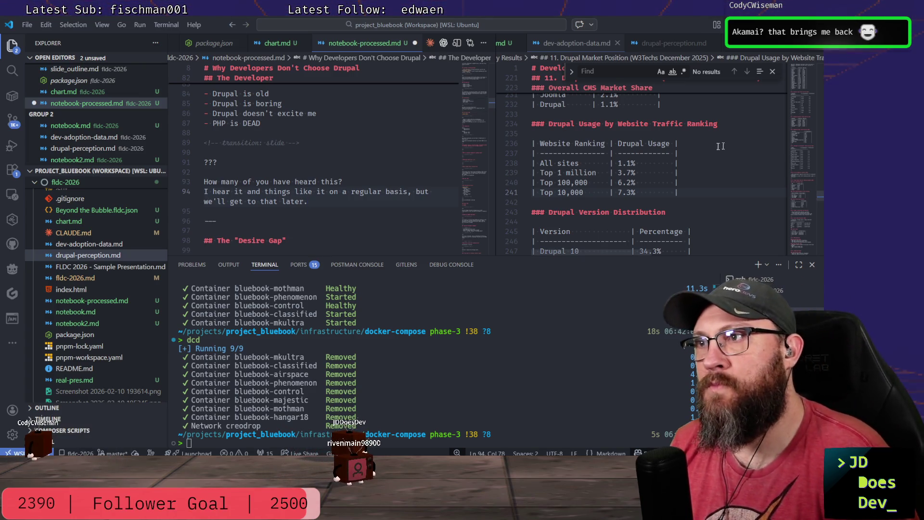
{"action": "scroll", "coordinate": [699, 148], "scroll_direction": "down", "scroll_amount": 2}
{"action": "scroll", "coordinate": [699, 147], "scroll_direction": "down", "scroll_amount": 1}
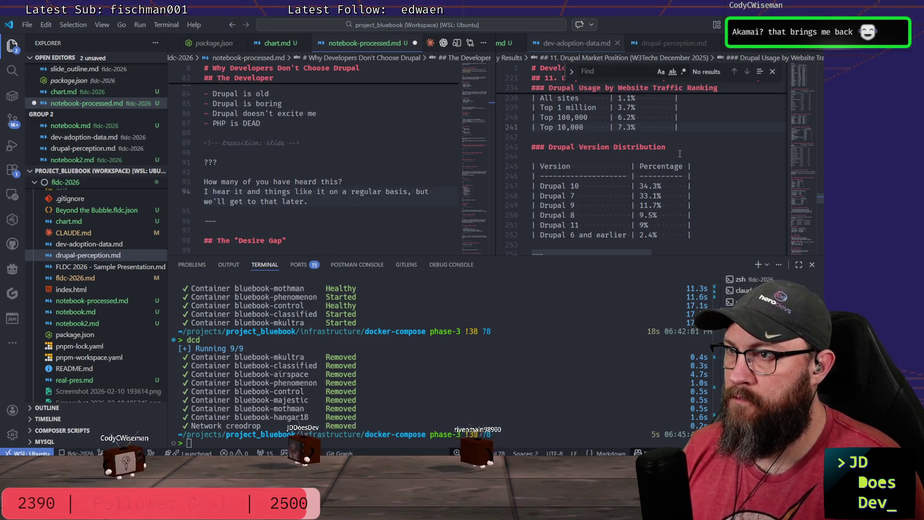
{"action": "key", "text": "Right"}
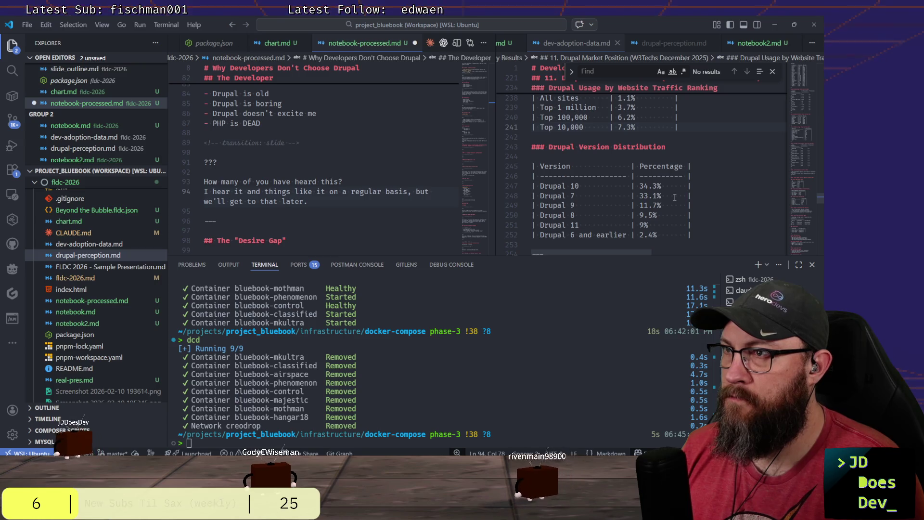
{"action": "scroll", "coordinate": [672, 196], "scroll_direction": "down", "scroll_amount": 2}
{"action": "scroll", "coordinate": [675, 197], "scroll_direction": "down", "scroll_amount": 1}
{"action": "scroll", "coordinate": [693, 185], "scroll_direction": "down", "scroll_amount": 1}
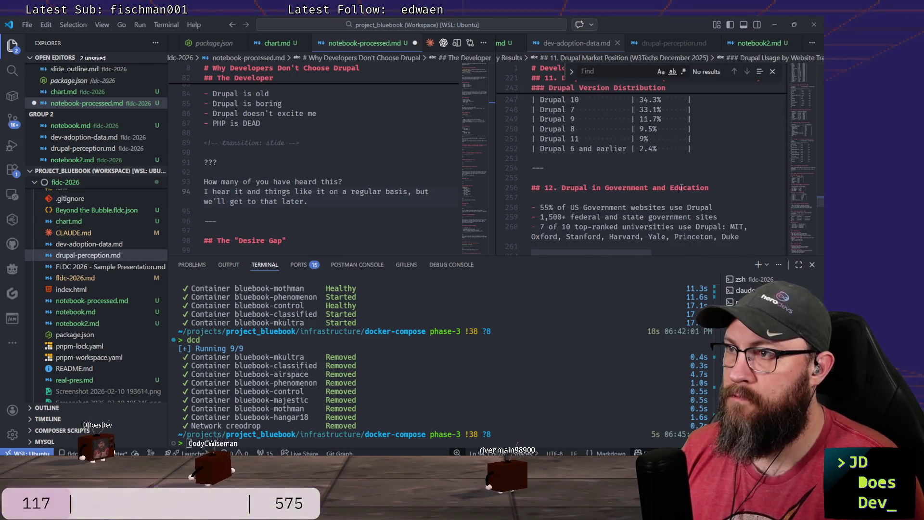
{"action": "scroll", "coordinate": [712, 170], "scroll_direction": "down", "scroll_amount": 1}
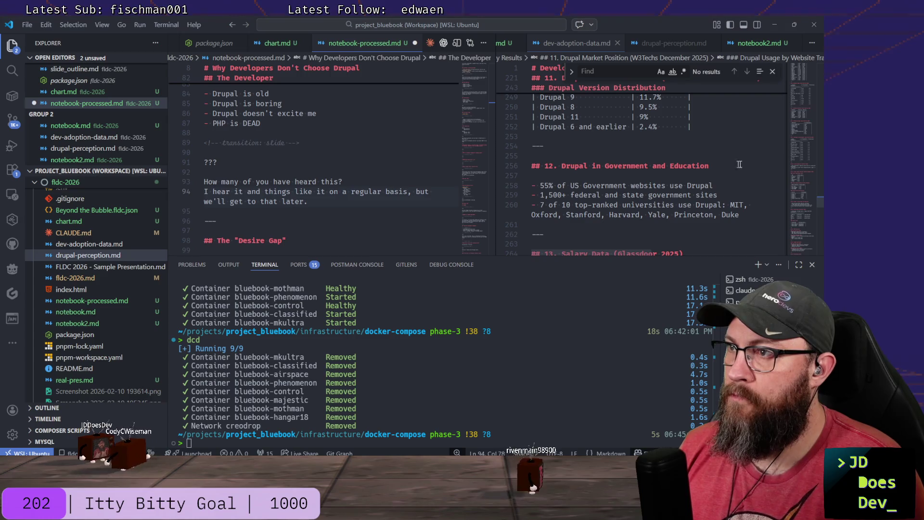
{"action": "scroll", "coordinate": [325, 173], "scroll_direction": "down", "scroll_amount": 3}
{"action": "scroll", "coordinate": [396, 171], "scroll_direction": "down", "scroll_amount": 1}
{"action": "scroll", "coordinate": [397, 171], "scroll_direction": "down", "scroll_amount": 1}
{"action": "scroll", "coordinate": [397, 171], "scroll_direction": "up", "scroll_amount": 5}
{"action": "scroll", "coordinate": [396, 171], "scroll_direction": "down", "scroll_amount": 4}
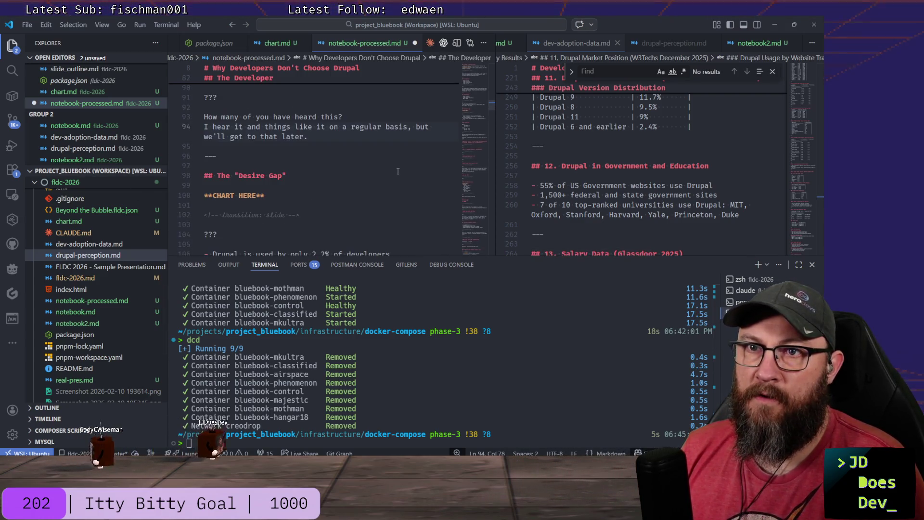
{"action": "scroll", "coordinate": [399, 169], "scroll_direction": "down", "scroll_amount": 2}
{"action": "scroll", "coordinate": [405, 165], "scroll_direction": "down", "scroll_amount": 1}
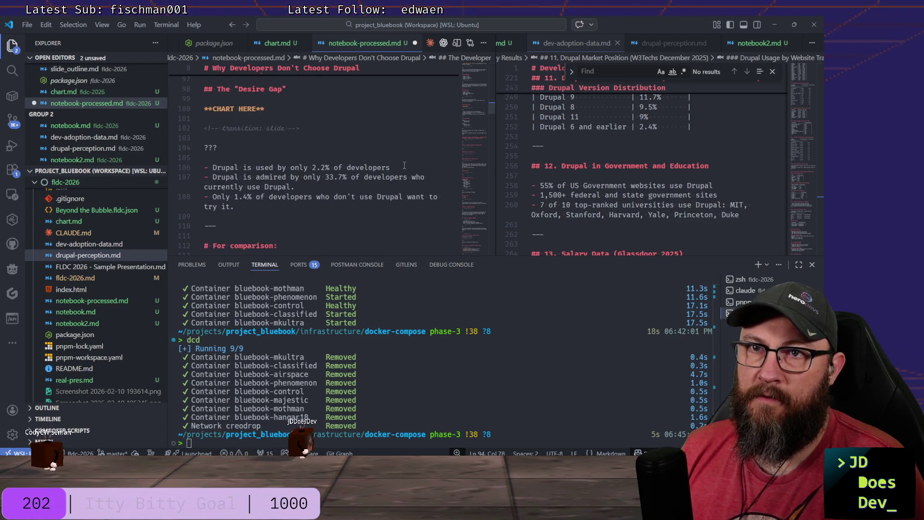
{"action": "scroll", "coordinate": [294, 116], "scroll_direction": "down", "scroll_amount": 2}
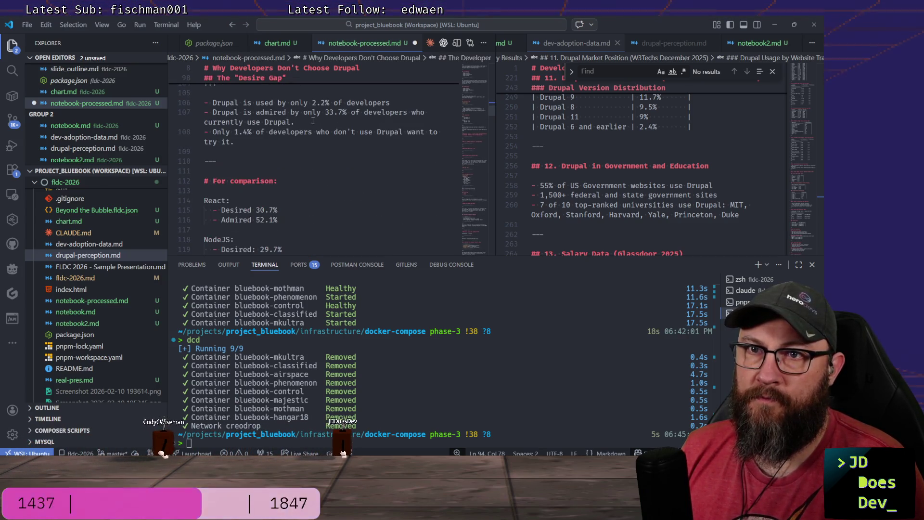
{"action": "scroll", "coordinate": [313, 120], "scroll_direction": "down", "scroll_amount": 2}
{"action": "scroll", "coordinate": [307, 117], "scroll_direction": "up", "scroll_amount": 2}
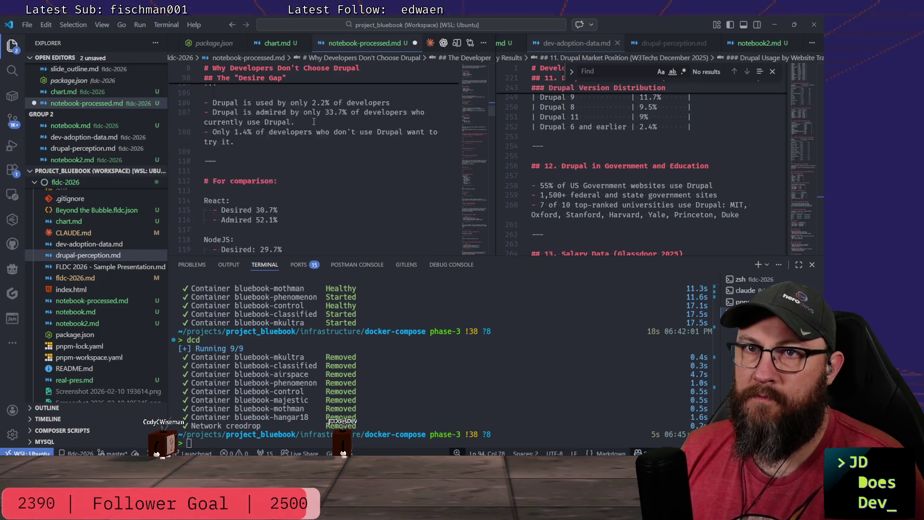
{"action": "scroll", "coordinate": [298, 123], "scroll_direction": "up", "scroll_amount": 2}
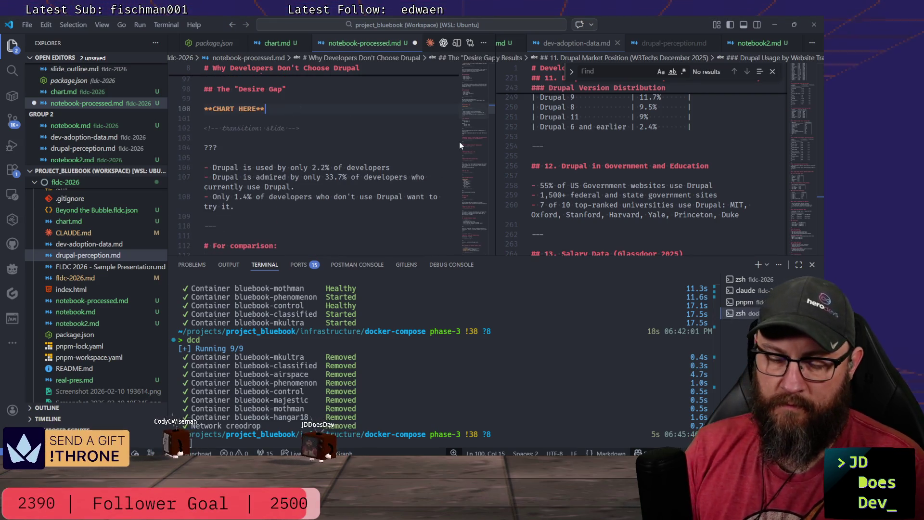
Begin extending the CHART HERE placeholder toward "or something similar".
{"action": "key", "text": "Left"}
{"action": "key", "text": "Left"}
{"action": "type", "text": "or"}
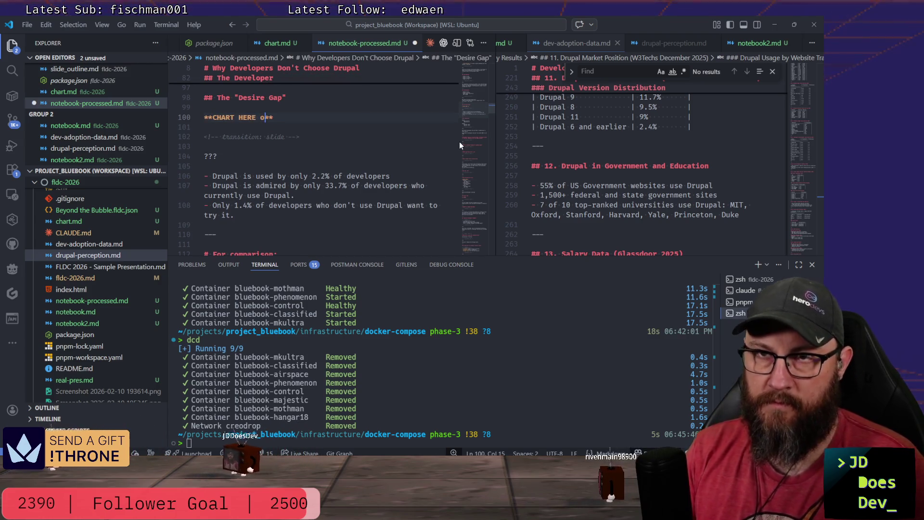
{"action": "type", "text": " something similar"}
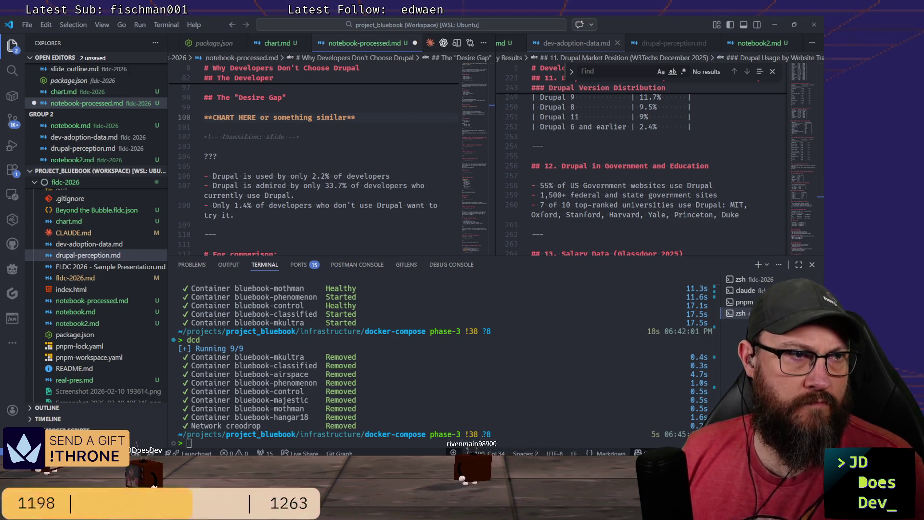
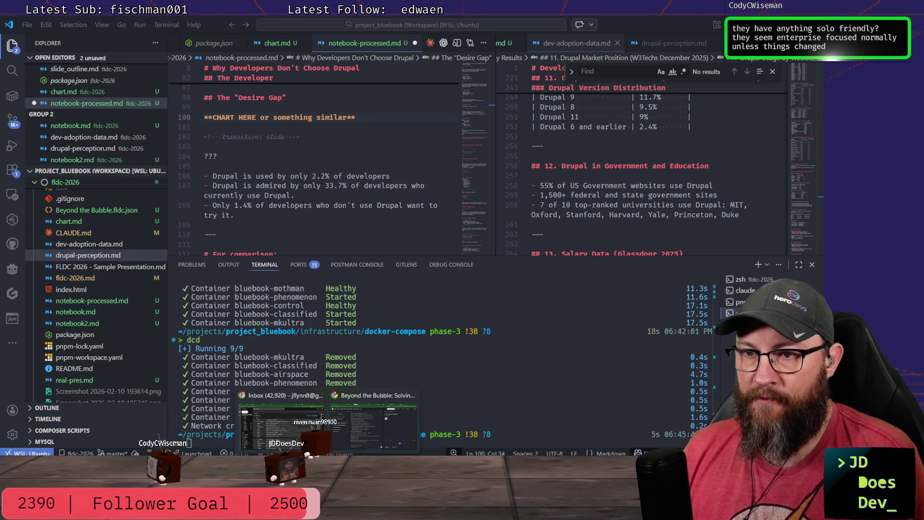
Briefly visit linode.com in the browser, close it and return to the editor.
{"action": "key", "text": "alt+Tab"}
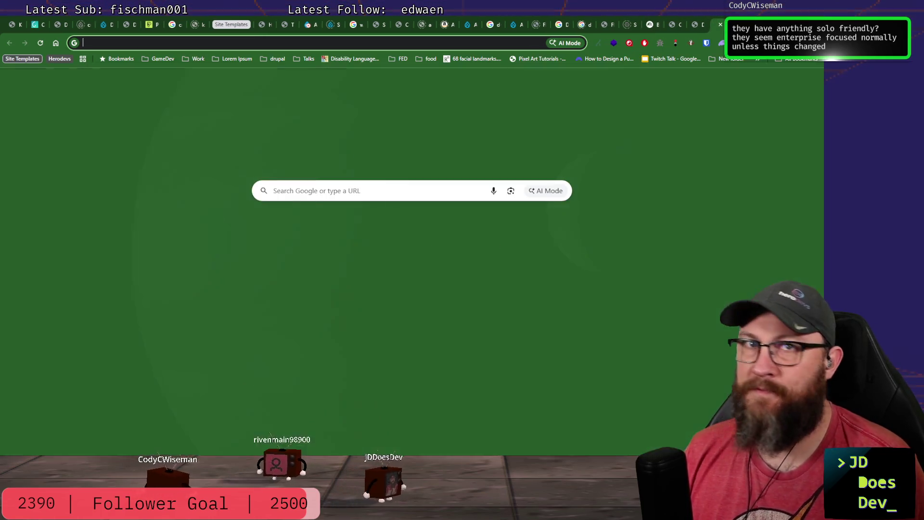
{"action": "left_click", "coordinate": [744, 24]}
{"action": "type", "text": "linode.com"}
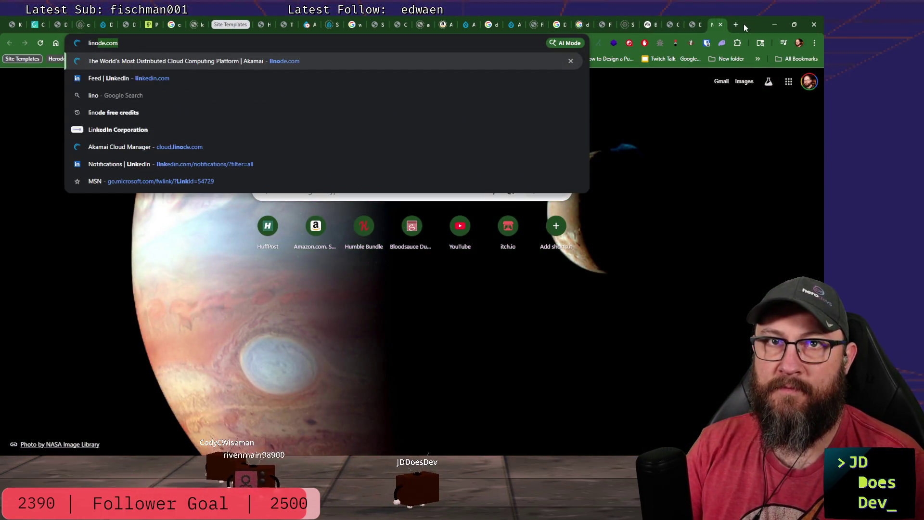
{"action": "key", "text": "Return"}
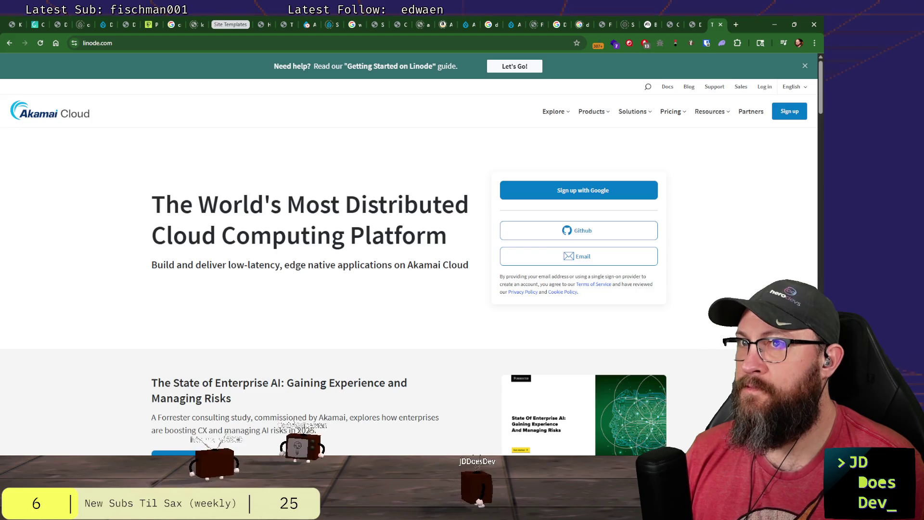
{"action": "left_click", "coordinate": [720, 25]}
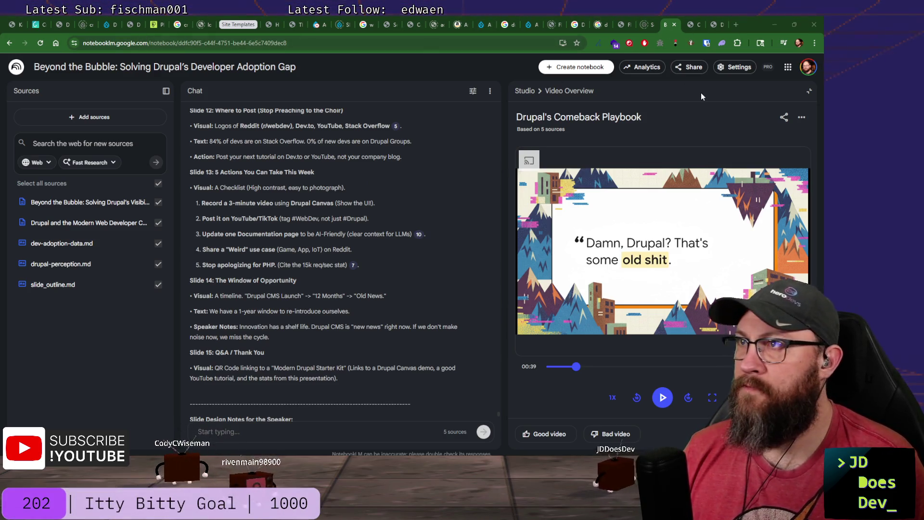
{"action": "key", "text": "alt+Tab"}
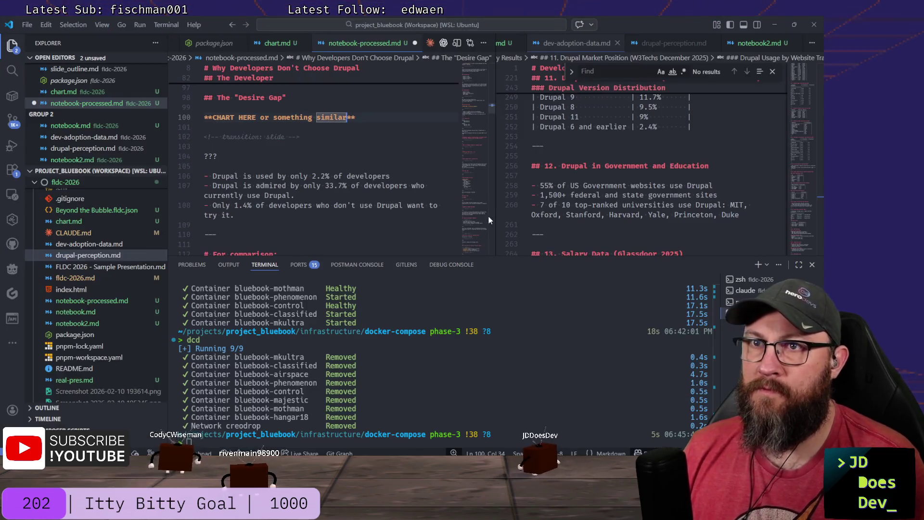
{"action": "scroll", "coordinate": [382, 132], "scroll_direction": "down", "scroll_amount": 3}
{"action": "scroll", "coordinate": [390, 126], "scroll_direction": "down", "scroll_amount": 8}
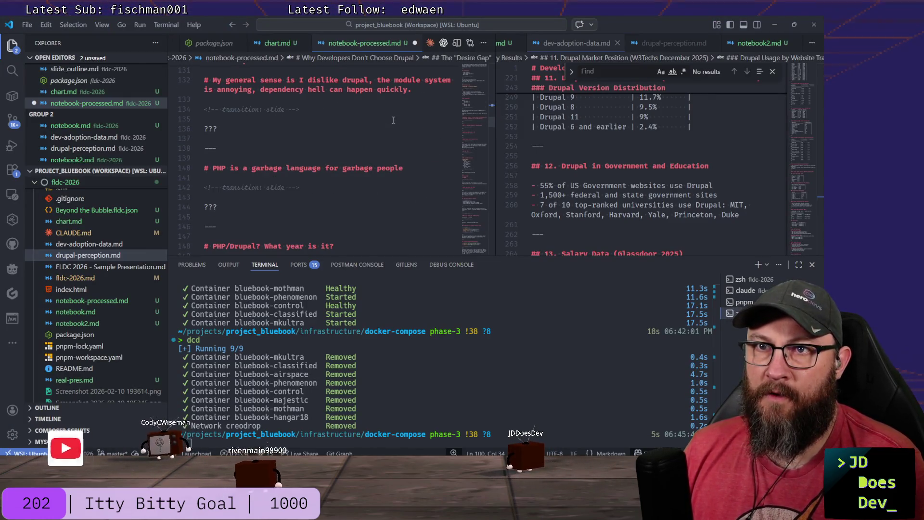
{"action": "scroll", "coordinate": [393, 123], "scroll_direction": "down", "scroll_amount": 3}
{"action": "scroll", "coordinate": [392, 121], "scroll_direction": "down", "scroll_amount": 3}
{"action": "scroll", "coordinate": [391, 121], "scroll_direction": "down", "scroll_amount": 2}
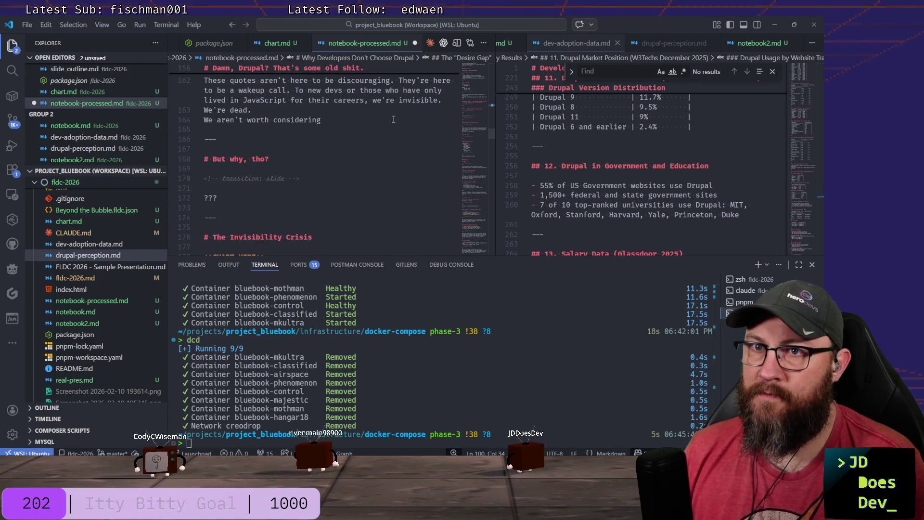
{"action": "scroll", "coordinate": [390, 118], "scroll_direction": "down", "scroll_amount": 5}
{"action": "scroll", "coordinate": [391, 118], "scroll_direction": "down", "scroll_amount": 1}
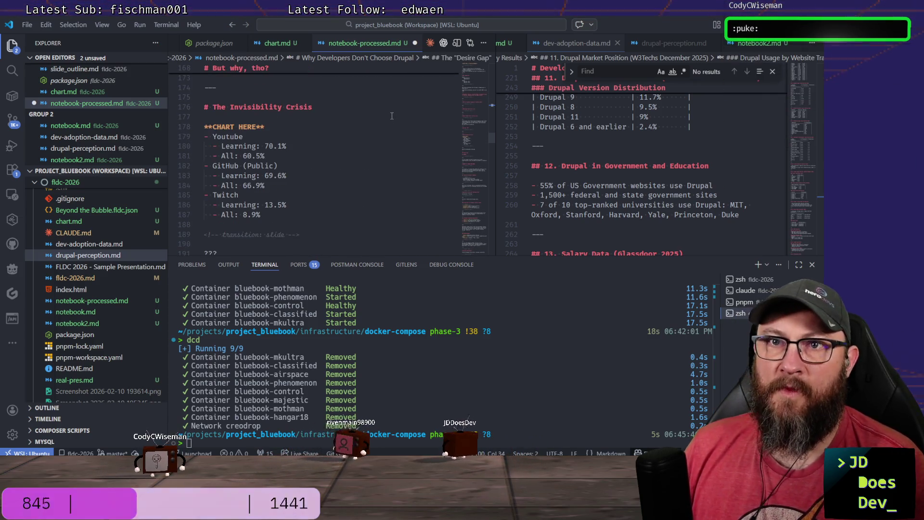
{"action": "scroll", "coordinate": [392, 115], "scroll_direction": "down", "scroll_amount": 2}
{"action": "scroll", "coordinate": [387, 117], "scroll_direction": "down", "scroll_amount": 2}
{"action": "scroll", "coordinate": [381, 117], "scroll_direction": "down", "scroll_amount": 1}
{"action": "scroll", "coordinate": [377, 117], "scroll_direction": "down", "scroll_amount": 1}
{"action": "scroll", "coordinate": [361, 127], "scroll_direction": "down", "scroll_amount": 1}
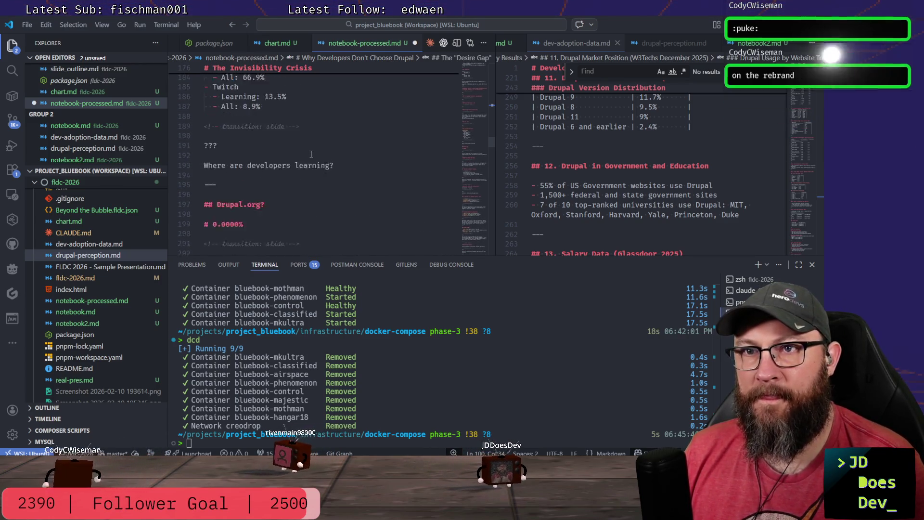
{"action": "scroll", "coordinate": [427, 180], "scroll_direction": "down", "scroll_amount": 3}
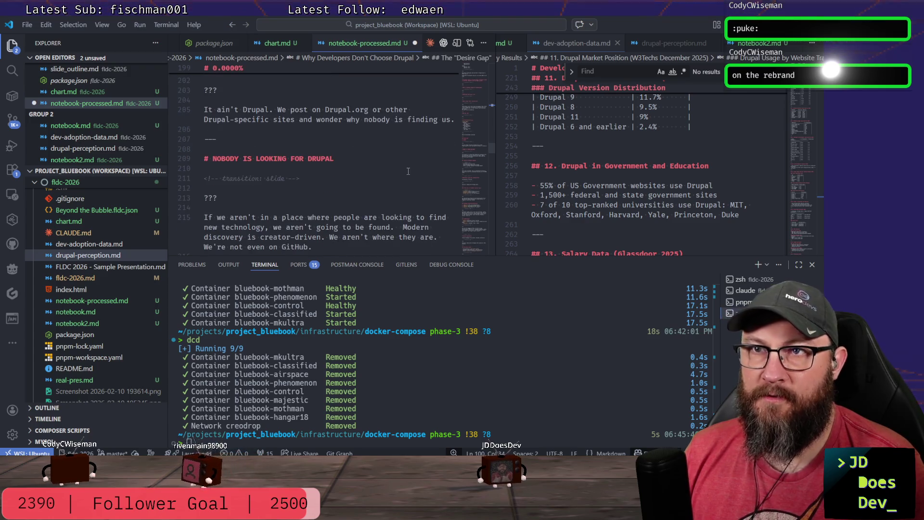
{"action": "scroll", "coordinate": [408, 172], "scroll_direction": "down", "scroll_amount": 3}
{"action": "scroll", "coordinate": [408, 171], "scroll_direction": "up", "scroll_amount": 2}
{"action": "scroll", "coordinate": [408, 172], "scroll_direction": "down", "scroll_amount": 2}
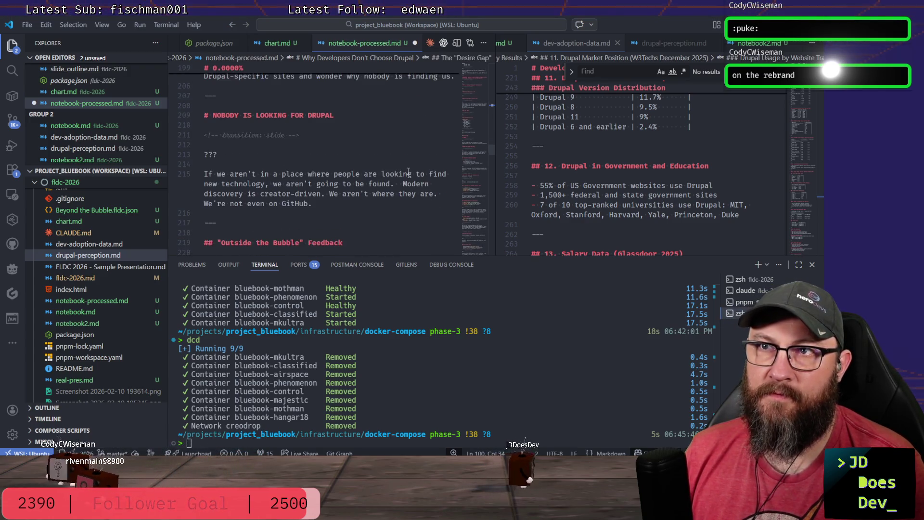
{"action": "scroll", "coordinate": [408, 172], "scroll_direction": "down", "scroll_amount": 1}
{"action": "scroll", "coordinate": [408, 171], "scroll_direction": "up", "scroll_amount": 2}
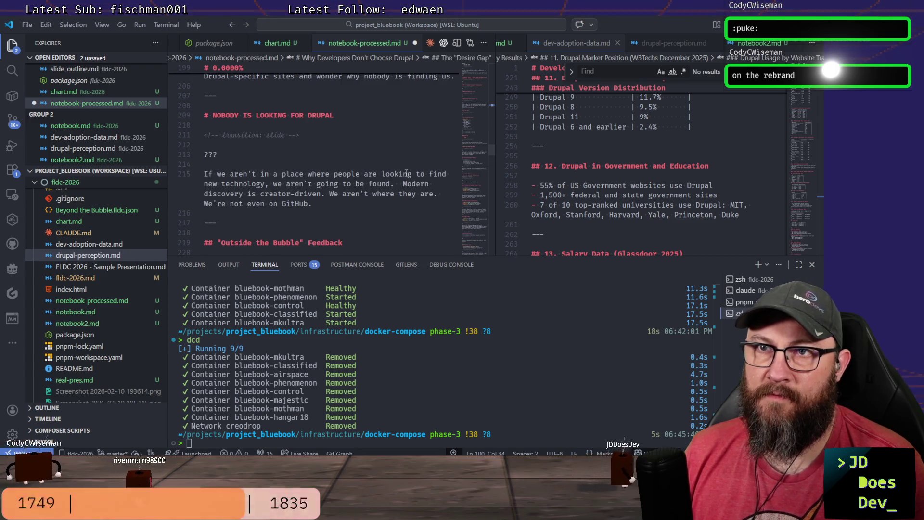
{"action": "scroll", "coordinate": [407, 173], "scroll_direction": "down", "scroll_amount": 1}
{"action": "scroll", "coordinate": [200, 120], "scroll_direction": "up", "scroll_amount": 2}
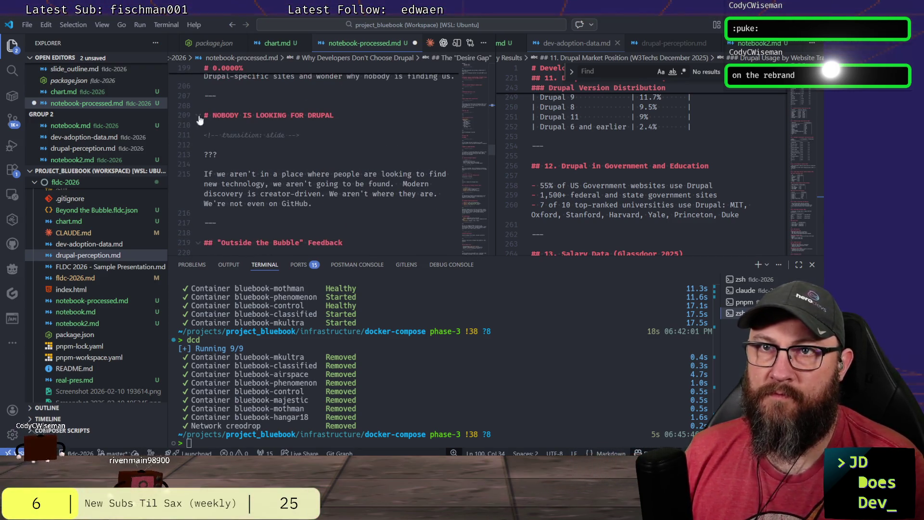
{"action": "type", "text": "*"}
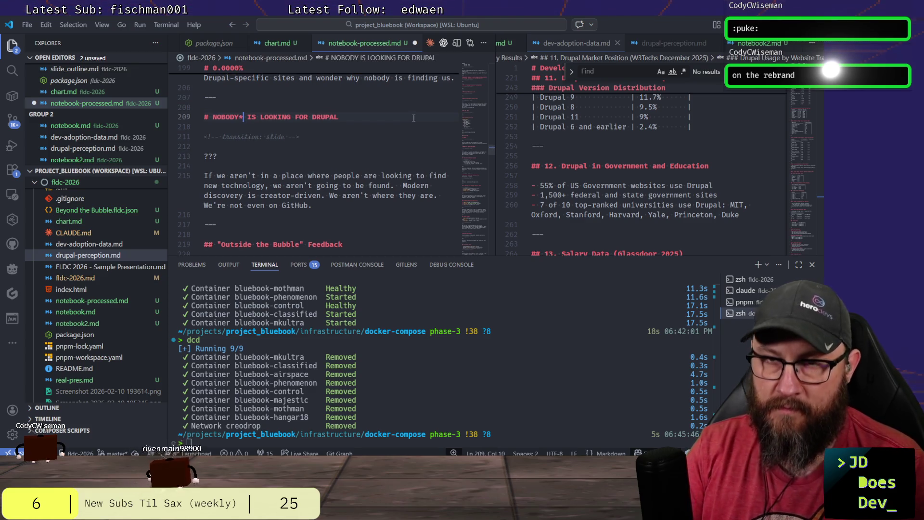
Footnote the NOBODY heading with an asterisk and a '* Except us' line below.
{"action": "key", "text": "Down"}
{"action": "key", "text": "Return"}
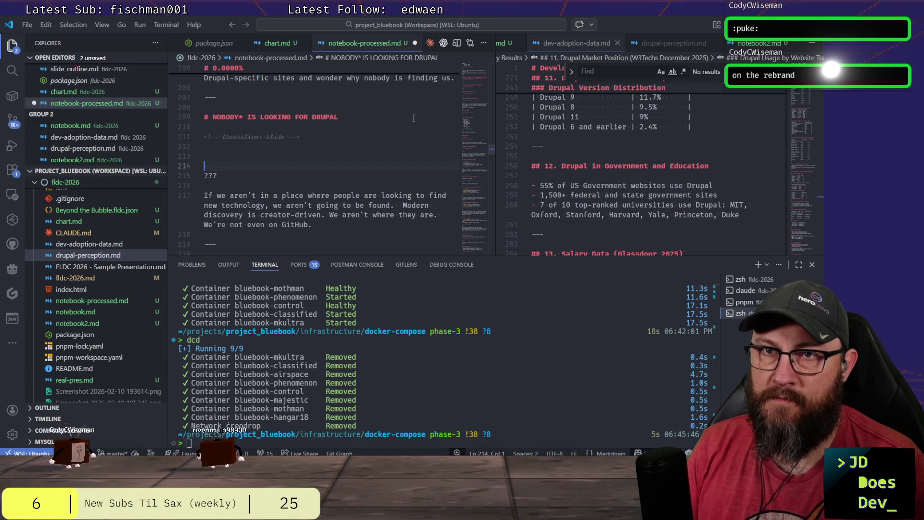
{"action": "type", "text": "Excep"}
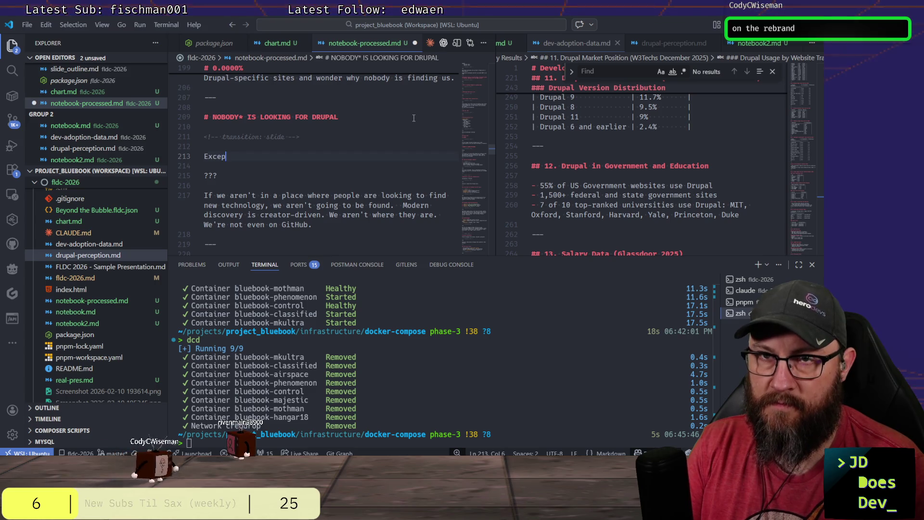
{"action": "key", "text": "Home"}
{"action": "type", "text": "*"}
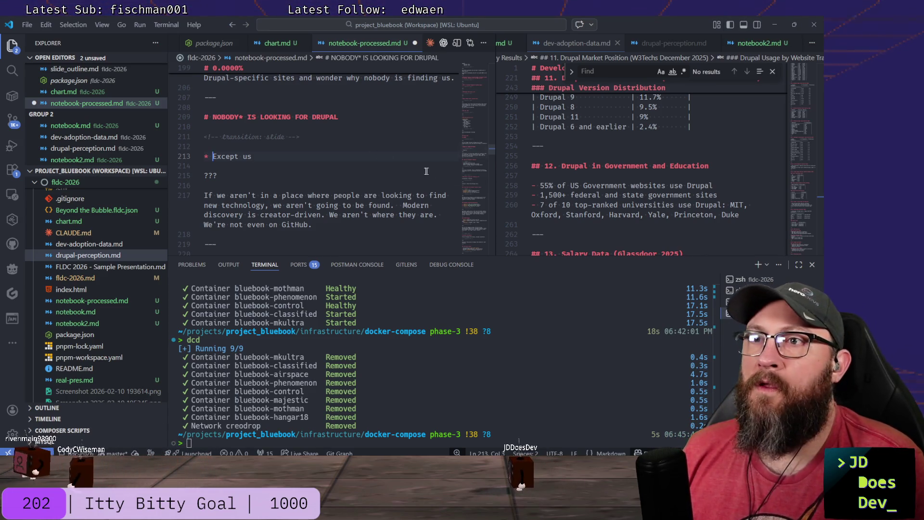
{"action": "scroll", "coordinate": [426, 171], "scroll_direction": "down", "scroll_amount": 2}
{"action": "scroll", "coordinate": [413, 169], "scroll_direction": "down", "scroll_amount": 1}
{"action": "scroll", "coordinate": [413, 167], "scroll_direction": "down", "scroll_amount": 1}
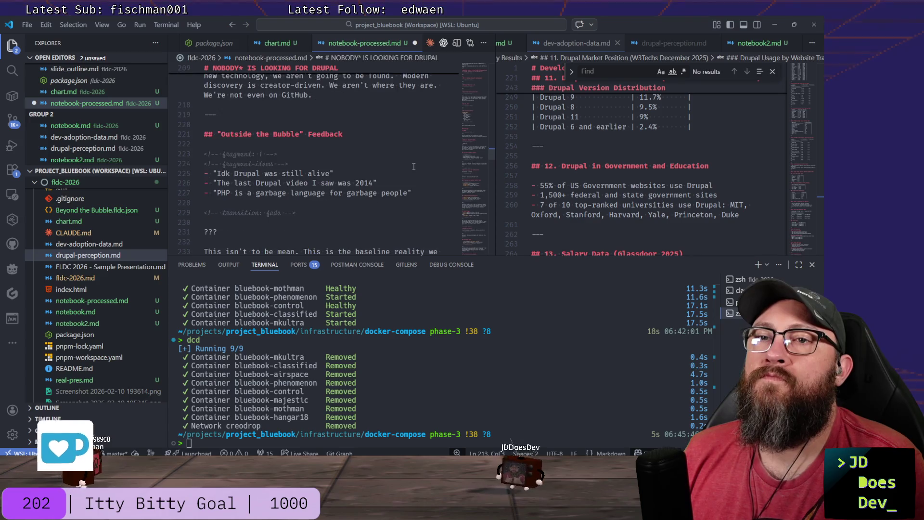
{"action": "scroll", "coordinate": [415, 163], "scroll_direction": "down", "scroll_amount": 2}
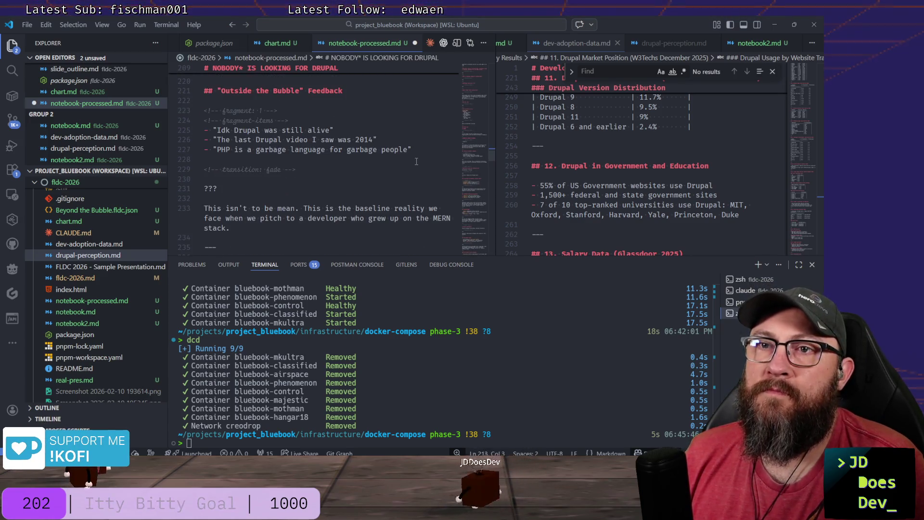
{"action": "scroll", "coordinate": [417, 161], "scroll_direction": "up", "scroll_amount": 3}
{"action": "scroll", "coordinate": [419, 158], "scroll_direction": "up", "scroll_amount": 4}
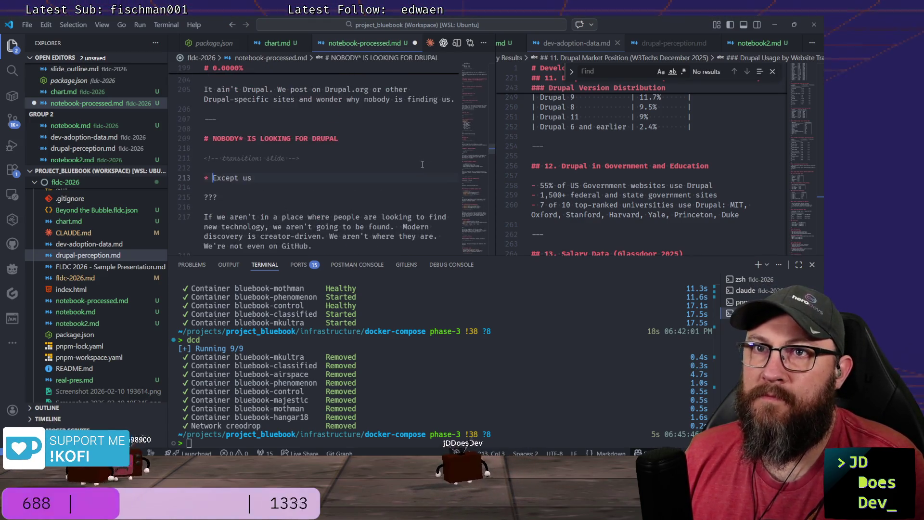
{"action": "scroll", "coordinate": [421, 162], "scroll_direction": "up", "scroll_amount": 5}
{"action": "scroll", "coordinate": [423, 165], "scroll_direction": "up", "scroll_amount": 5}
{"action": "scroll", "coordinate": [424, 168], "scroll_direction": "up", "scroll_amount": 5}
{"action": "scroll", "coordinate": [424, 168], "scroll_direction": "up", "scroll_amount": 4}
{"action": "scroll", "coordinate": [423, 166], "scroll_direction": "up", "scroll_amount": 1}
{"action": "scroll", "coordinate": [422, 163], "scroll_direction": "up", "scroll_amount": 6}
{"action": "scroll", "coordinate": [422, 159], "scroll_direction": "up", "scroll_amount": 1}
{"action": "scroll", "coordinate": [423, 159], "scroll_direction": "down", "scroll_amount": 5}
{"action": "scroll", "coordinate": [424, 161], "scroll_direction": "down", "scroll_amount": 2}
{"action": "scroll", "coordinate": [426, 164], "scroll_direction": "down", "scroll_amount": 4}
{"action": "scroll", "coordinate": [427, 165], "scroll_direction": "down", "scroll_amount": 1}
{"action": "scroll", "coordinate": [429, 164], "scroll_direction": "down", "scroll_amount": 2}
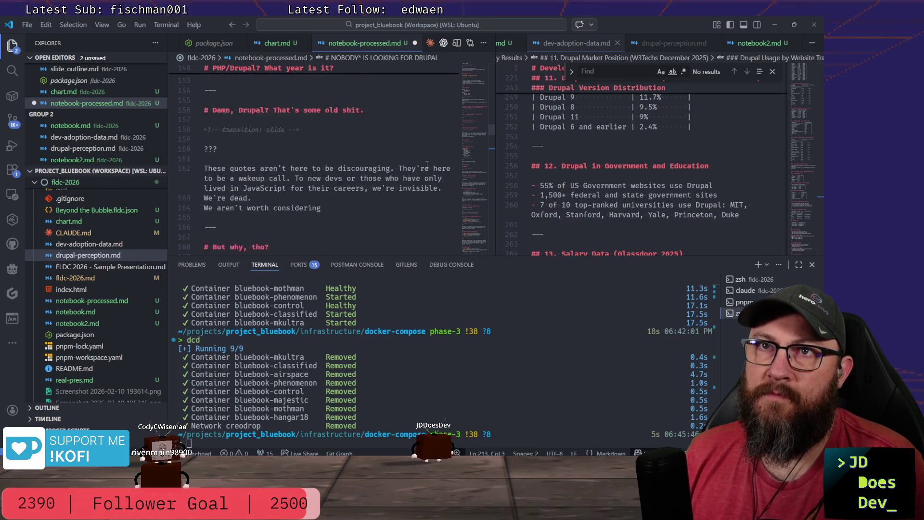
{"action": "scroll", "coordinate": [430, 164], "scroll_direction": "down", "scroll_amount": 2}
{"action": "scroll", "coordinate": [432, 161], "scroll_direction": "down", "scroll_amount": 2}
{"action": "scroll", "coordinate": [435, 159], "scroll_direction": "down", "scroll_amount": 2}
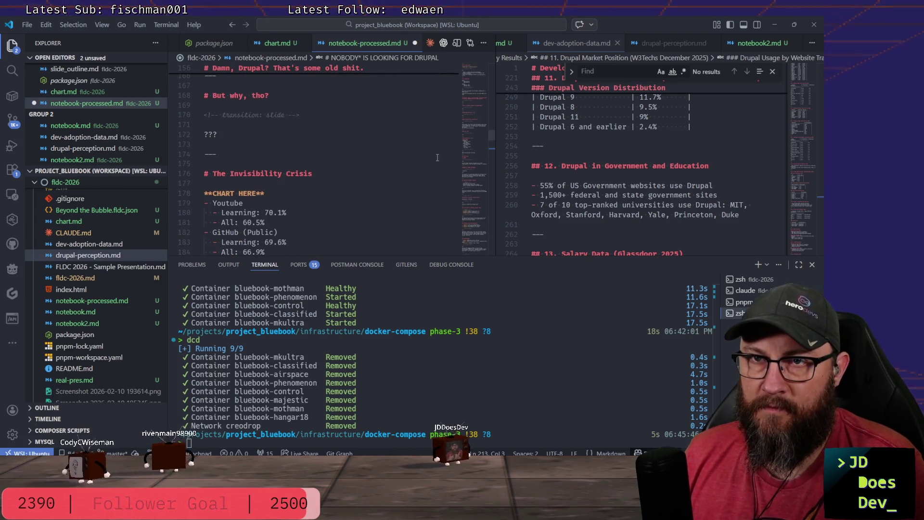
{"action": "scroll", "coordinate": [437, 157], "scroll_direction": "down", "scroll_amount": 6}
{"action": "scroll", "coordinate": [437, 158], "scroll_direction": "down", "scroll_amount": 3}
{"action": "scroll", "coordinate": [437, 158], "scroll_direction": "down", "scroll_amount": 3}
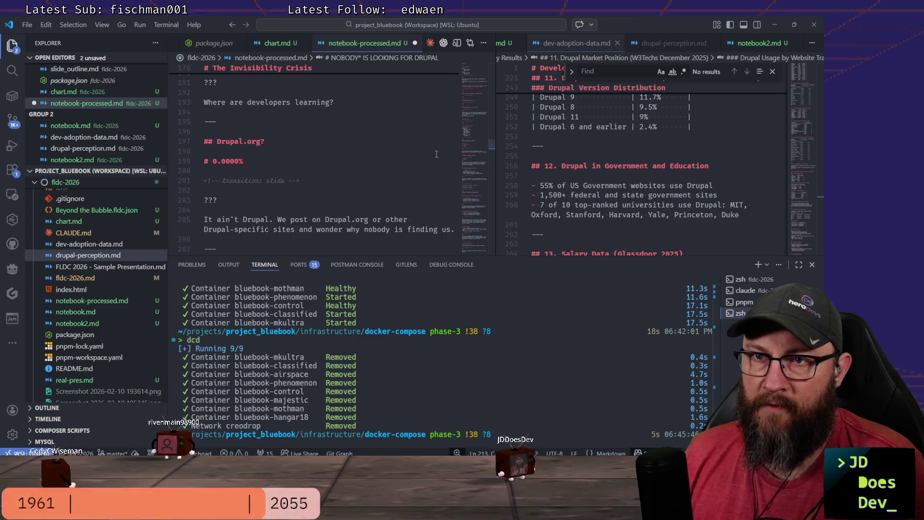
{"action": "scroll", "coordinate": [672, 44], "scroll_direction": "down", "scroll_amount": 1}
Show notebook2.md in the right editor group and start a new line after the GitHub paragraph.
{"action": "left_click", "coordinate": [683, 44]}
{"action": "scroll", "coordinate": [520, 109], "scroll_direction": "up", "scroll_amount": 2}
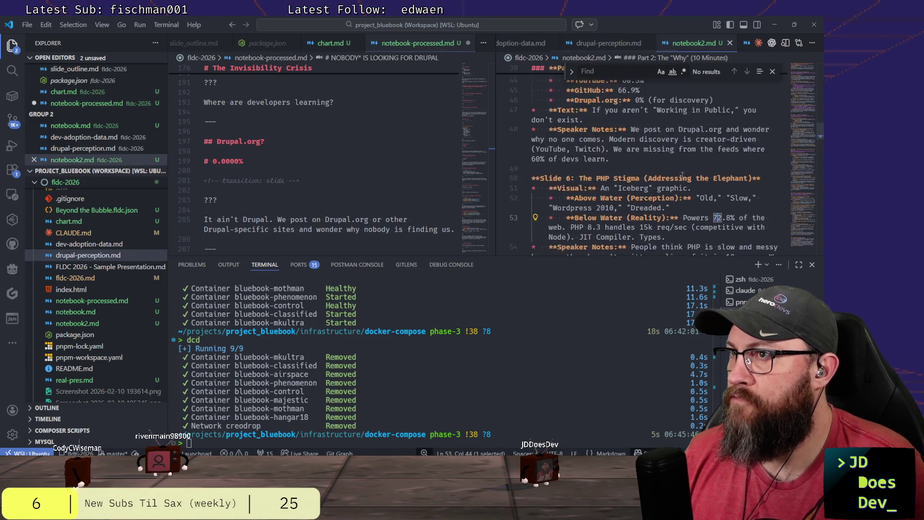
{"action": "scroll", "coordinate": [520, 108], "scroll_direction": "up", "scroll_amount": 2}
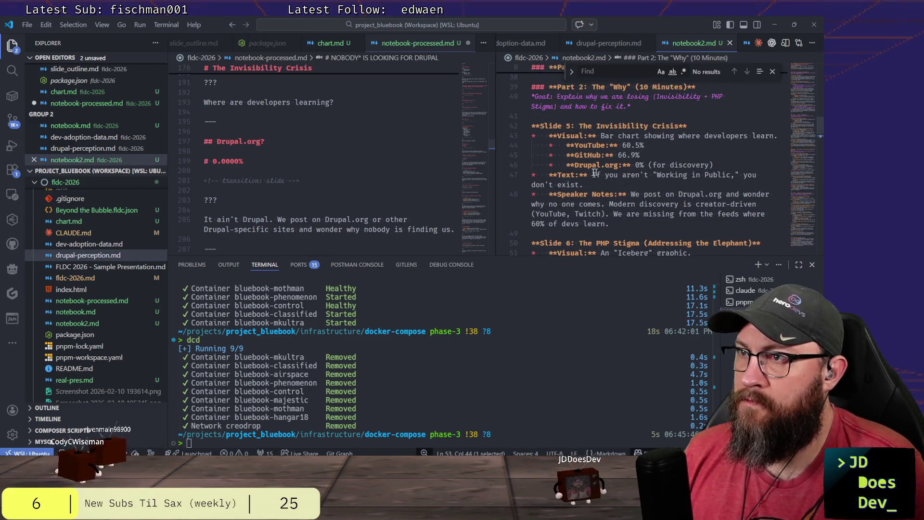
{"action": "scroll", "coordinate": [342, 157], "scroll_direction": "down", "scroll_amount": 5}
{"action": "scroll", "coordinate": [341, 157], "scroll_direction": "down", "scroll_amount": 3}
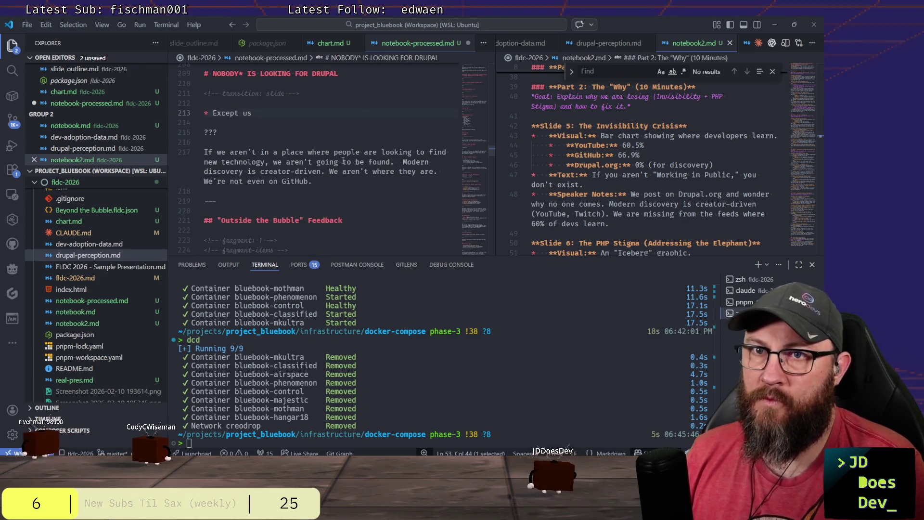
{"action": "scroll", "coordinate": [342, 157], "scroll_direction": "down", "scroll_amount": 2}
{"action": "scroll", "coordinate": [345, 157], "scroll_direction": "down", "scroll_amount": 1}
{"action": "scroll", "coordinate": [346, 158], "scroll_direction": "up", "scroll_amount": 5}
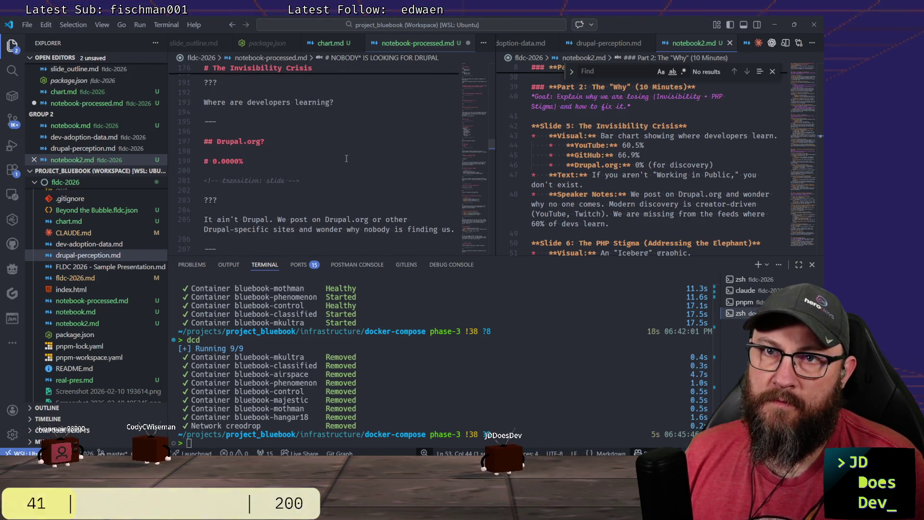
{"action": "scroll", "coordinate": [346, 159], "scroll_direction": "down", "scroll_amount": 2}
{"action": "scroll", "coordinate": [346, 159], "scroll_direction": "up", "scroll_amount": 2}
{"action": "scroll", "coordinate": [346, 160], "scroll_direction": "up", "scroll_amount": 3}
{"action": "scroll", "coordinate": [346, 160], "scroll_direction": "up", "scroll_amount": 5}
{"action": "scroll", "coordinate": [350, 155], "scroll_direction": "down", "scroll_amount": 2}
{"action": "scroll", "coordinate": [356, 151], "scroll_direction": "down", "scroll_amount": 4}
{"action": "scroll", "coordinate": [359, 149], "scroll_direction": "down", "scroll_amount": 3}
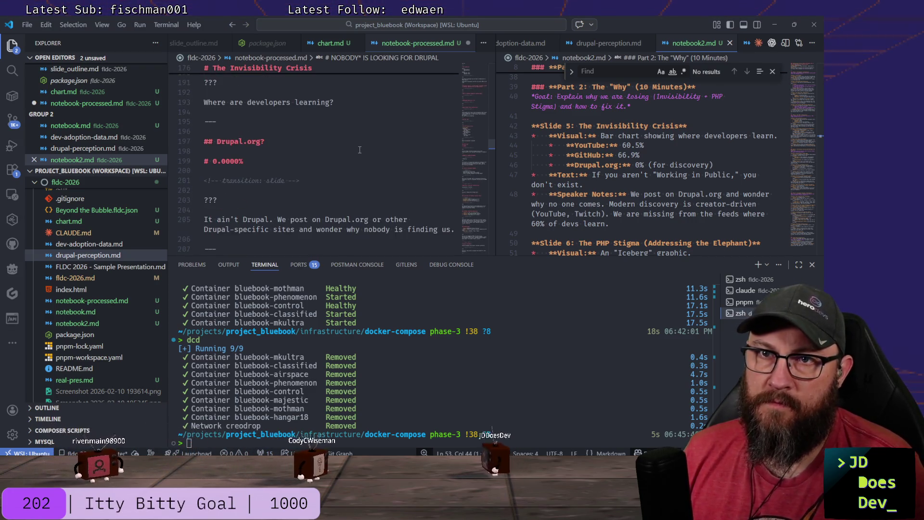
{"action": "scroll", "coordinate": [331, 202], "scroll_direction": "down", "scroll_amount": 1}
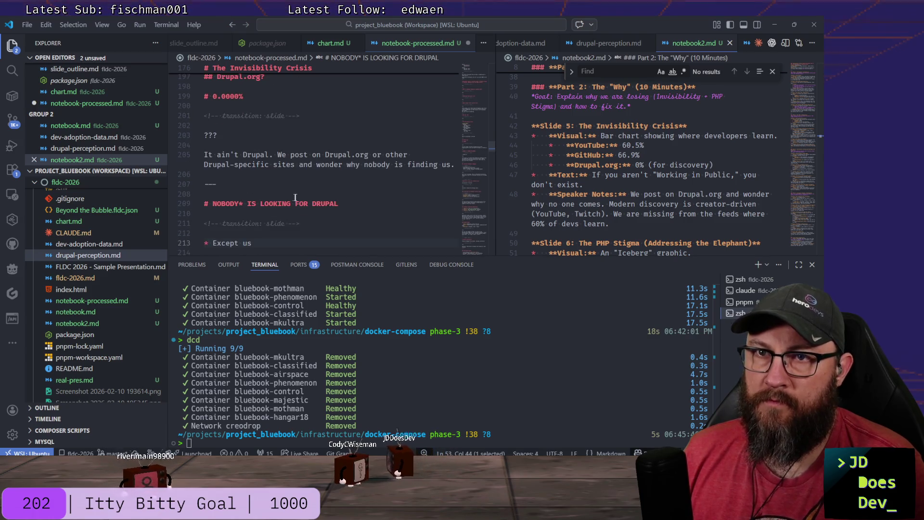
{"action": "scroll", "coordinate": [296, 198], "scroll_direction": "down", "scroll_amount": 2}
{"action": "scroll", "coordinate": [283, 183], "scroll_direction": "down", "scroll_amount": 3}
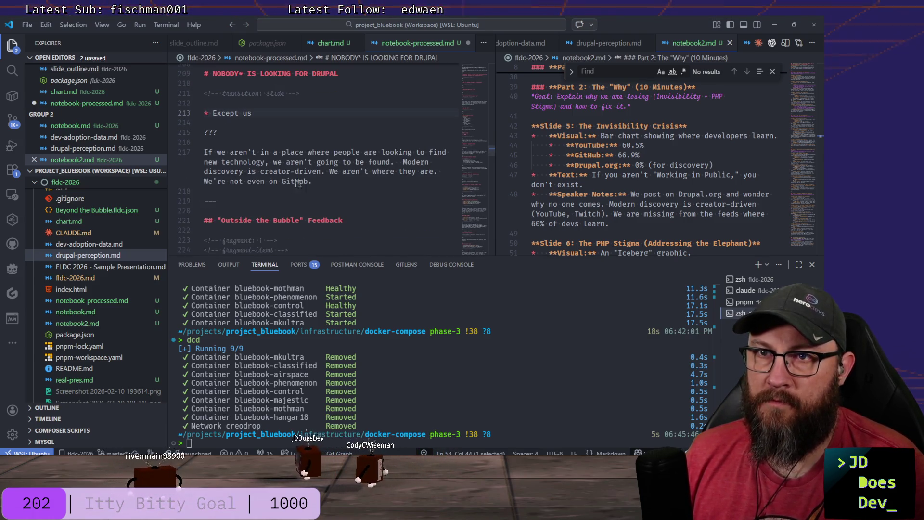
{"action": "left_click", "coordinate": [331, 181]}
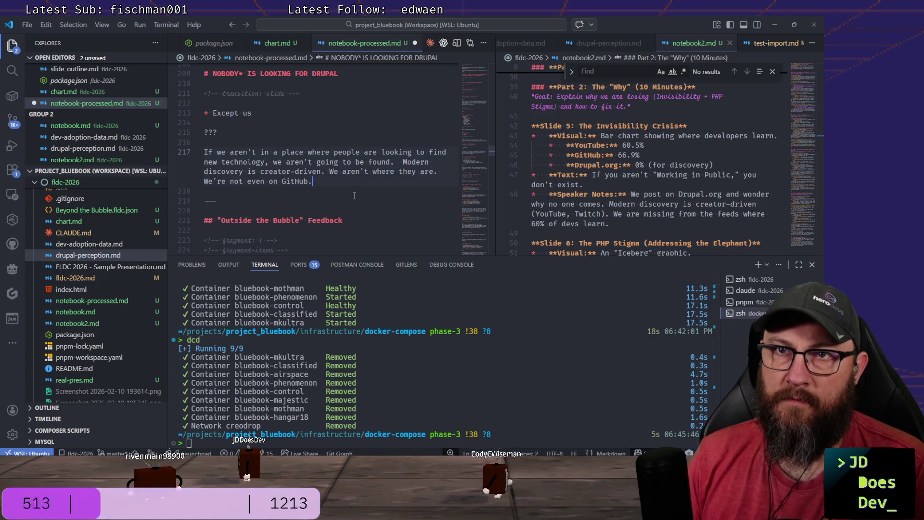
{"action": "key", "text": "Return"}
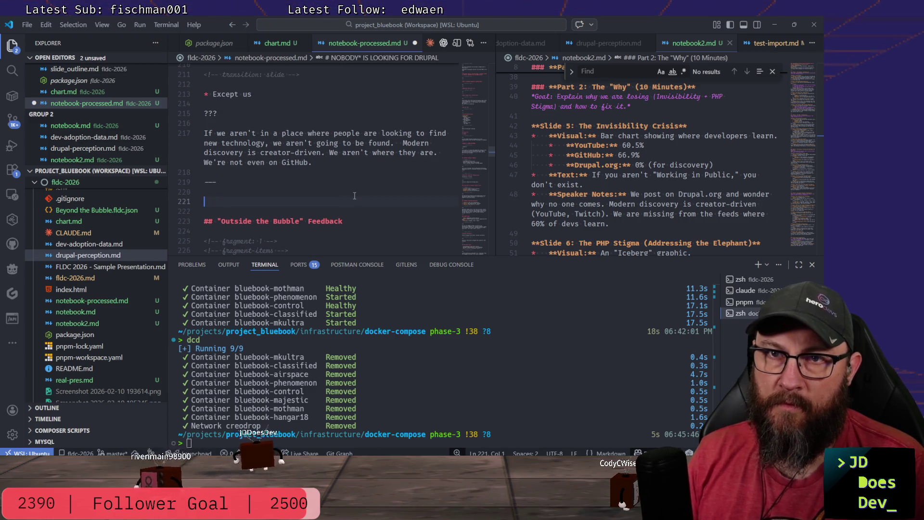
Write the heading '## If you aren't "Working in Public," you don't exist.' with a blank line after.
{"action": "key", "text": "Return"}
{"action": "key", "text": "Return"}
{"action": "type", "text": "## If"}
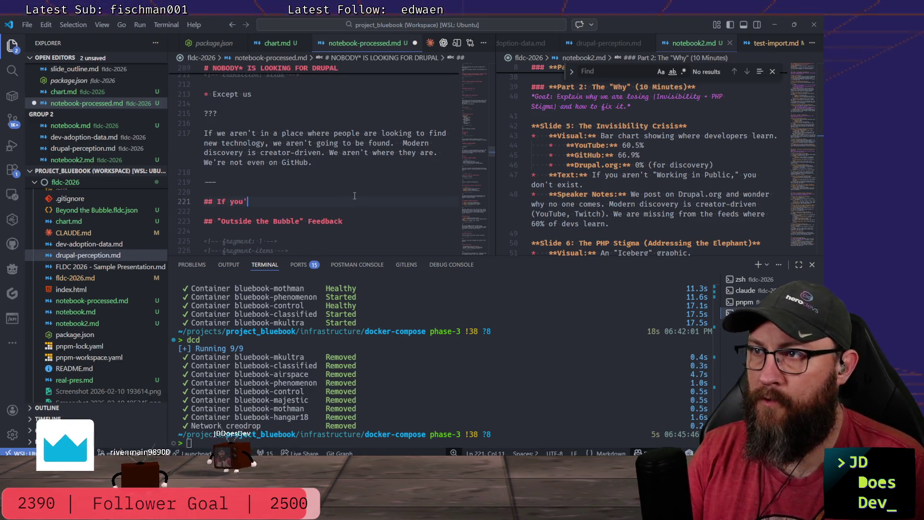
{"action": "type", "text": "you're"}
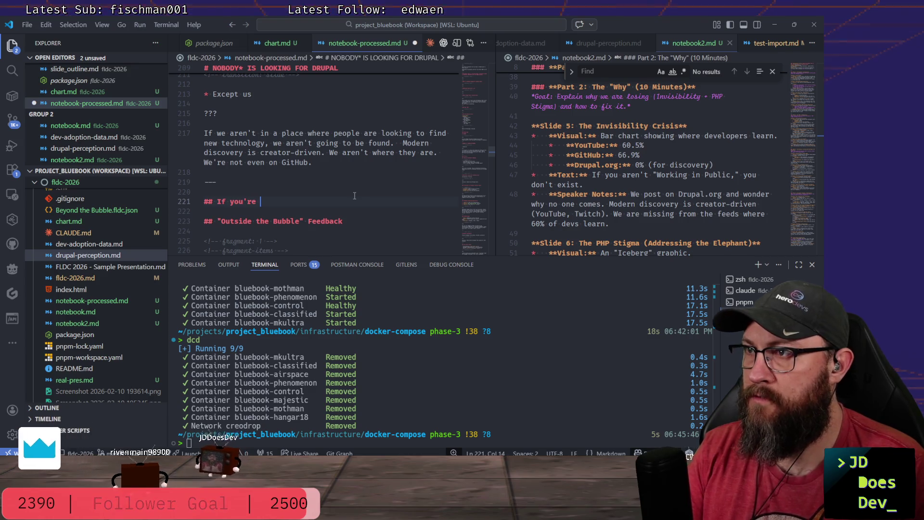
{"action": "key", "text": "BackSpace"}
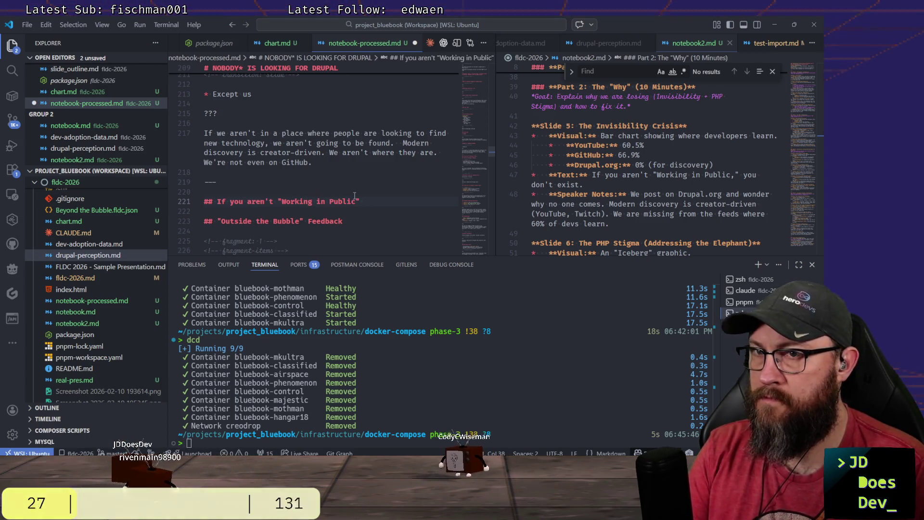
{"action": "key", "text": "Left"}
{"action": "type", "text": ","}
{"action": "key", "text": "End"}
{"action": "type", "text": "you"}
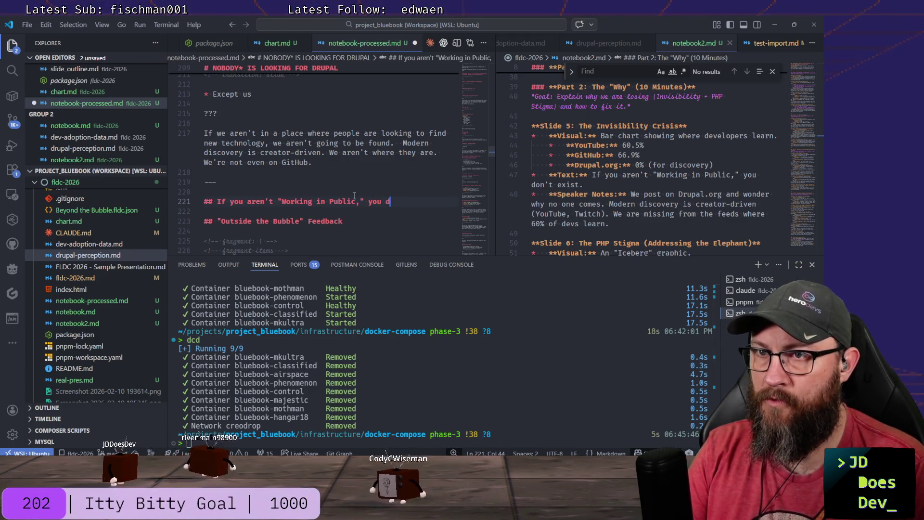
{"action": "type", "text": " don't exi"}
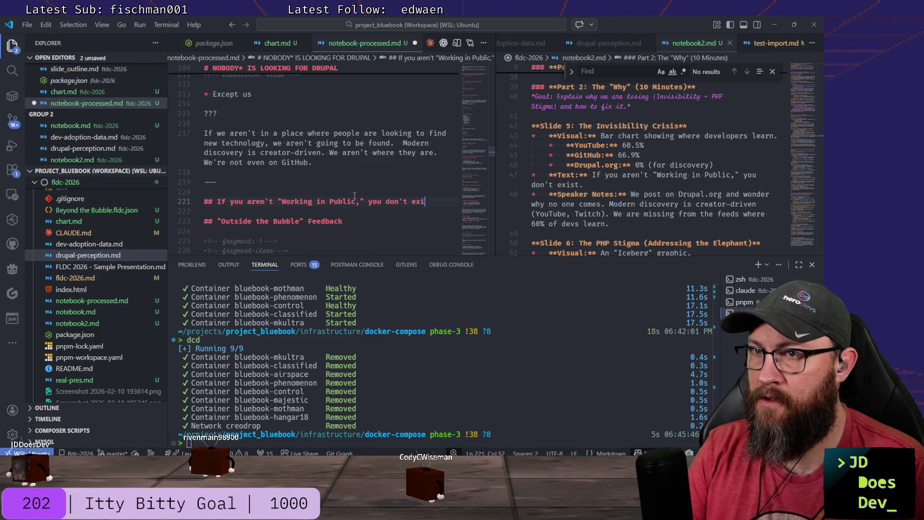
{"action": "type", "text": "st."}
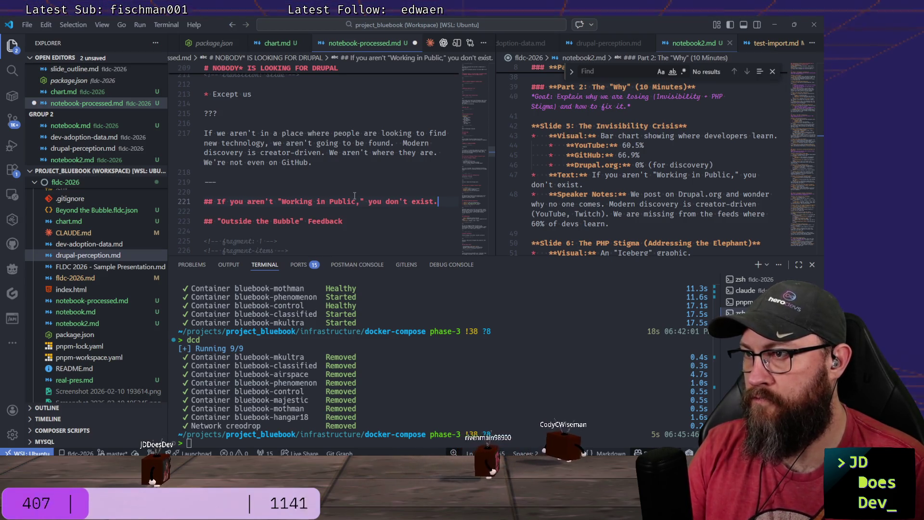
{"action": "key", "text": "Return"}
{"action": "key", "text": "Return"}
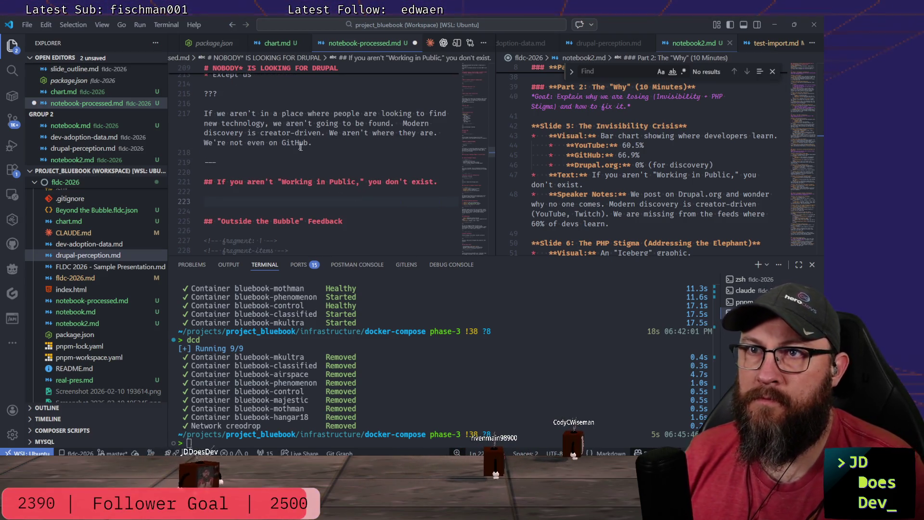
{"action": "scroll", "coordinate": [306, 150], "scroll_direction": "up", "scroll_amount": 5}
{"action": "scroll", "coordinate": [308, 149], "scroll_direction": "up", "scroll_amount": 5}
{"action": "scroll", "coordinate": [311, 149], "scroll_direction": "up", "scroll_amount": 5}
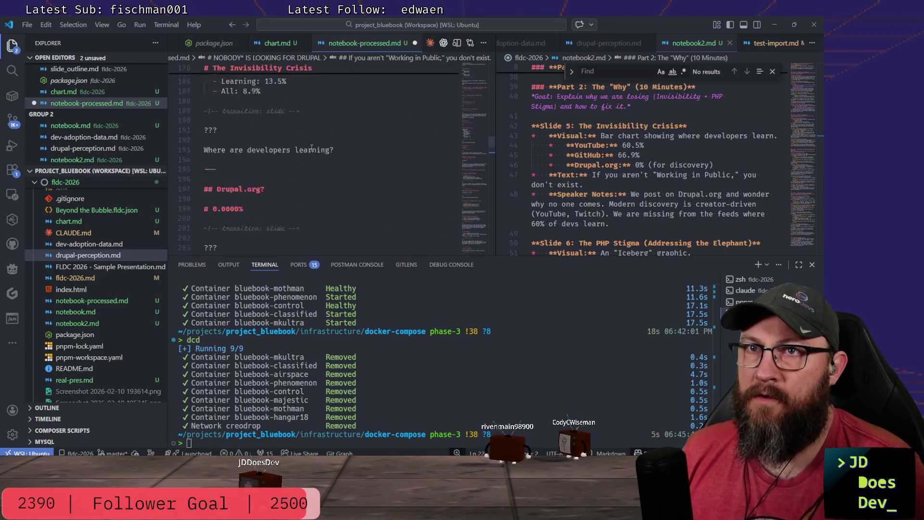
{"action": "scroll", "coordinate": [313, 148], "scroll_direction": "up", "scroll_amount": 5}
{"action": "scroll", "coordinate": [313, 149], "scroll_direction": "up", "scroll_amount": 1}
{"action": "scroll", "coordinate": [315, 148], "scroll_direction": "up", "scroll_amount": 4}
{"action": "scroll", "coordinate": [316, 147], "scroll_direction": "down", "scroll_amount": 10}
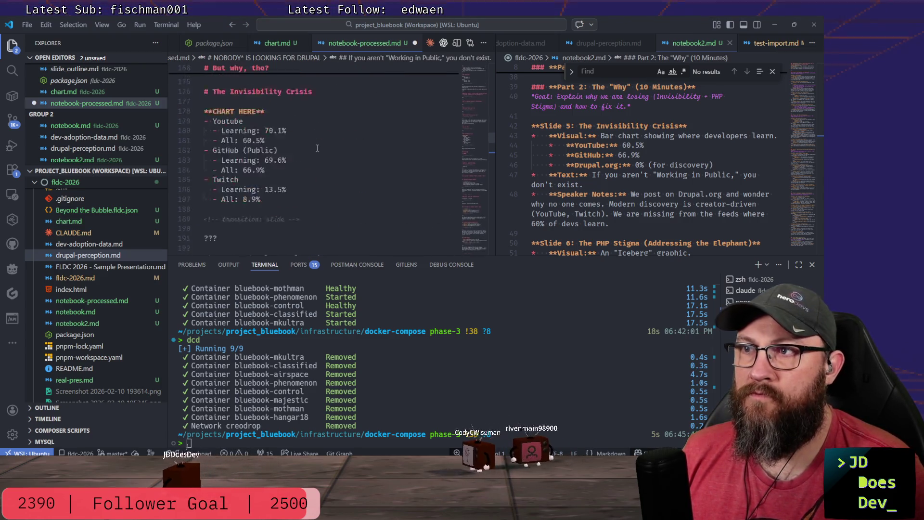
{"action": "scroll", "coordinate": [318, 147], "scroll_direction": "down", "scroll_amount": 5}
{"action": "scroll", "coordinate": [318, 147], "scroll_direction": "down", "scroll_amount": 3}
{"action": "scroll", "coordinate": [225, 138], "scroll_direction": "down", "scroll_amount": 2}
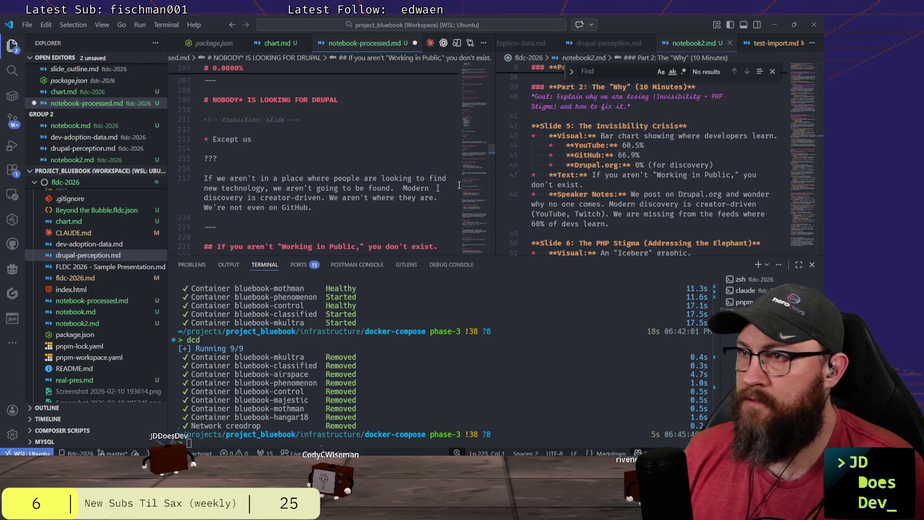
{"action": "scroll", "coordinate": [511, 178], "scroll_direction": "down", "scroll_amount": 2}
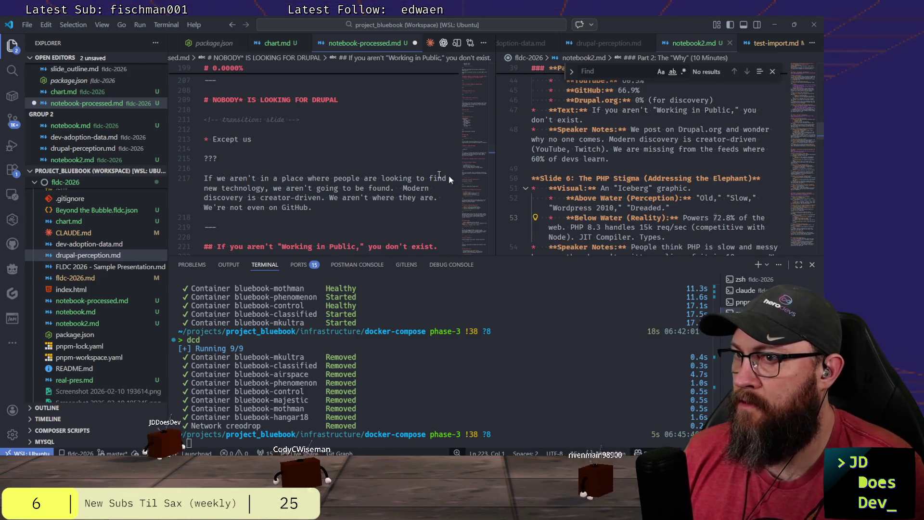
{"action": "scroll", "coordinate": [433, 174], "scroll_direction": "down", "scroll_amount": 3}
{"action": "scroll", "coordinate": [343, 159], "scroll_direction": "up", "scroll_amount": 2}
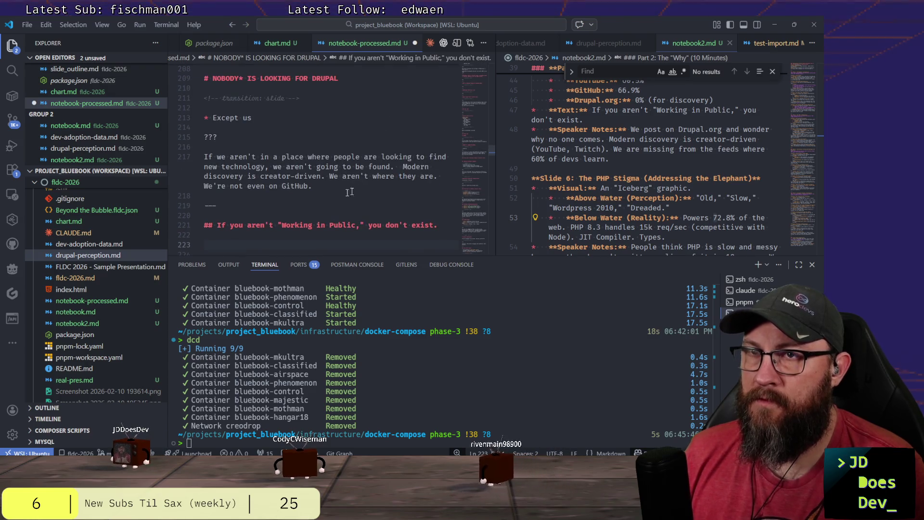
{"action": "scroll", "coordinate": [376, 184], "scroll_direction": "down", "scroll_amount": 1}
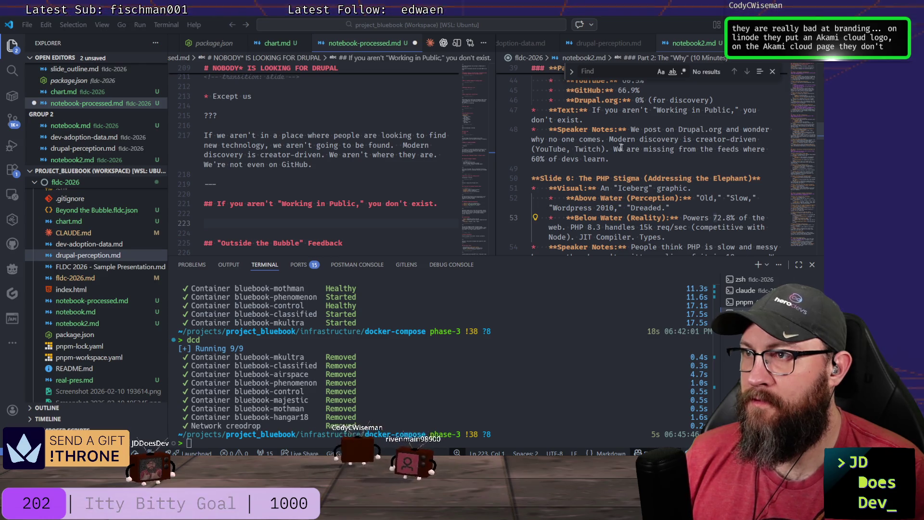
Insert 'We're missing from feeds where 60% of devs learn.' on its own line above 'We aren't'.
{"action": "left_click", "coordinate": [324, 166]}
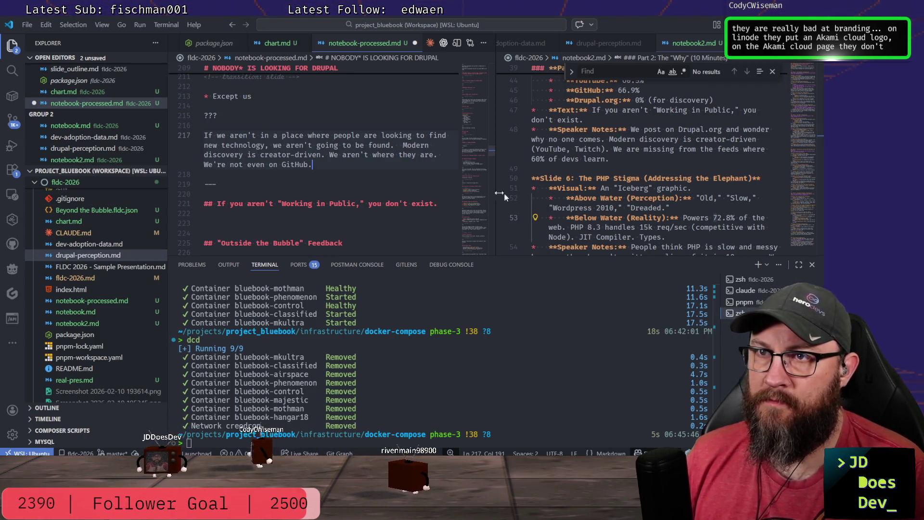
{"action": "left_click", "coordinate": [332, 155]}
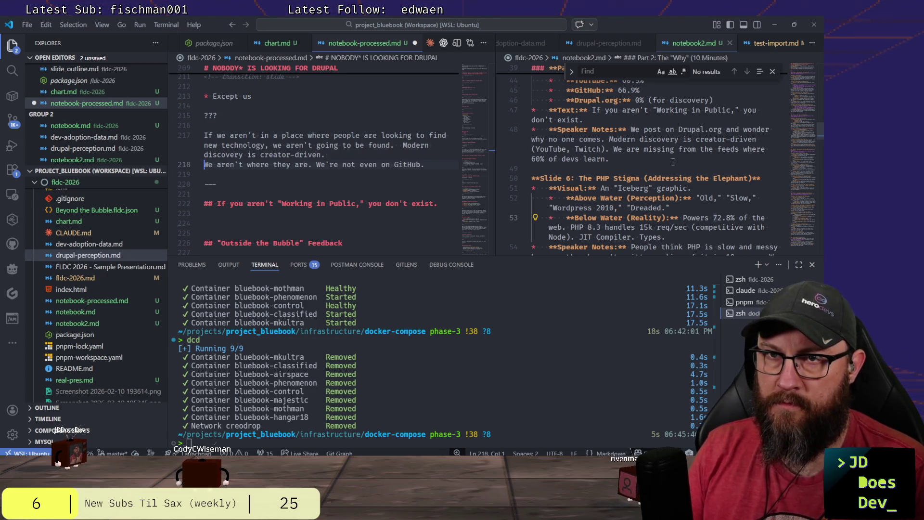
{"action": "key", "text": "Return"}
{"action": "key", "text": "Up"}
{"action": "type", "text": "W"}
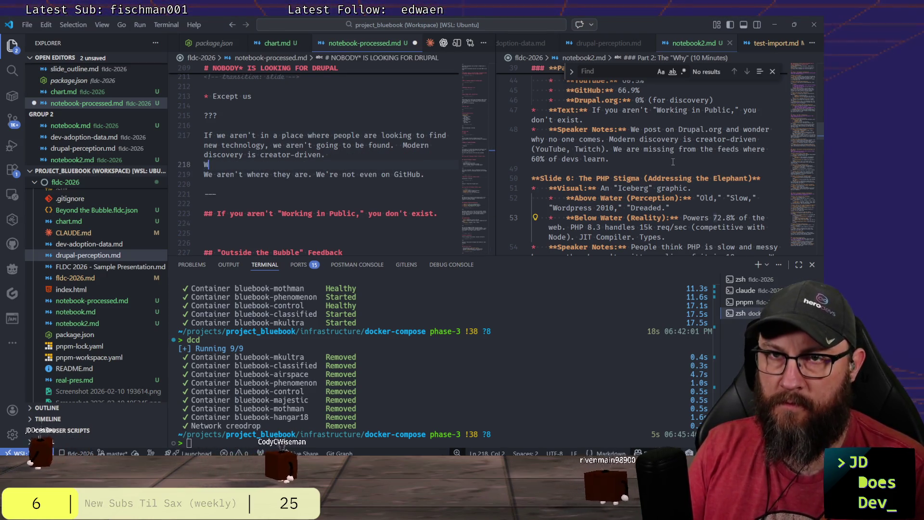
{"action": "type", "text": "e're missing f"}
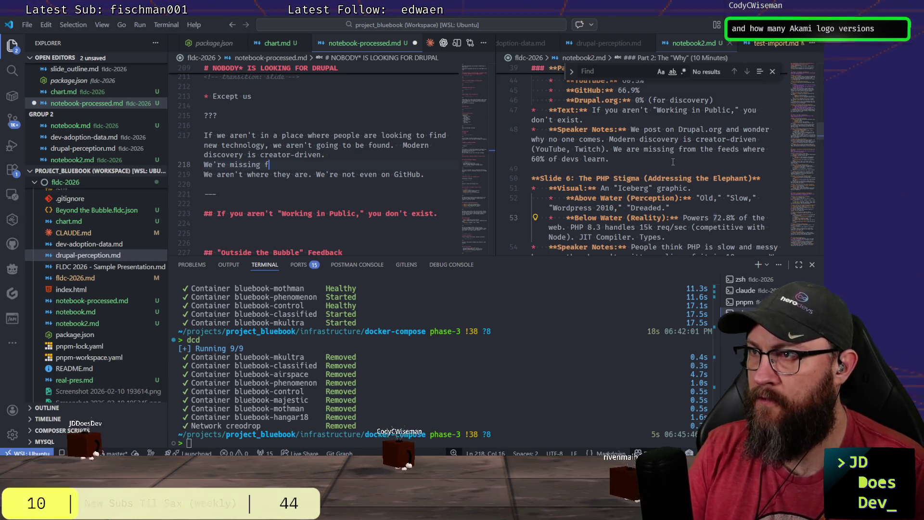
{"action": "type", "text": "rom feeds where 60"}
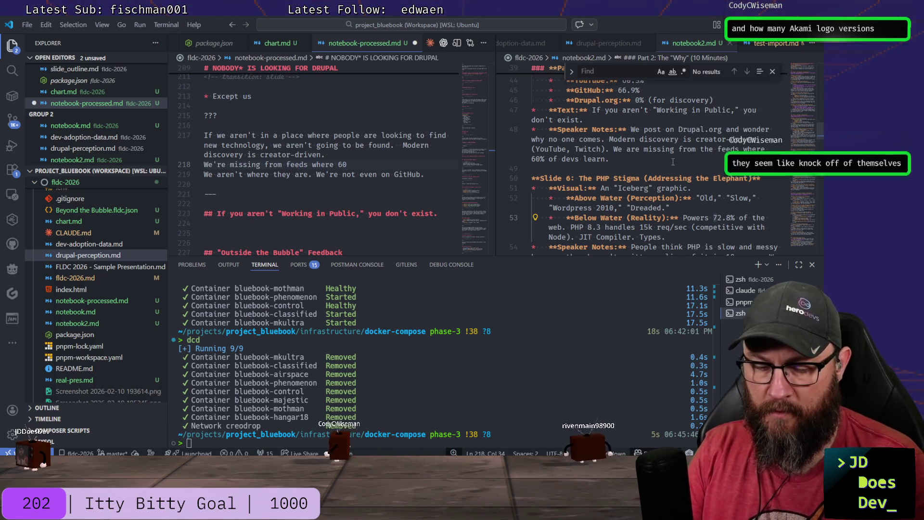
{"action": "type", "text": "% of d"}
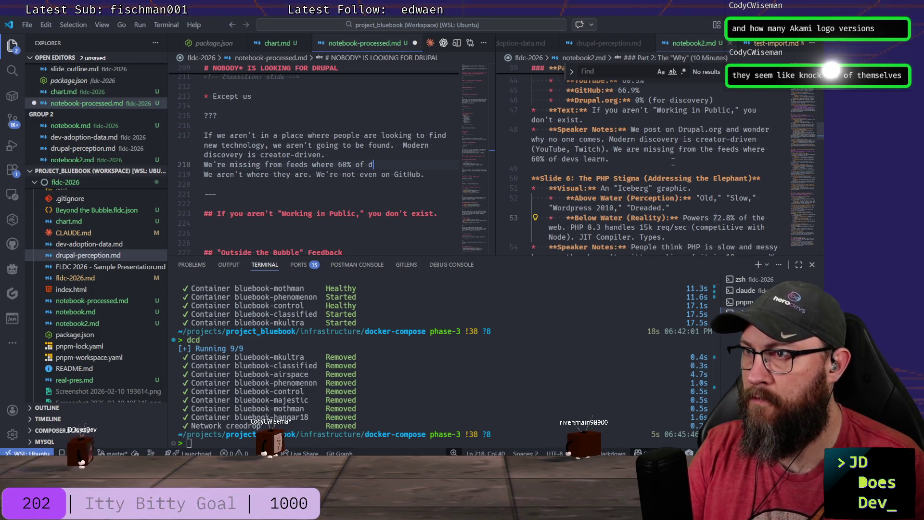
{"action": "type", "text": "evs learn"}
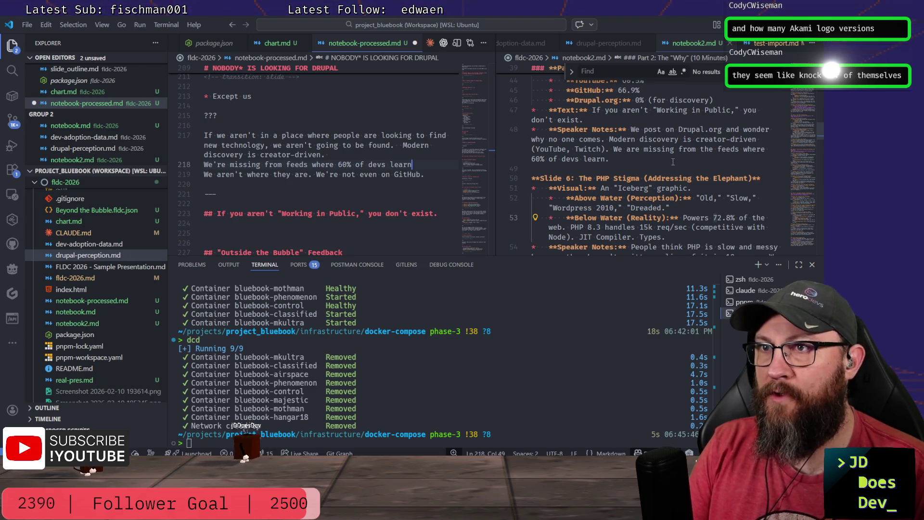
{"action": "type", "text": "."}
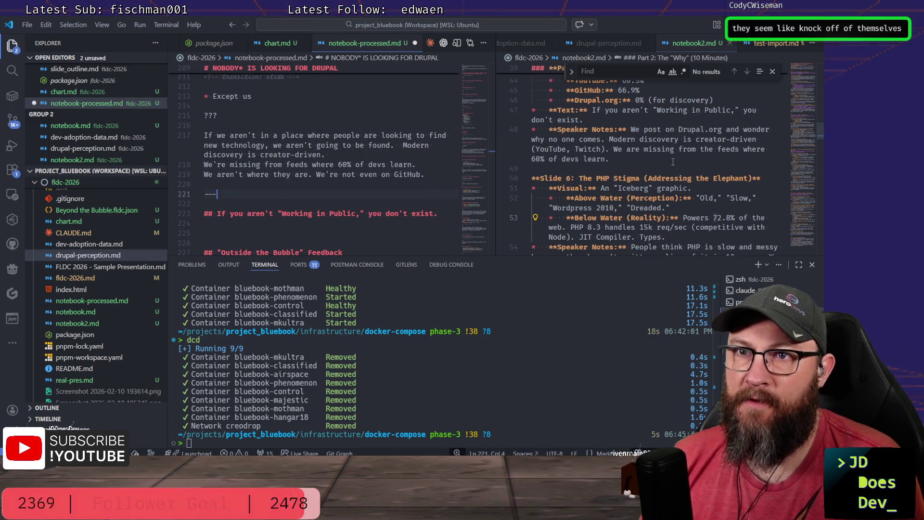
{"action": "key", "text": "Down"}
{"action": "key", "text": "Down"}
{"action": "key", "text": "Down"}
{"action": "key", "text": "Down"}
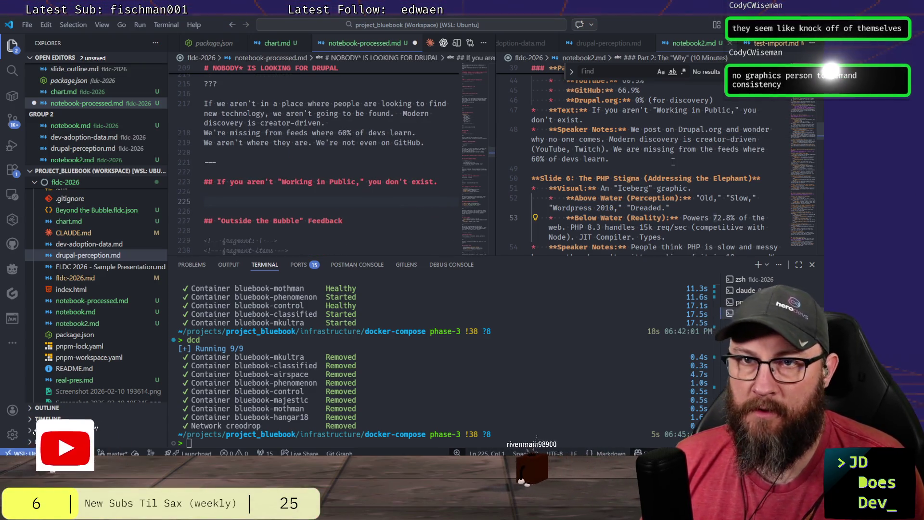
{"action": "key", "text": "Down"}
{"action": "key", "text": "Down"}
{"action": "key", "text": "Down"}
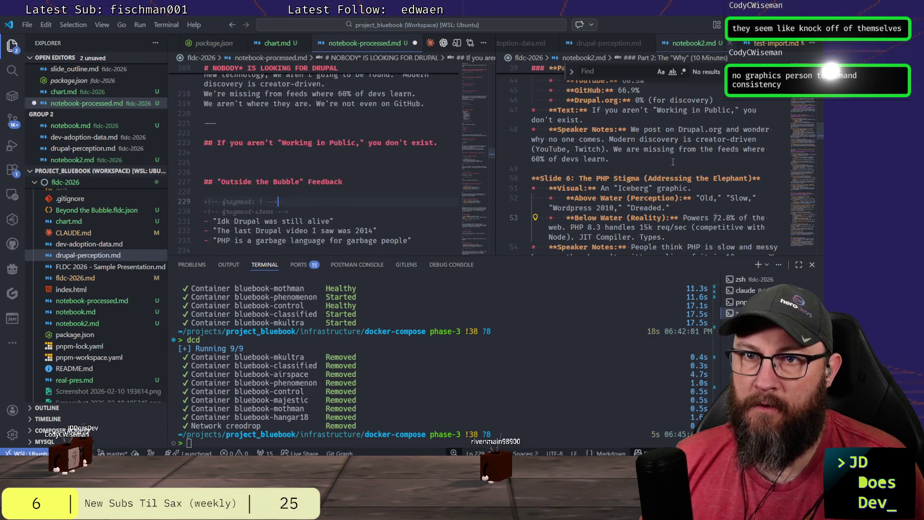
{"action": "key", "text": "Down"}
{"action": "key", "text": "Down"}
{"action": "key", "text": "Down"}
{"action": "key", "text": "Down"}
{"action": "key", "text": "Down"}
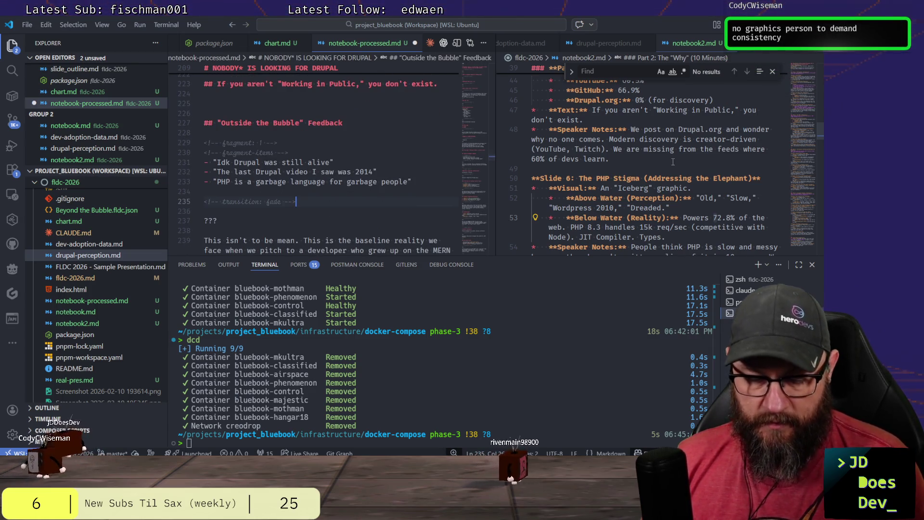
{"action": "key", "text": "shift+alt+Up"}
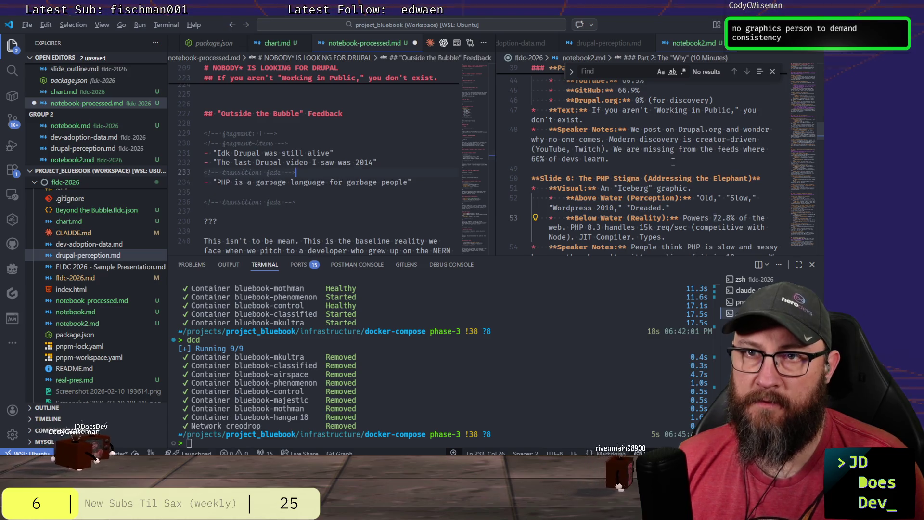
{"action": "key", "text": "alt+Up"}
{"action": "key", "text": "alt+Up"}
{"action": "key", "text": "alt+Up"}
{"action": "key", "text": "alt+Up"}
{"action": "key", "text": "alt+Up"}
{"action": "key", "text": "alt+Up"}
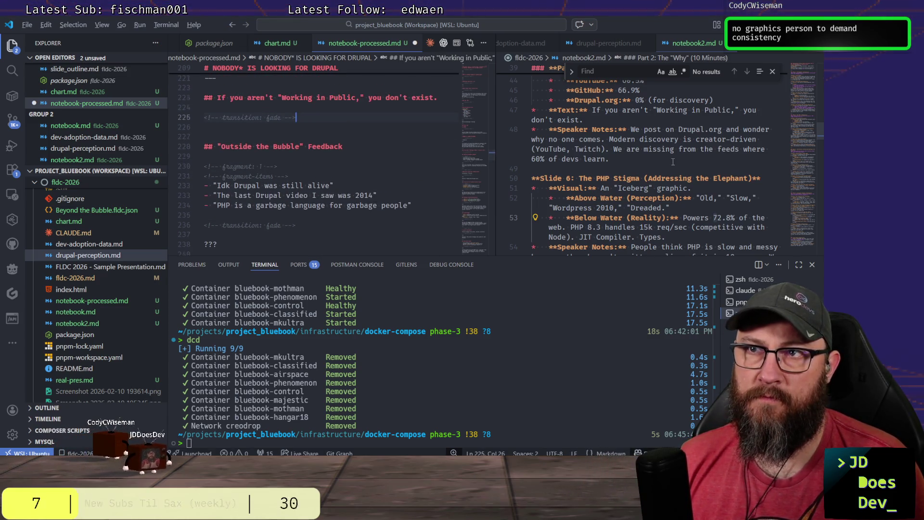
{"action": "key", "text": "Return"}
{"action": "key", "text": "Return"}
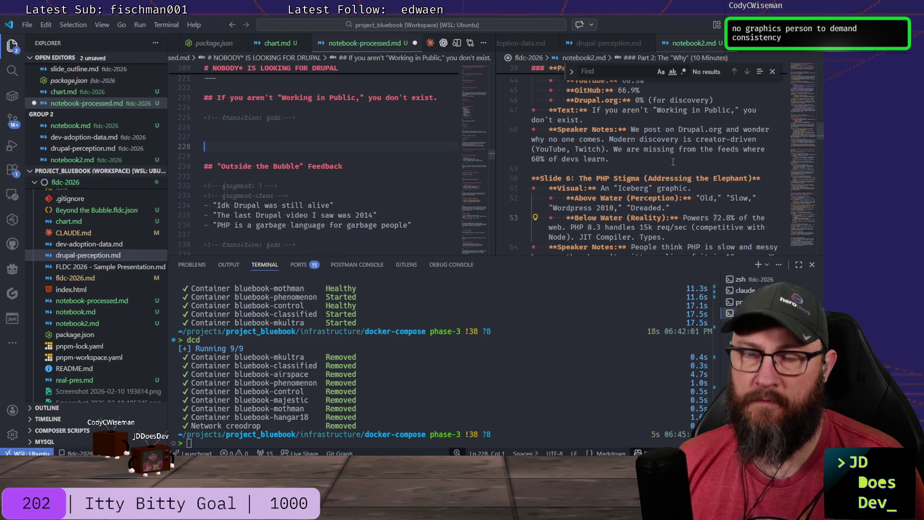
{"action": "type", "text": "---"}
{"action": "key", "text": "Down"}
{"action": "key", "text": "Down"}
{"action": "key", "text": "Down"}
{"action": "key", "text": "Home"}
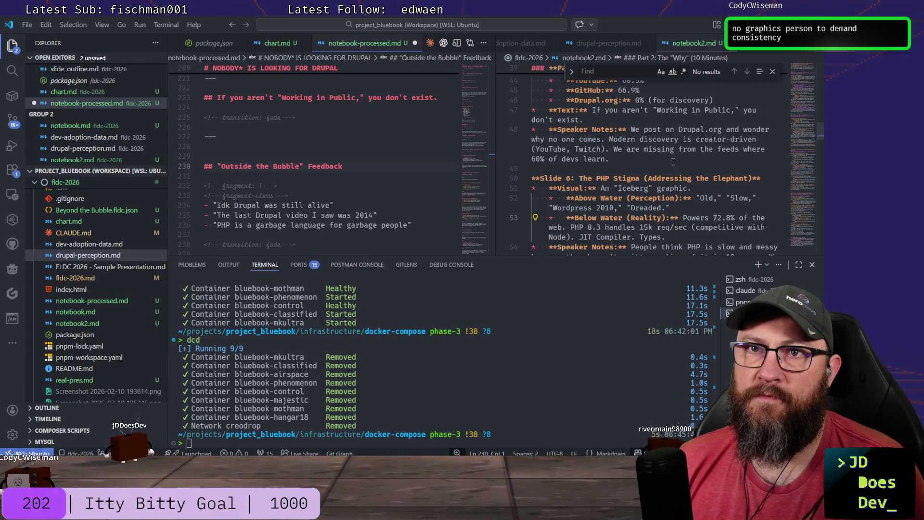
{"action": "key", "text": "shift+Down"}
{"action": "key", "text": "shift+Down"}
{"action": "key", "text": "shift+Down"}
{"action": "key", "text": "shift+Down"}
{"action": "key", "text": "shift+Down"}
{"action": "key", "text": "shift+Down"}
{"action": "key", "text": "shift+Down"}
{"action": "key", "text": "shift+Down"}
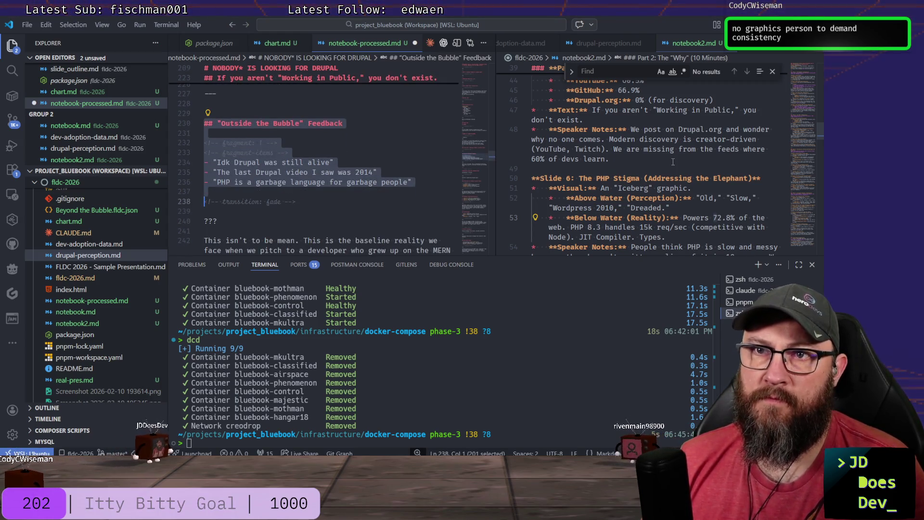
{"action": "key", "text": "shift+Down"}
{"action": "key", "text": "shift+Down"}
{"action": "key", "text": "shift+Down"}
{"action": "key", "text": "shift+Down"}
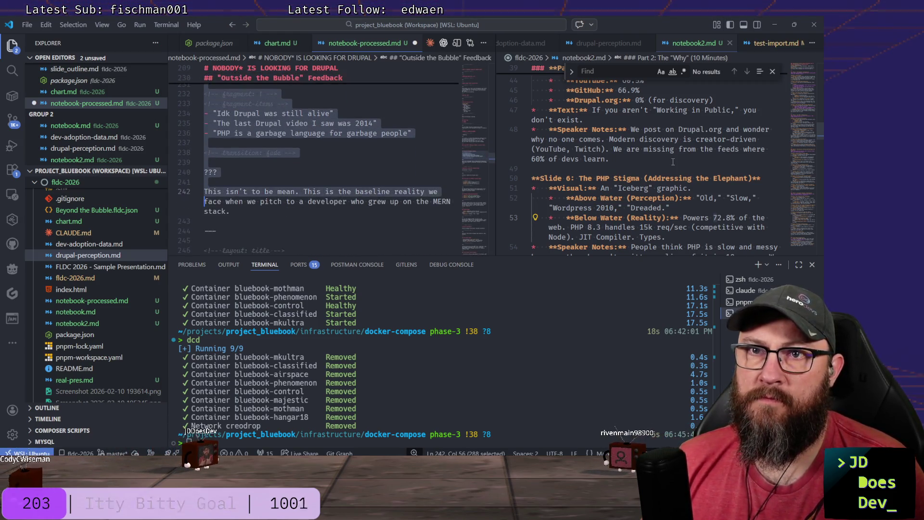
{"action": "key", "text": "shift+Down"}
{"action": "key", "text": "shift+Down"}
{"action": "key", "text": "shift+Down"}
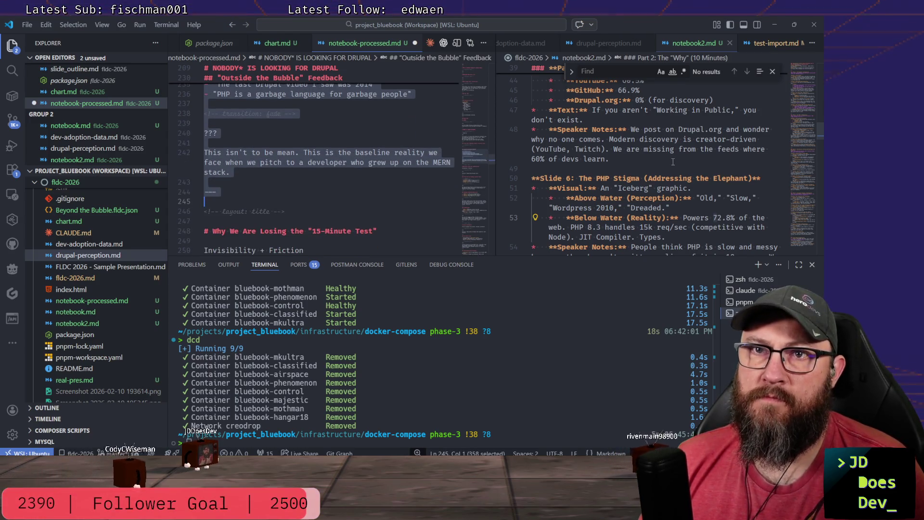
{"action": "key", "text": "Delete"}
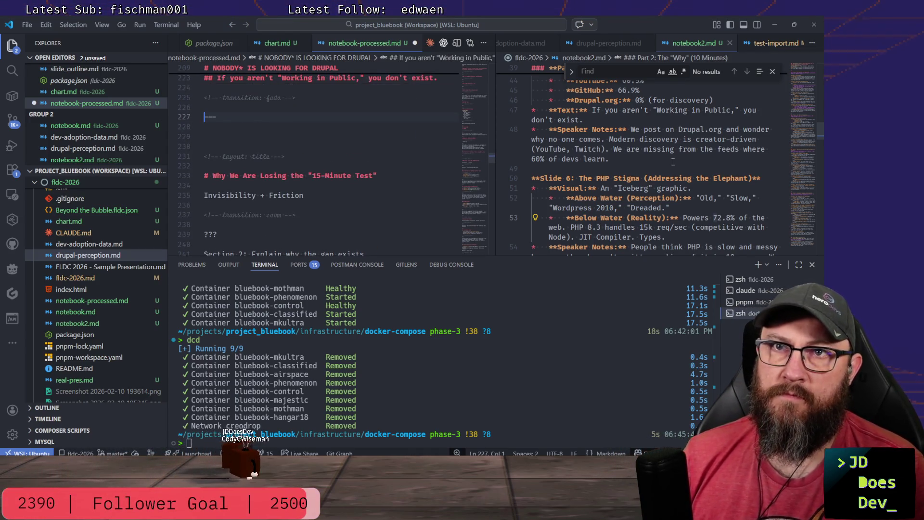
{"action": "scroll", "coordinate": [351, 171], "scroll_direction": "up", "scroll_amount": 2}
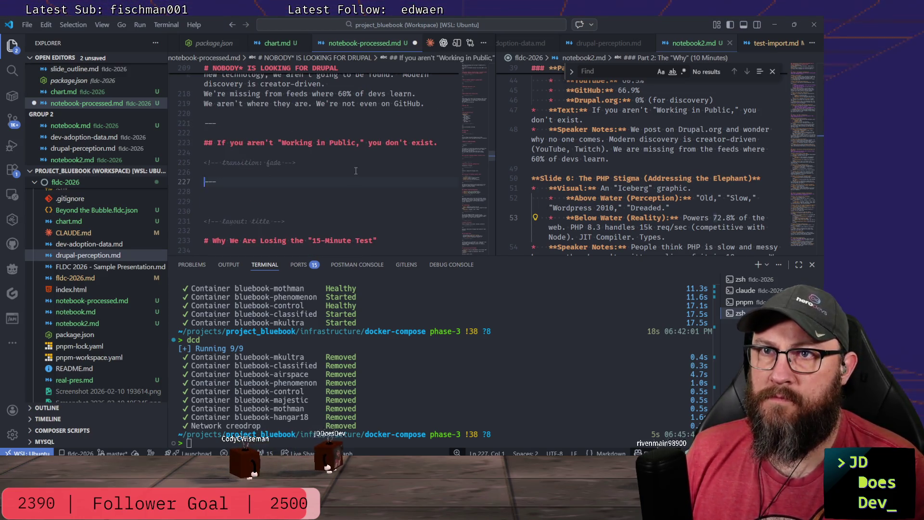
{"action": "scroll", "coordinate": [355, 171], "scroll_direction": "up", "scroll_amount": 1}
{"action": "scroll", "coordinate": [702, 174], "scroll_direction": "up", "scroll_amount": 2}
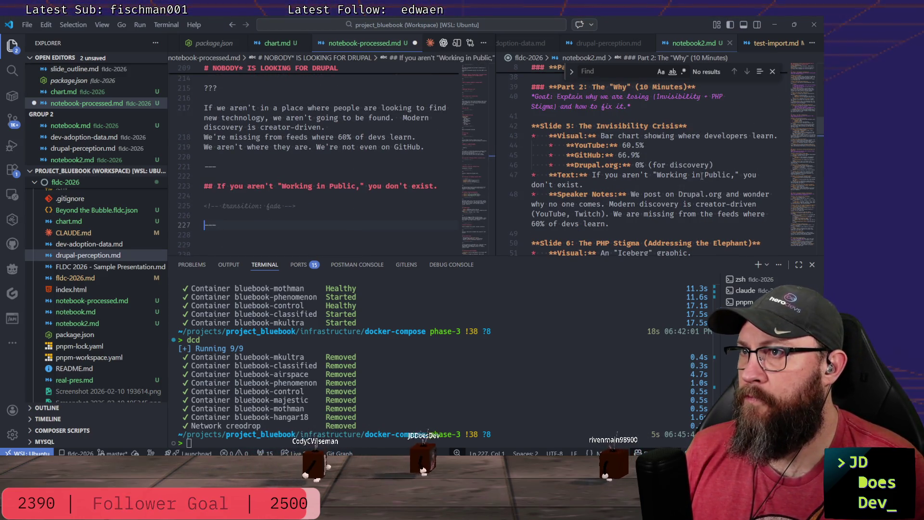
{"action": "scroll", "coordinate": [702, 174], "scroll_direction": "down", "scroll_amount": 3}
{"action": "scroll", "coordinate": [686, 170], "scroll_direction": "down", "scroll_amount": 2}
{"action": "scroll", "coordinate": [656, 162], "scroll_direction": "down", "scroll_amount": 2}
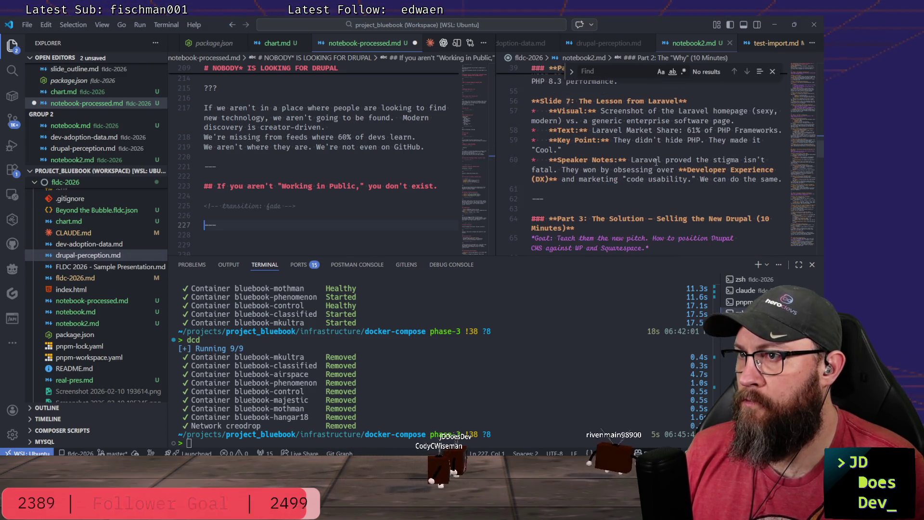
{"action": "scroll", "coordinate": [656, 162], "scroll_direction": "down", "scroll_amount": 1}
{"action": "scroll", "coordinate": [658, 139], "scroll_direction": "down", "scroll_amount": 3}
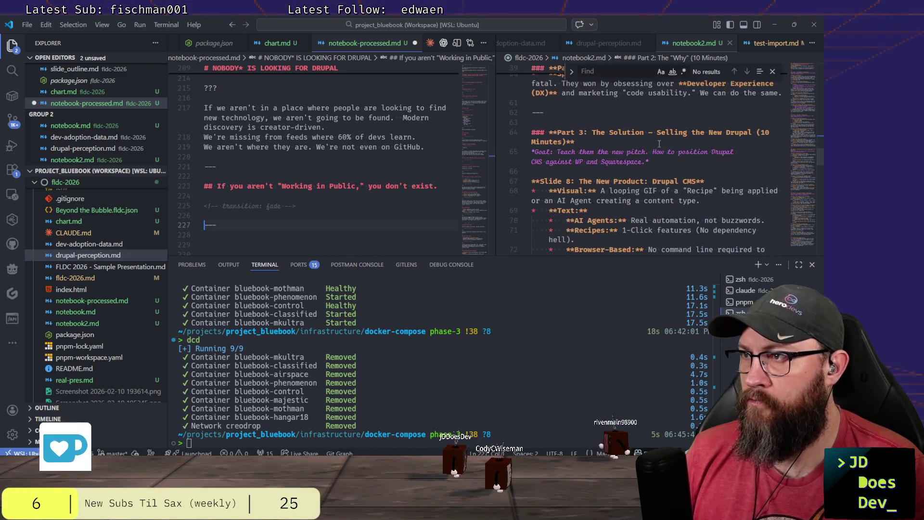
{"action": "scroll", "coordinate": [663, 188], "scroll_direction": "up", "scroll_amount": 3}
{"action": "scroll", "coordinate": [662, 189], "scroll_direction": "up", "scroll_amount": 1}
{"action": "scroll", "coordinate": [662, 189], "scroll_direction": "up", "scroll_amount": 1}
{"action": "scroll", "coordinate": [662, 189], "scroll_direction": "up", "scroll_amount": 2}
{"action": "scroll", "coordinate": [663, 189], "scroll_direction": "up", "scroll_amount": 2}
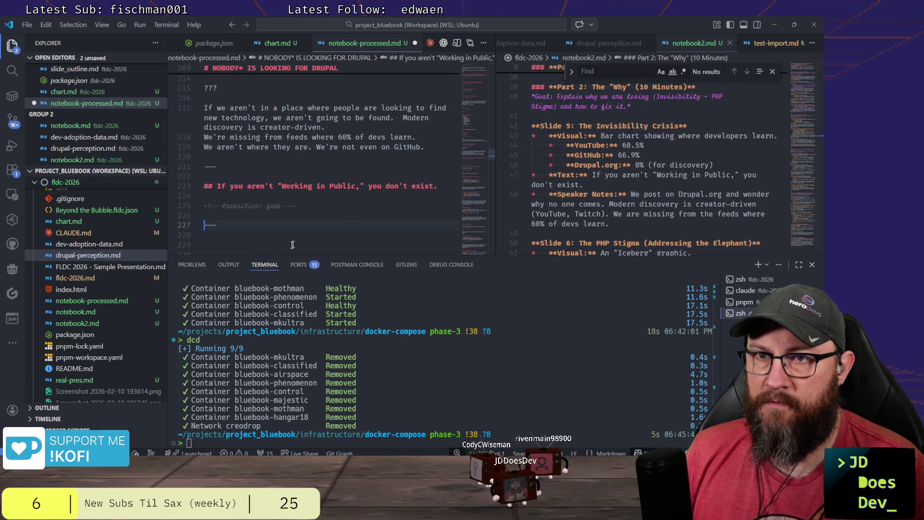
{"action": "scroll", "coordinate": [451, 205], "scroll_direction": "down", "scroll_amount": 1}
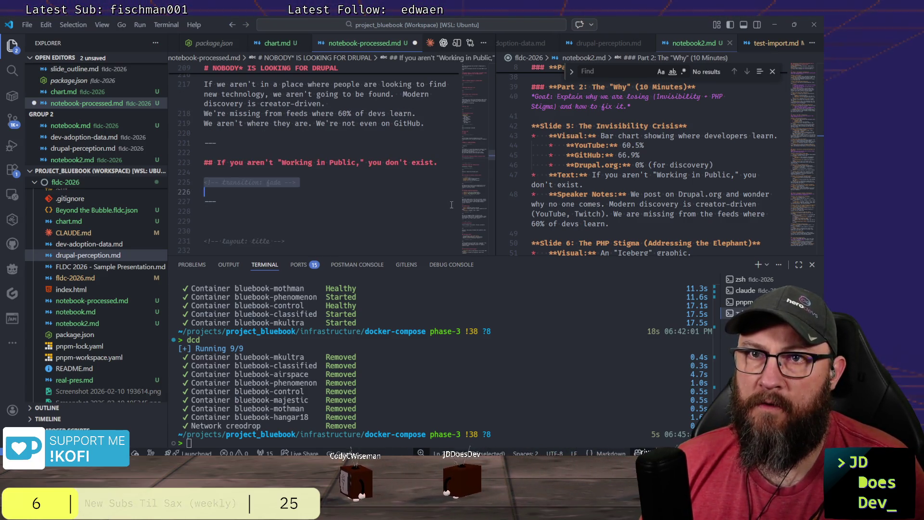
Duplicate the fade transition comment and '---' separator to create a second slide break.
{"action": "key", "text": "shift+Down"}
{"action": "key", "text": "shift+Down"}
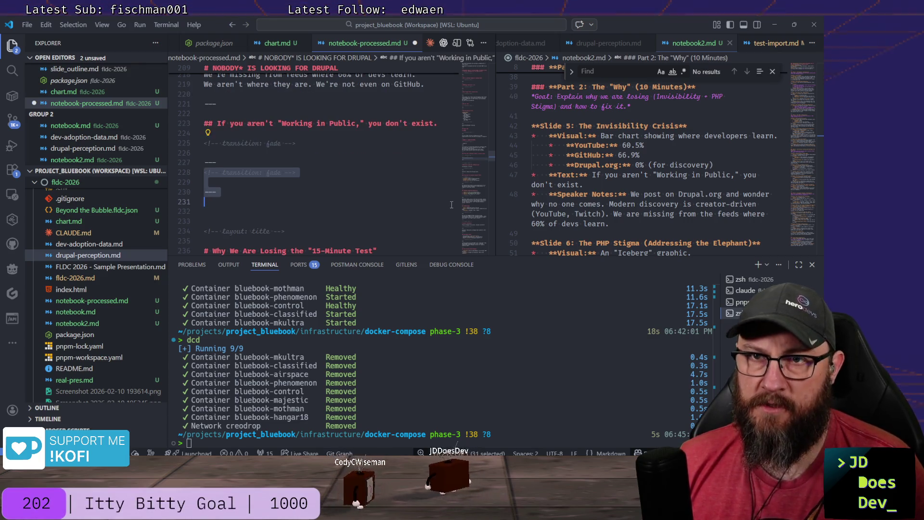
{"action": "key", "text": "ctrl+c"}
{"action": "key", "text": "ctrl+v"}
{"action": "key", "text": "Return"}
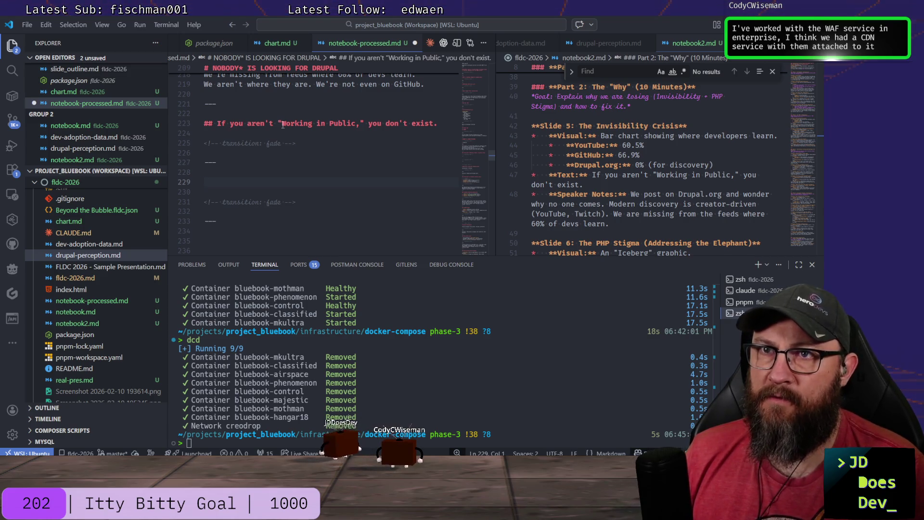
{"action": "type", "text": "euilding"}
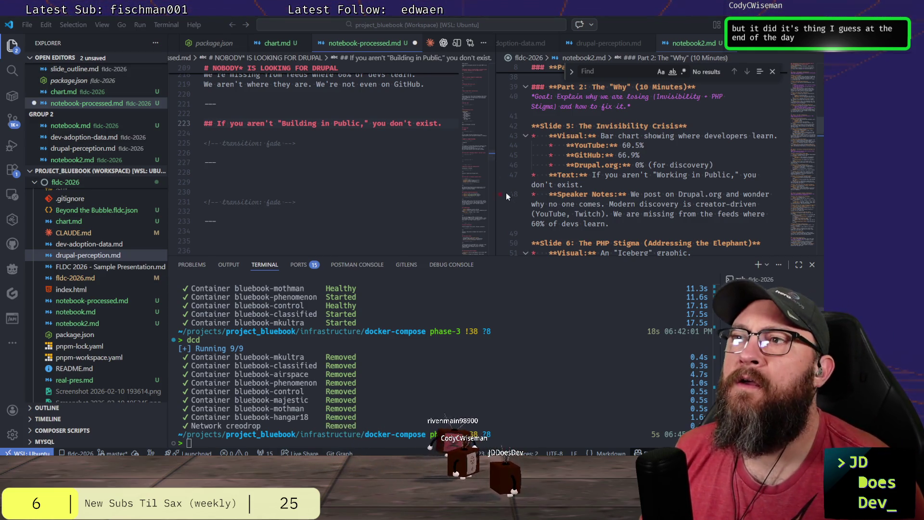
{"action": "scroll", "coordinate": [592, 154], "scroll_direction": "down", "scroll_amount": 2}
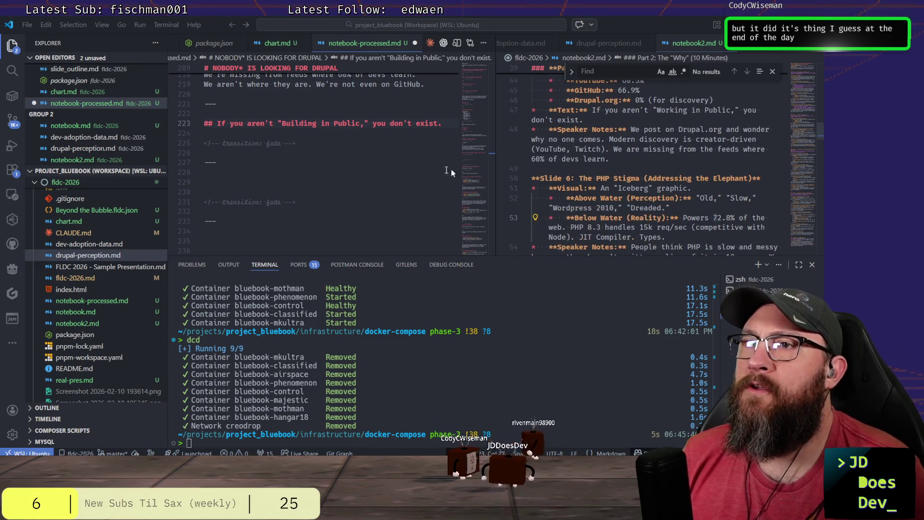
{"action": "scroll", "coordinate": [325, 188], "scroll_direction": "up", "scroll_amount": 2}
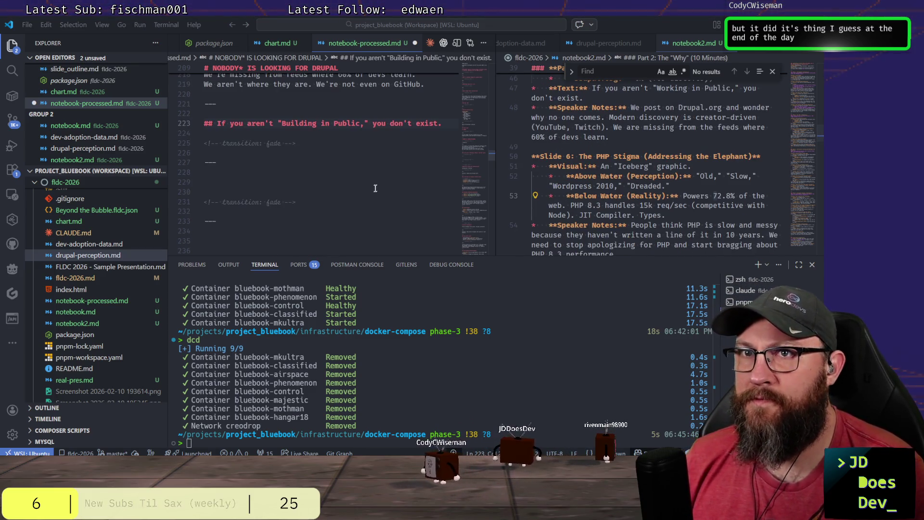
{"action": "scroll", "coordinate": [264, 185], "scroll_direction": "up", "scroll_amount": 1}
{"action": "scroll", "coordinate": [253, 166], "scroll_direction": "down", "scroll_amount": 2}
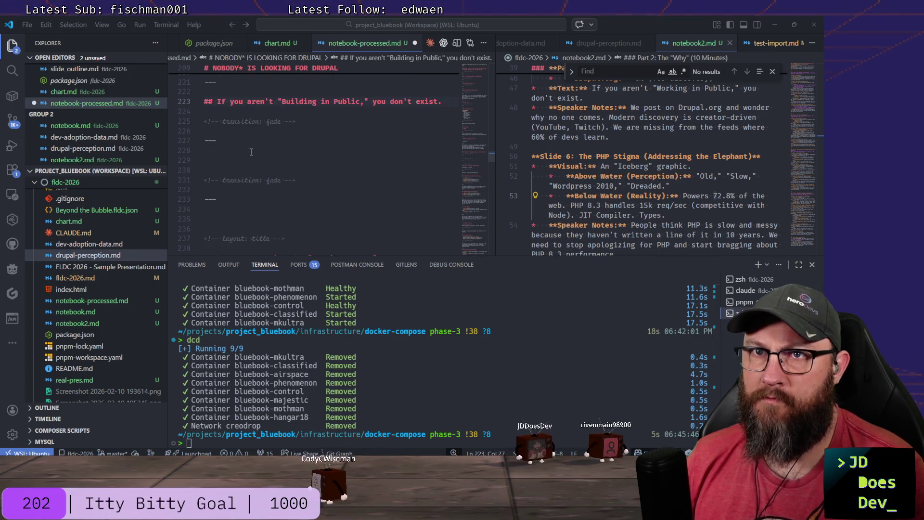
Add the heading '# It's not just Drupal' with blank lines below it.
{"action": "left_click", "coordinate": [251, 150]}
{"action": "key", "text": "Return"}
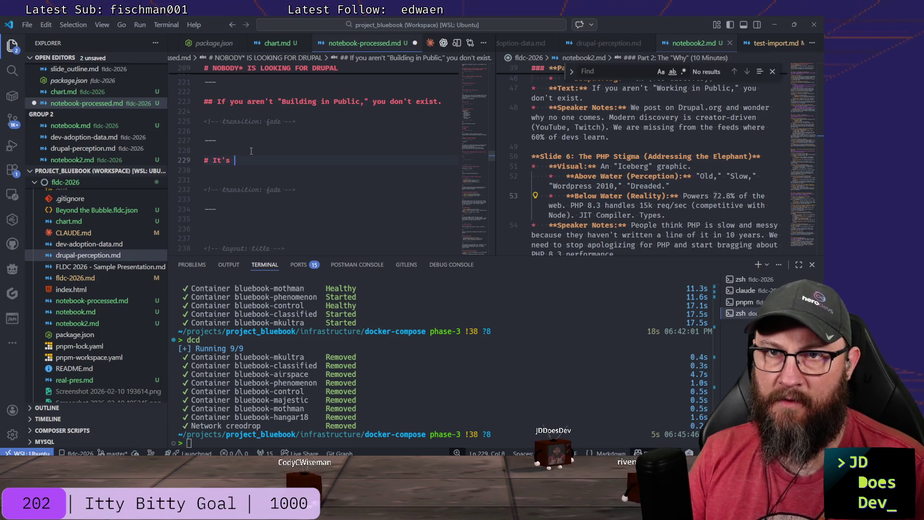
{"action": "type", "text": "not just"}
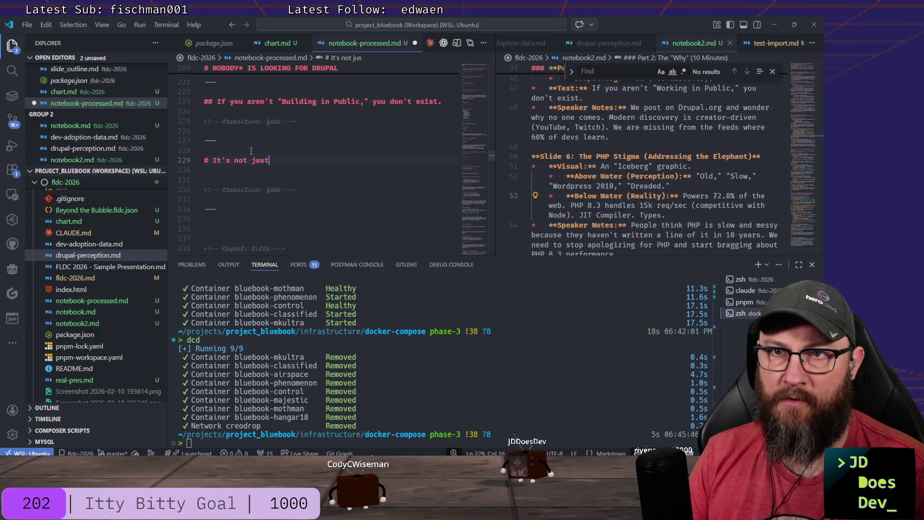
{"action": "type", "text": " Drupal"}
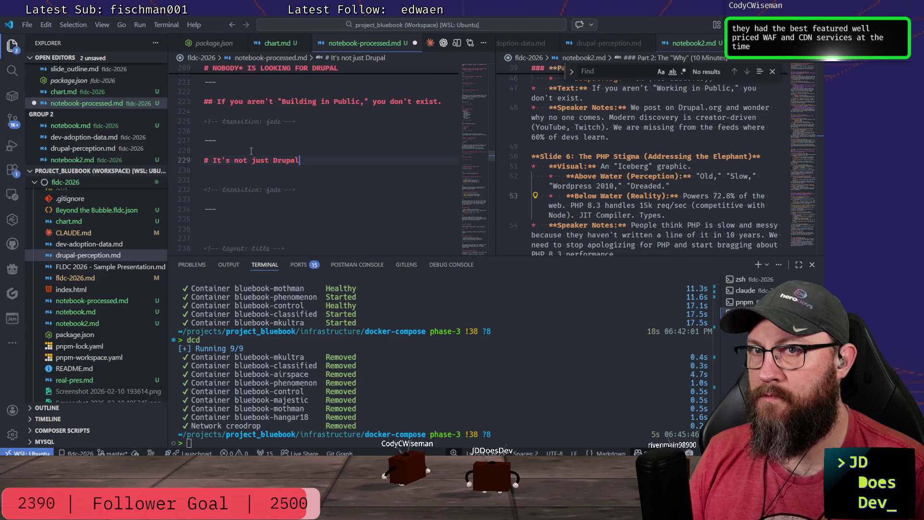
{"action": "key", "text": "Return"}
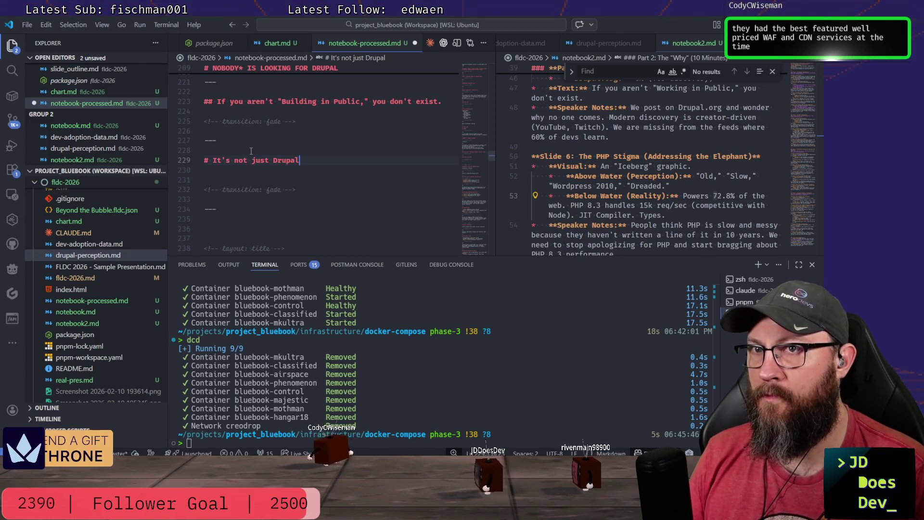
{"action": "key", "text": "Return"}
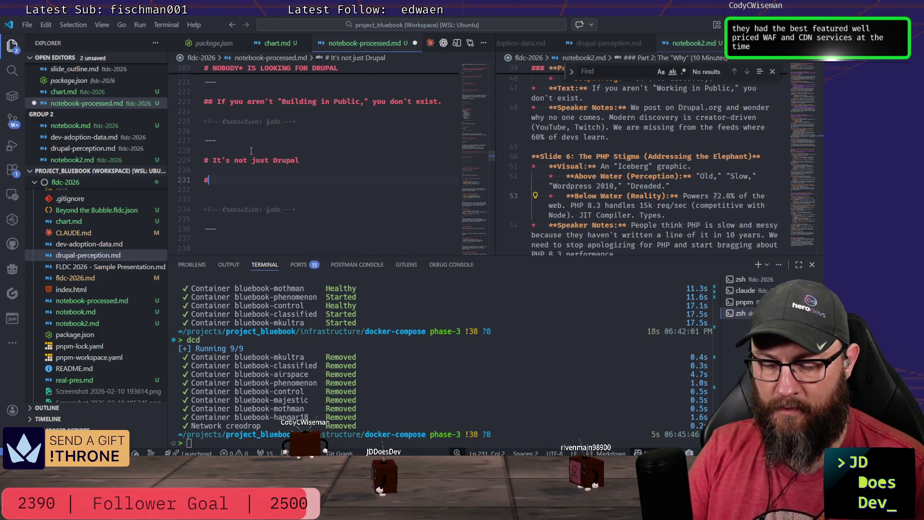
{"action": "type", "text": "## Let's a"}
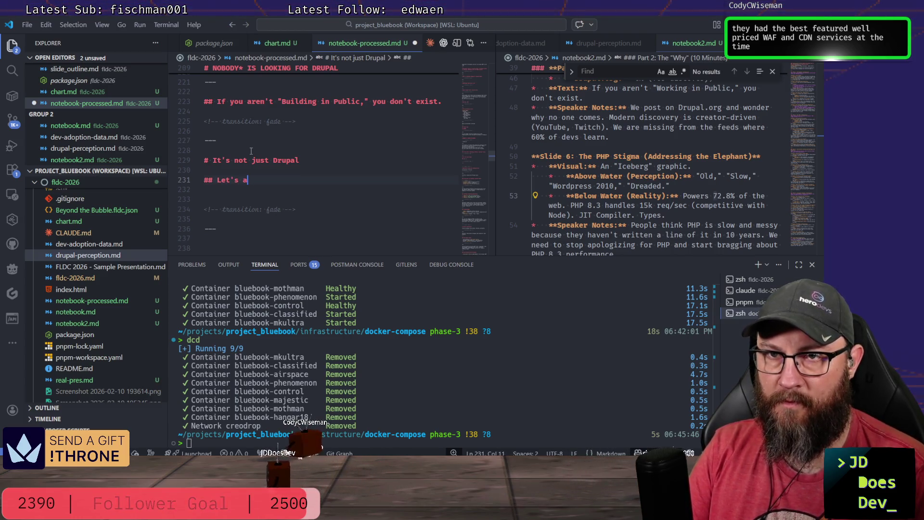
{"action": "type", "text": "ddress the el"}
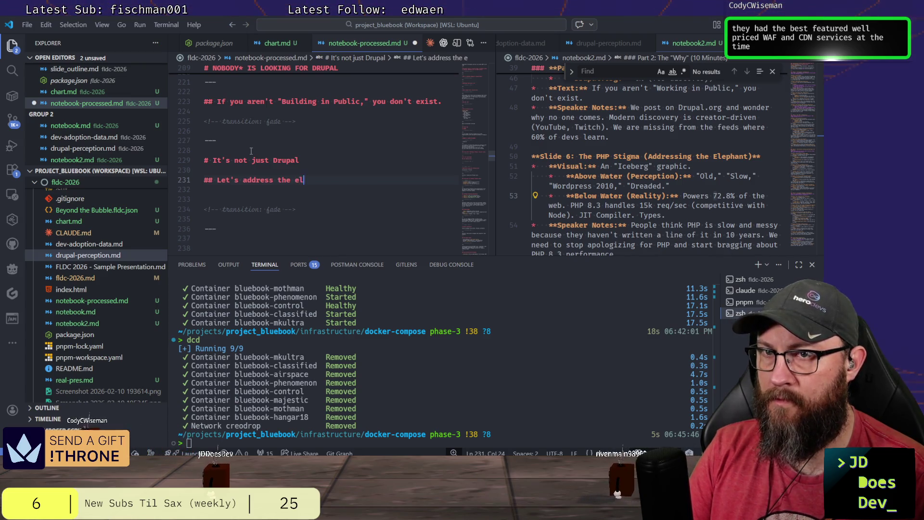
{"action": "type", "text": "ePH"}
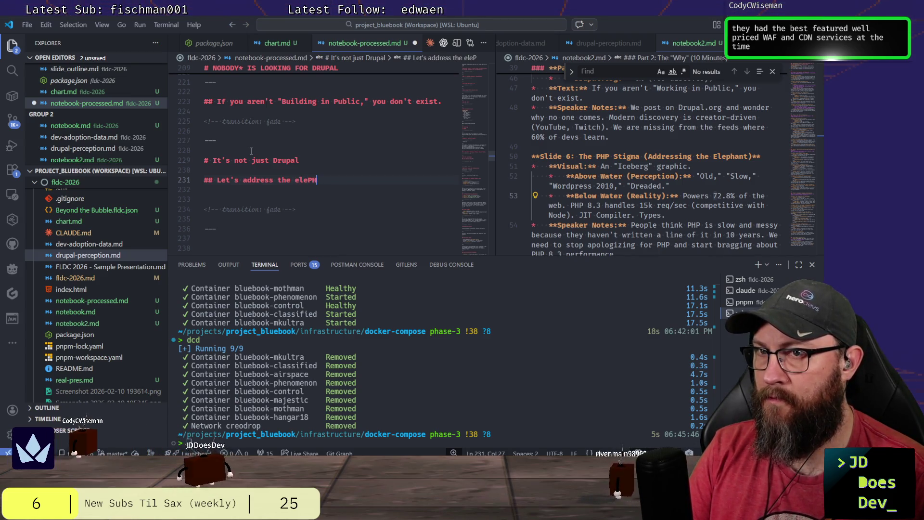
{"action": "type", "text": "Pant "}
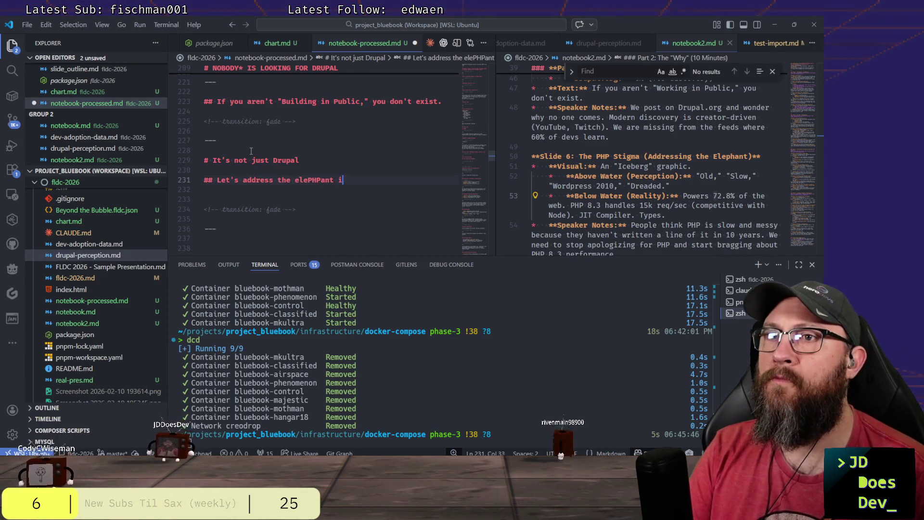
{"action": "type", "text": "in"}
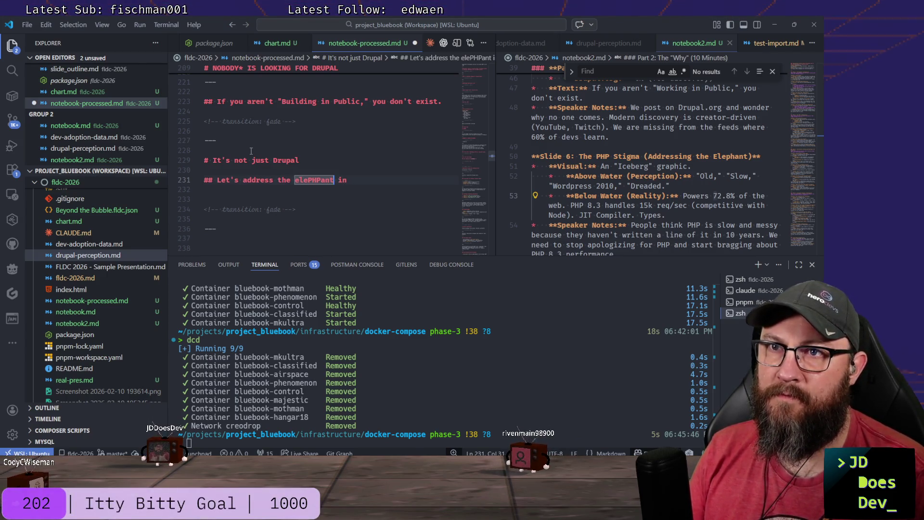
{"action": "type", "text": "ELEP"}
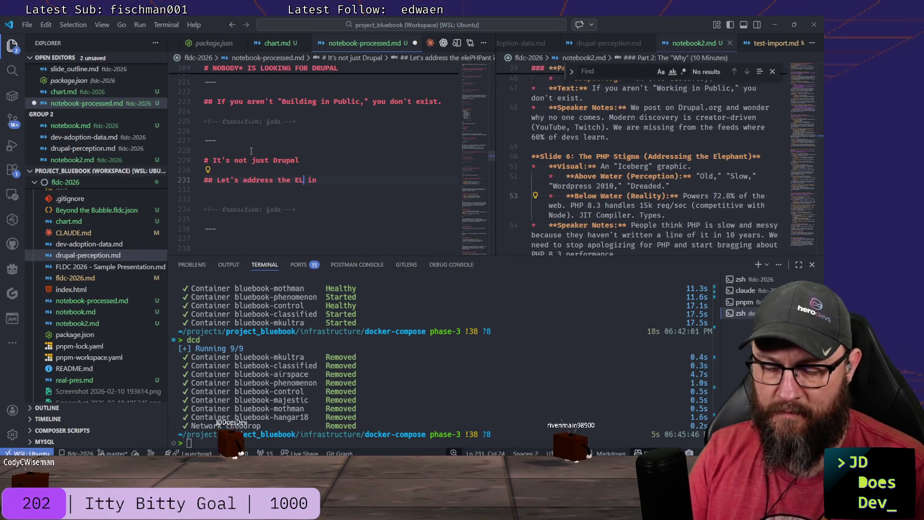
{"action": "type", "text": "T"}
Add the subheading '## Let's address the ELEPHANT in the room' and remove the extra blank line.
{"action": "key", "text": "End"}
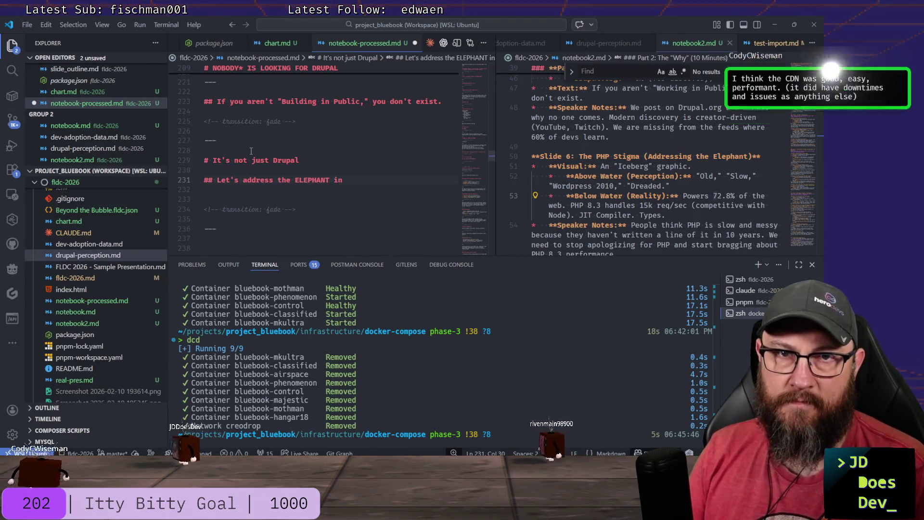
{"action": "type", "text": "th"}
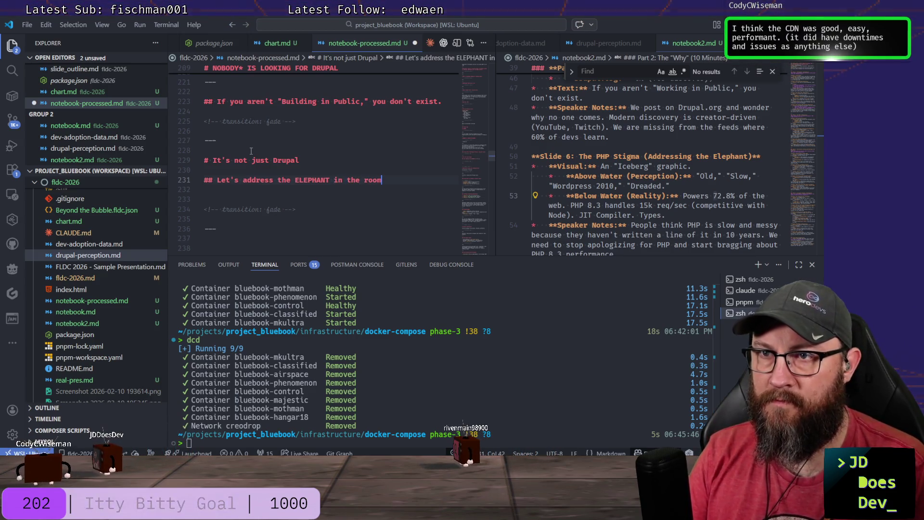
{"action": "type", "text": "e room"}
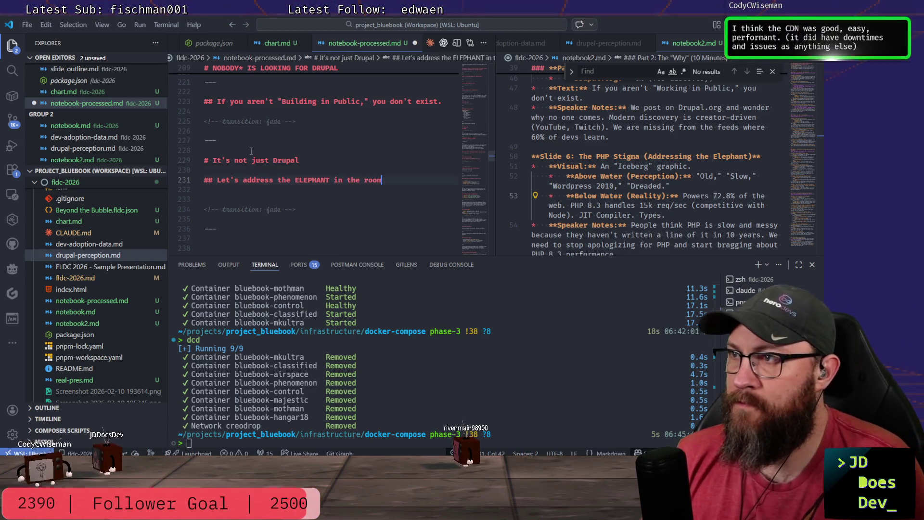
{"action": "key", "text": "Down"}
{"action": "key", "text": "Down"}
{"action": "key", "text": "Down"}
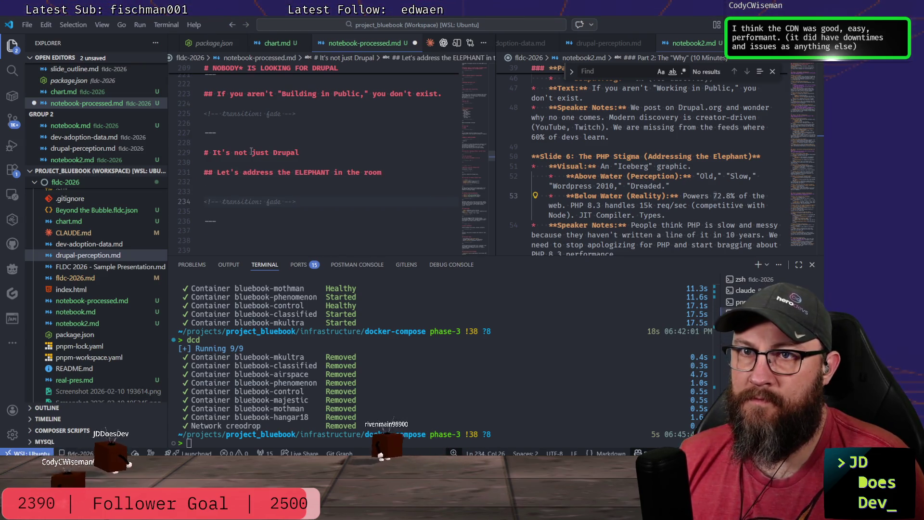
{"action": "key", "text": "Home"}
{"action": "key", "text": "BackSpace"}
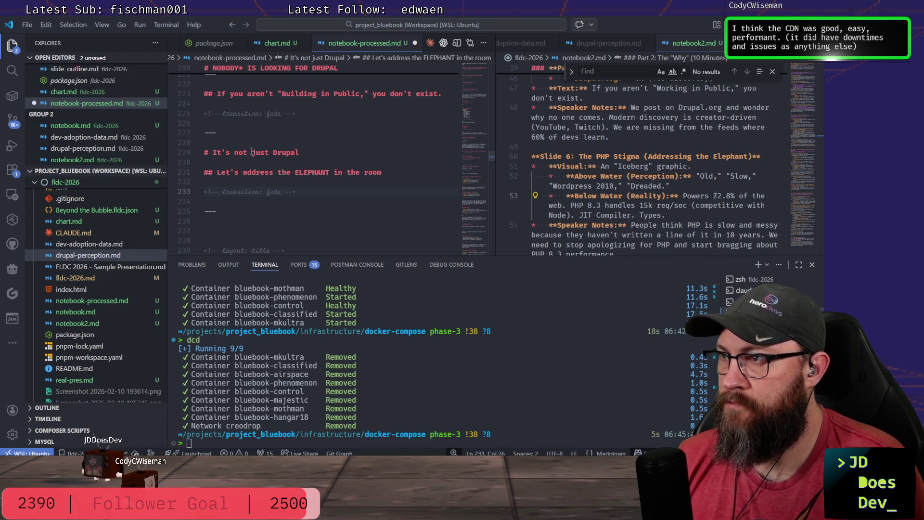
{"action": "key", "text": "Return"}
{"action": "key", "text": "Return"}
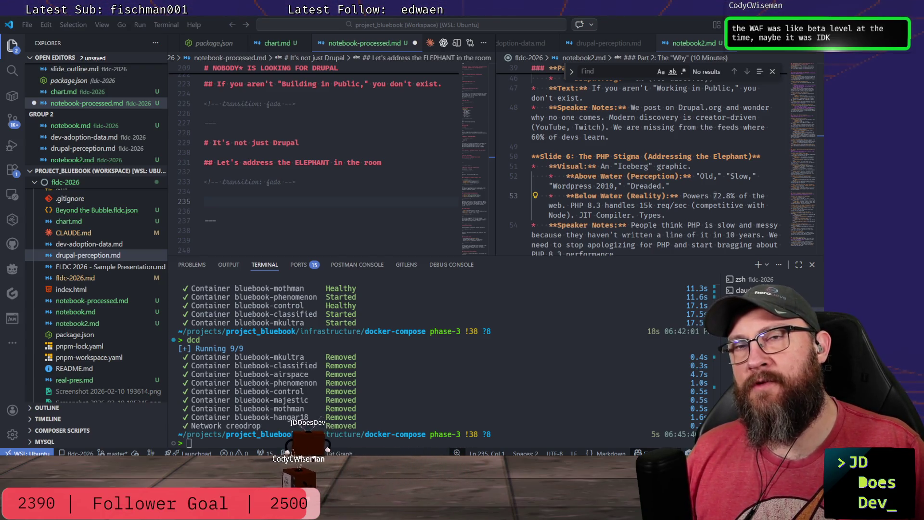
{"action": "left_click", "coordinate": [272, 203]}
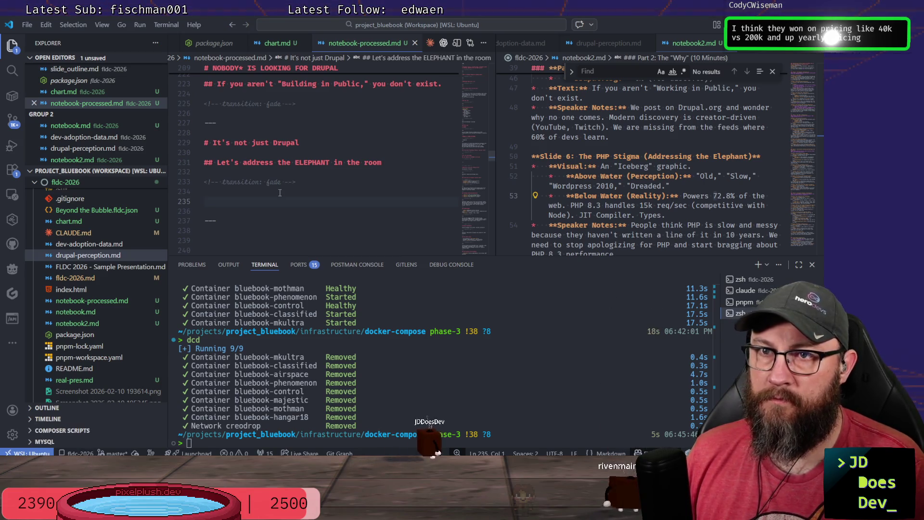
{"action": "key", "text": "BackSpace"}
{"action": "key", "text": "BackSpace"}
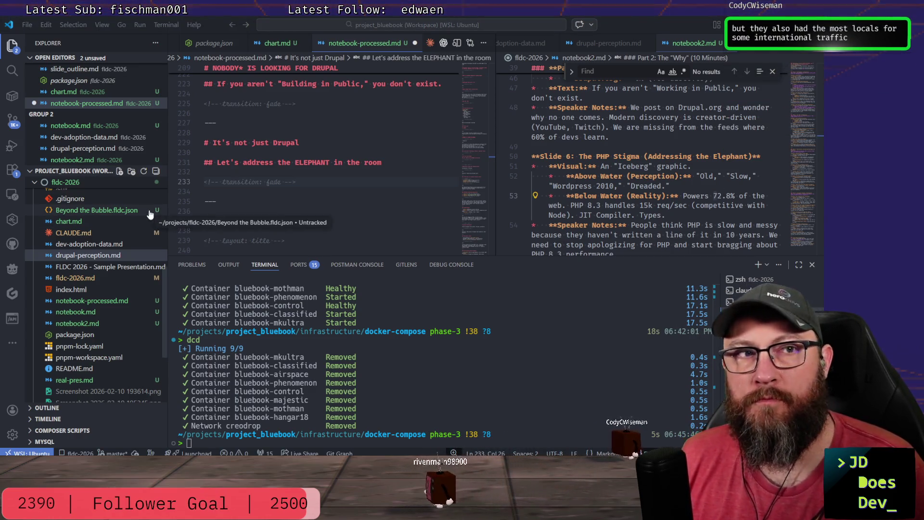
{"action": "left_click", "coordinate": [254, 208]}
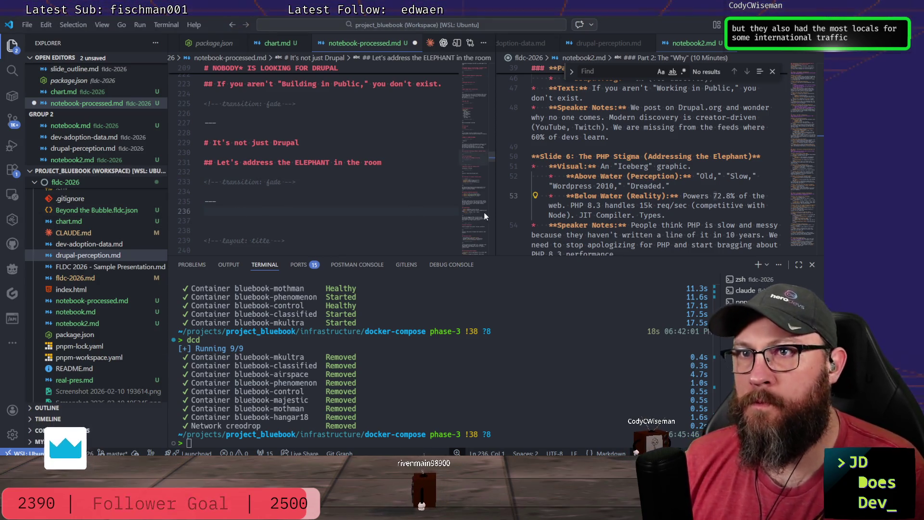
Add a '# PHP' slide heading with a blank line, undoing an accidental deletion of the transition comment.
{"action": "key", "text": "Return"}
{"action": "scroll", "coordinate": [485, 212], "scroll_direction": "down", "scroll_amount": 1}
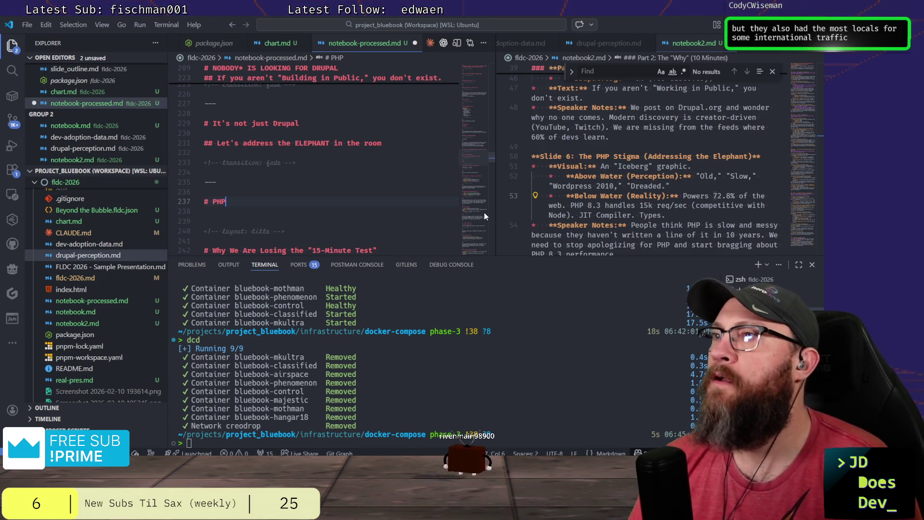
{"action": "scroll", "coordinate": [485, 212], "scroll_direction": "down", "scroll_amount": 1}
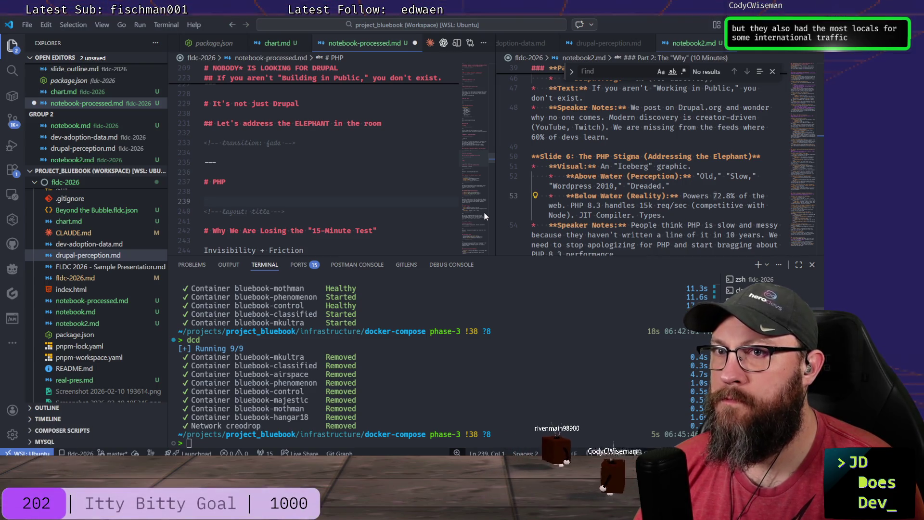
{"action": "scroll", "coordinate": [484, 213], "scroll_direction": "down", "scroll_amount": 1}
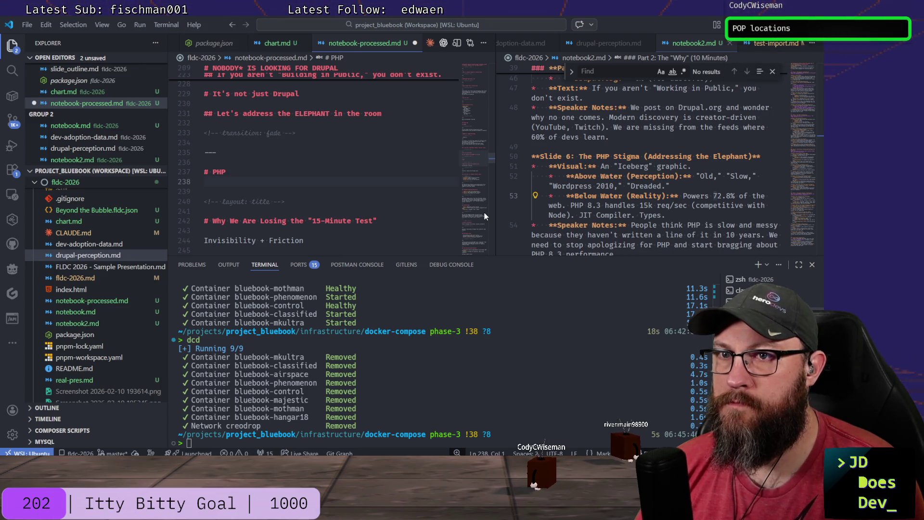
{"action": "key", "text": "Return"}
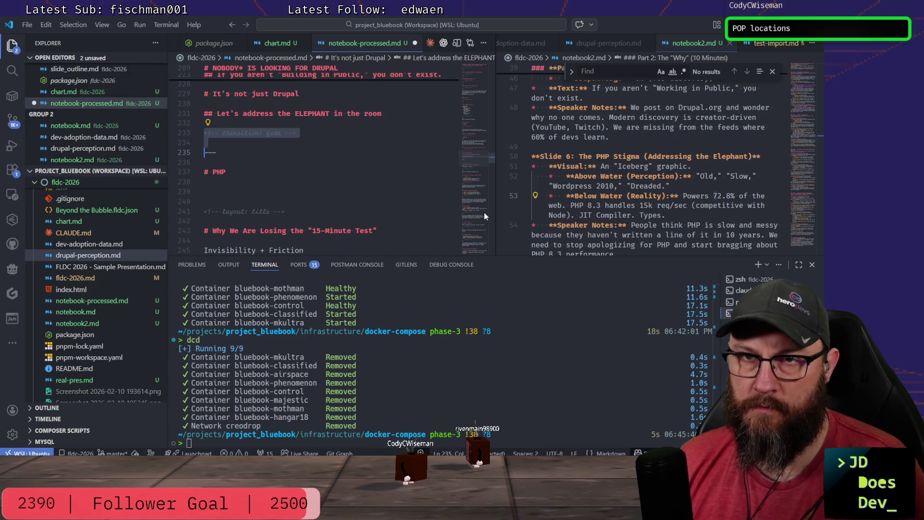
{"action": "key", "text": "BackSpace"}
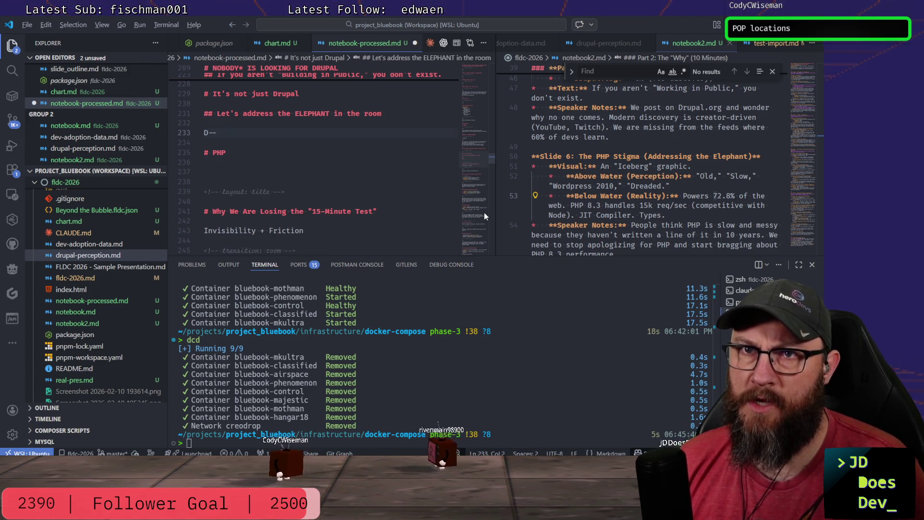
{"action": "key", "text": "ctrl+z"}
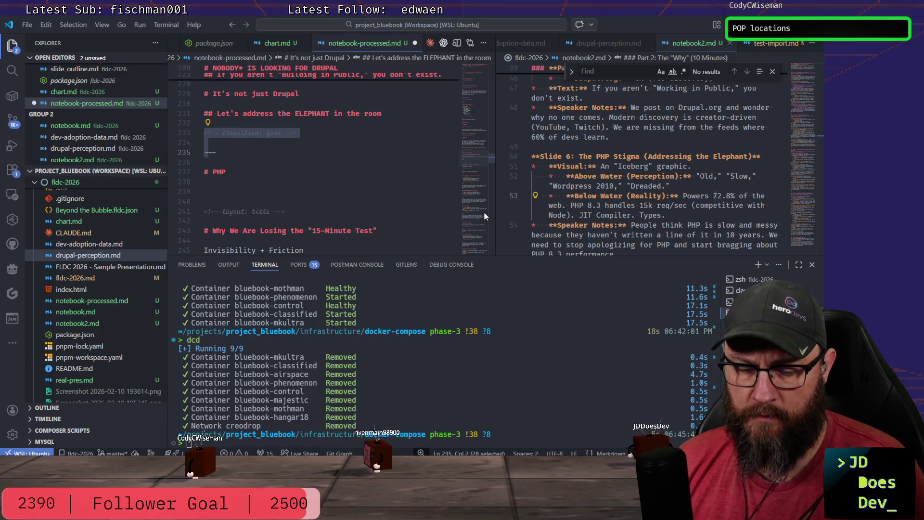
Duplicate the fade transition comment below the PHP heading, add '---' and save the deck.
{"action": "key", "text": "shift+alt+Down"}
{"action": "key", "text": "alt+Down"}
{"action": "key", "text": "alt+Down"}
{"action": "key", "text": "alt+Down"}
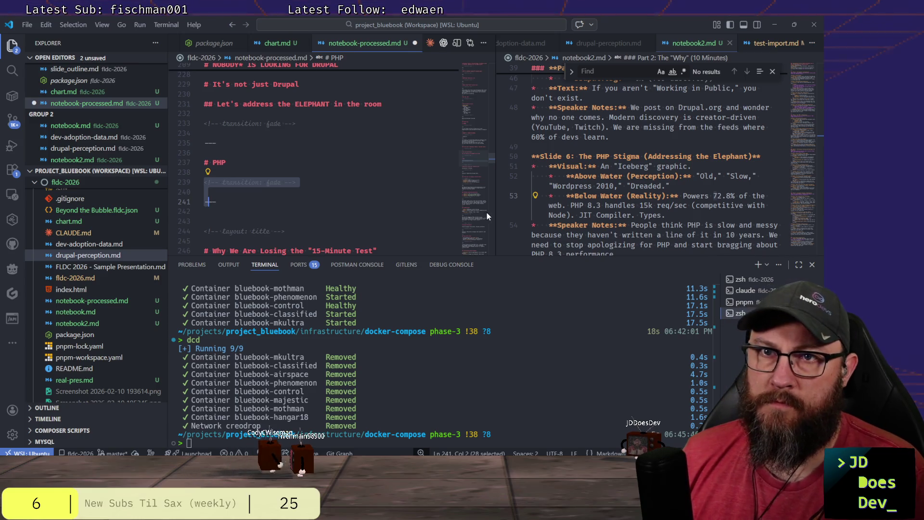
{"action": "key", "text": "Escape"}
{"action": "scroll", "coordinate": [307, 176], "scroll_direction": "down", "scroll_amount": 2}
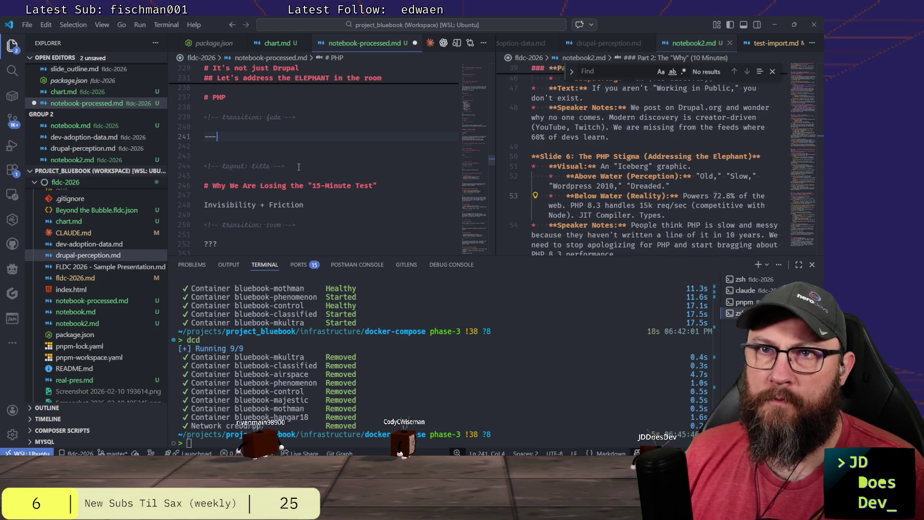
{"action": "scroll", "coordinate": [298, 167], "scroll_direction": "up", "scroll_amount": 2}
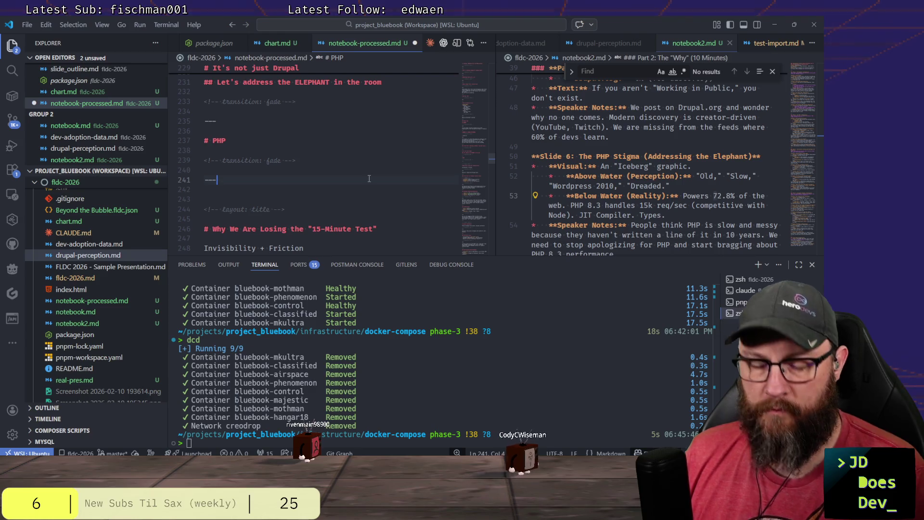
{"action": "key", "text": "ctrl+s"}
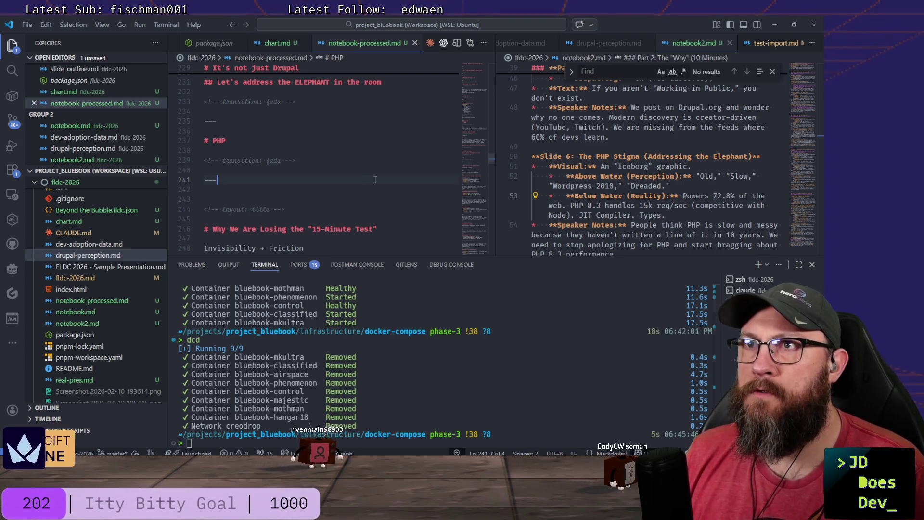
{"action": "scroll", "coordinate": [375, 180], "scroll_direction": "down", "scroll_amount": 3}
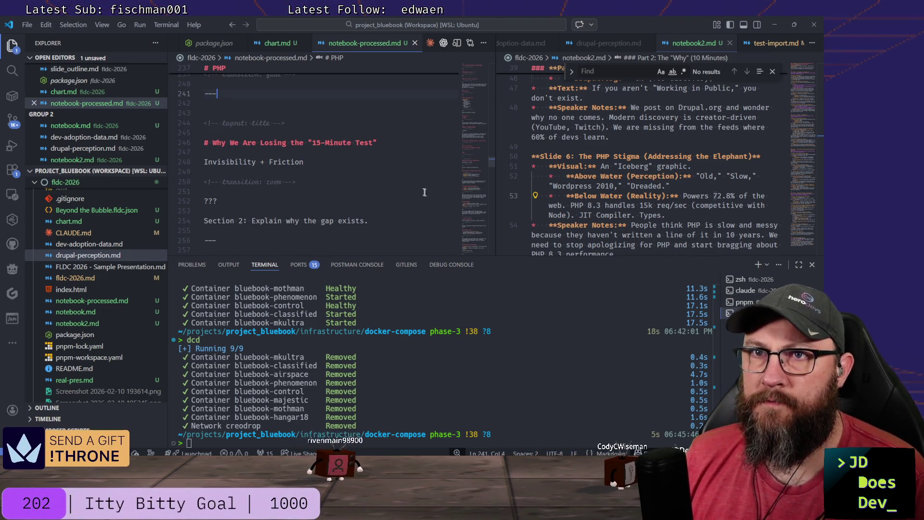
{"action": "scroll", "coordinate": [414, 182], "scroll_direction": "up", "scroll_amount": 1}
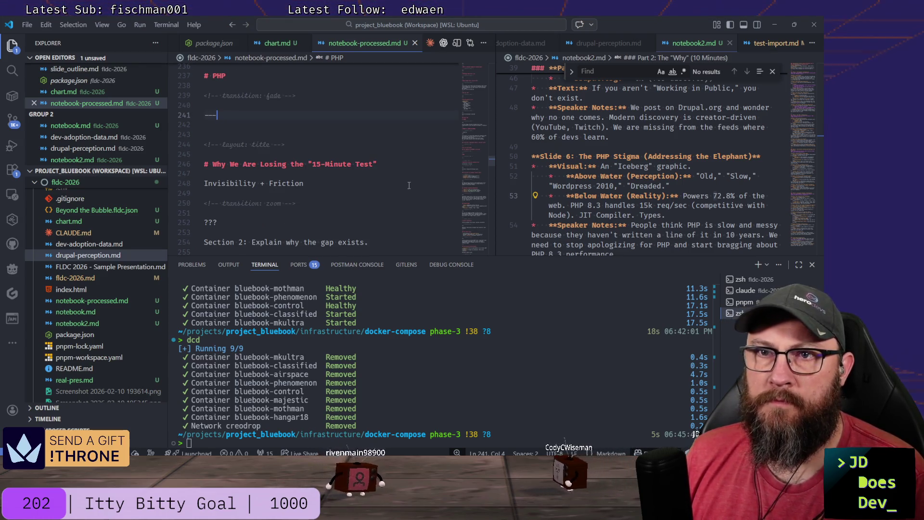
{"action": "scroll", "coordinate": [390, 190], "scroll_direction": "down", "scroll_amount": 2}
{"action": "scroll", "coordinate": [390, 189], "scroll_direction": "down", "scroll_amount": 2}
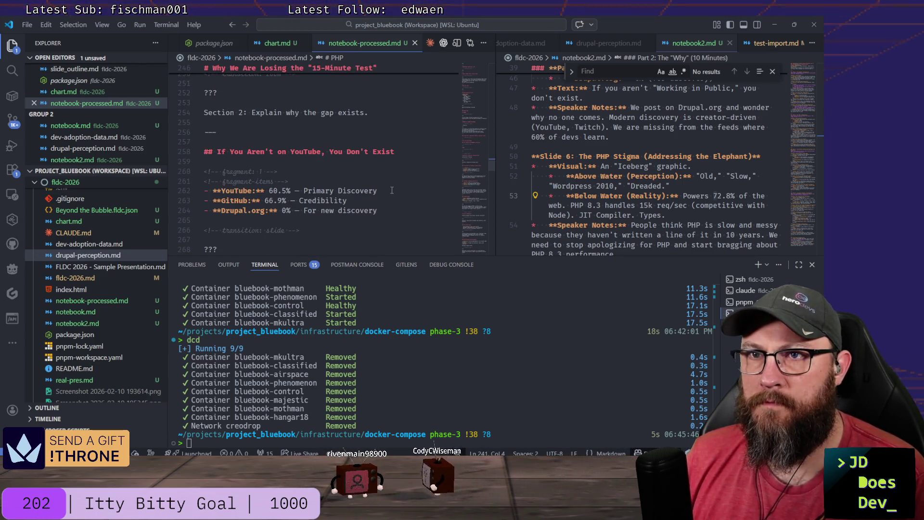
{"action": "scroll", "coordinate": [390, 190], "scroll_direction": "up", "scroll_amount": 1}
{"action": "scroll", "coordinate": [391, 191], "scroll_direction": "up", "scroll_amount": 2}
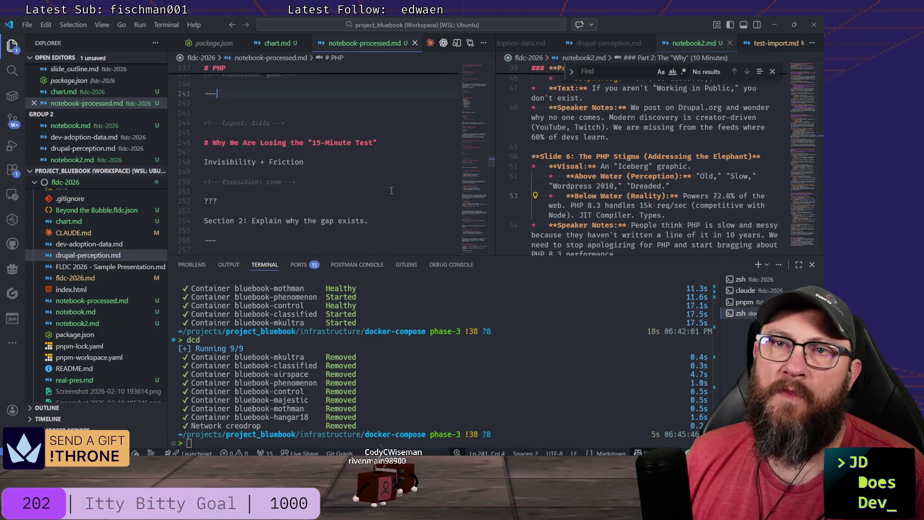
{"action": "scroll", "coordinate": [391, 190], "scroll_direction": "up", "scroll_amount": 1}
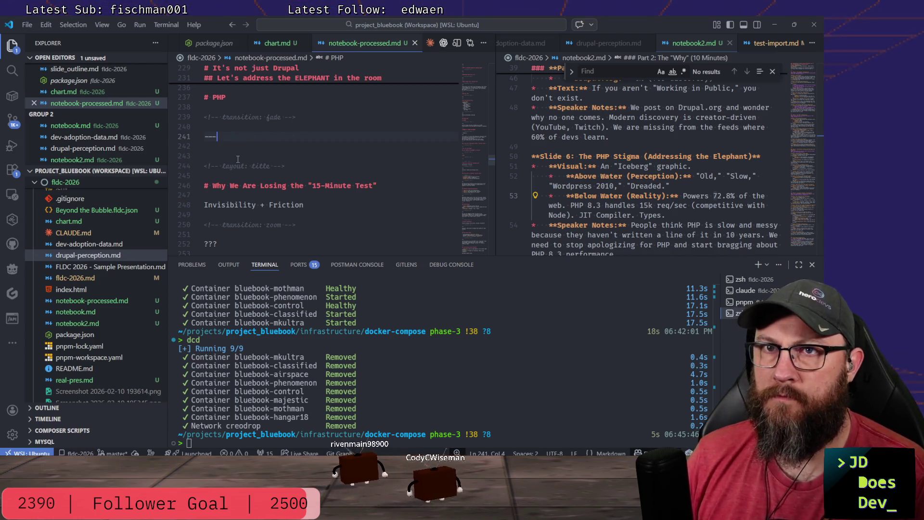
Add an '**ICEBERG GRAPHIC**' line and duplicate the fade transition comment beneath it.
{"action": "key", "text": "Return"}
{"action": "key", "text": "Return"}
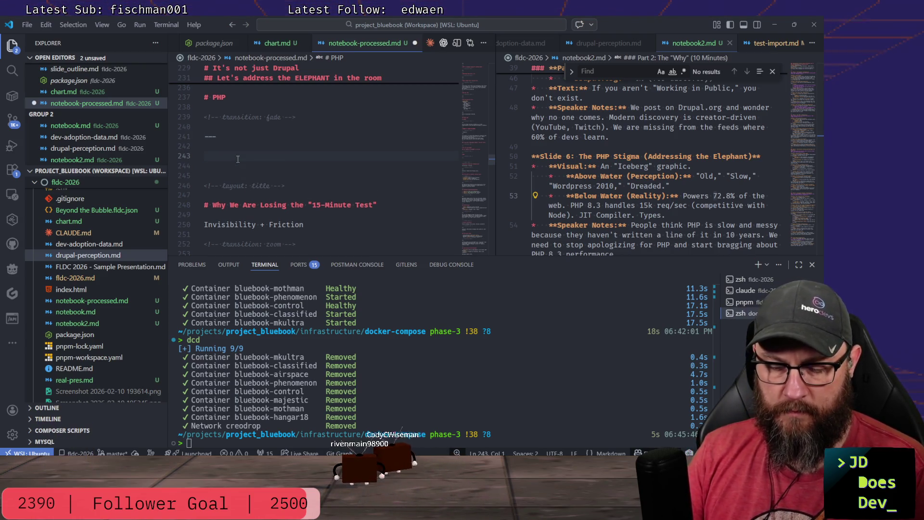
{"action": "type", "text": "**ICEBER"}
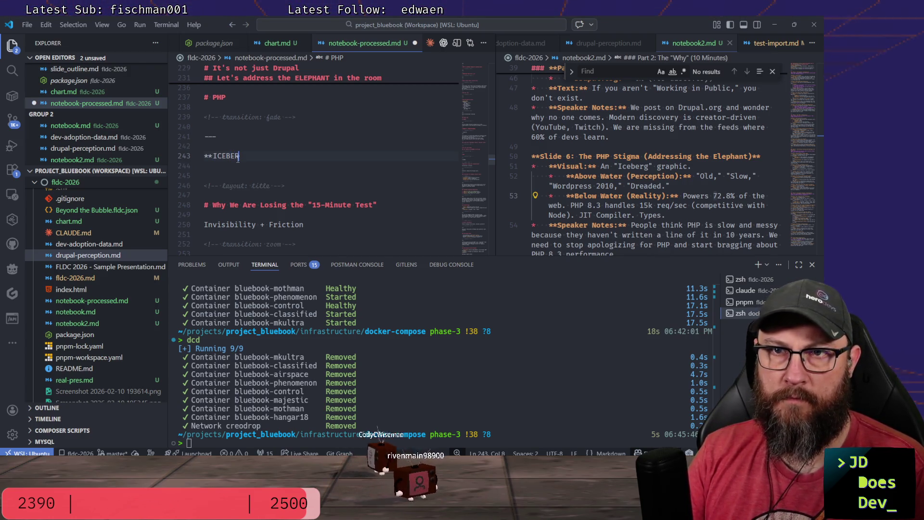
{"action": "type", "text": "G "}
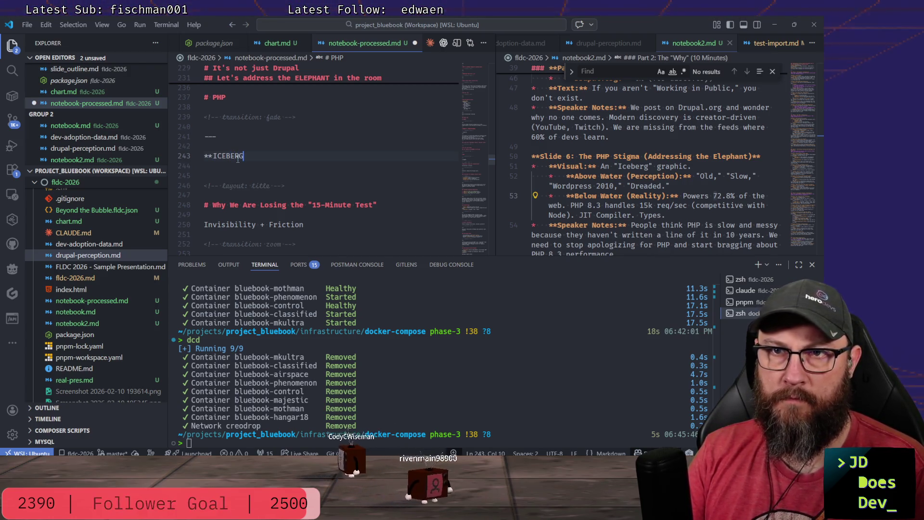
{"action": "type", "text": "GRAPHIC**"}
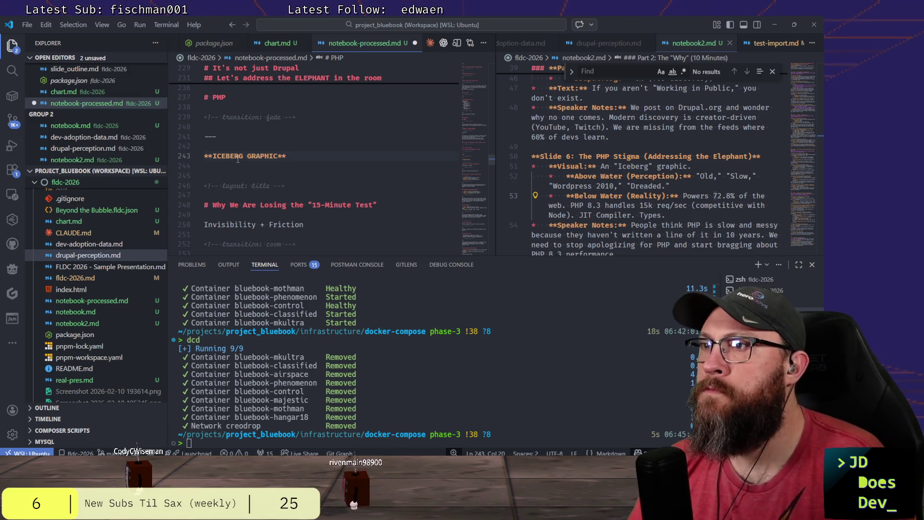
{"action": "key", "text": "Down"}
{"action": "key", "text": "Down"}
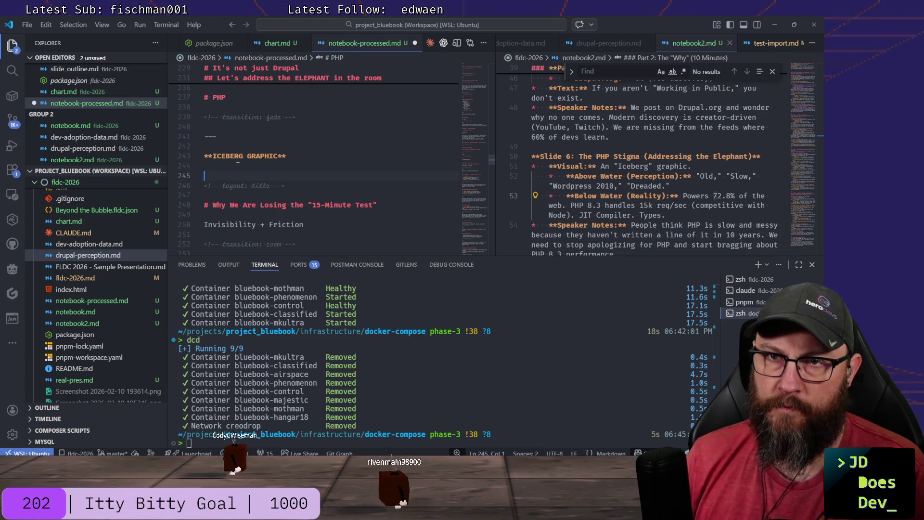
{"action": "double_click", "coordinate": [274, 117]}
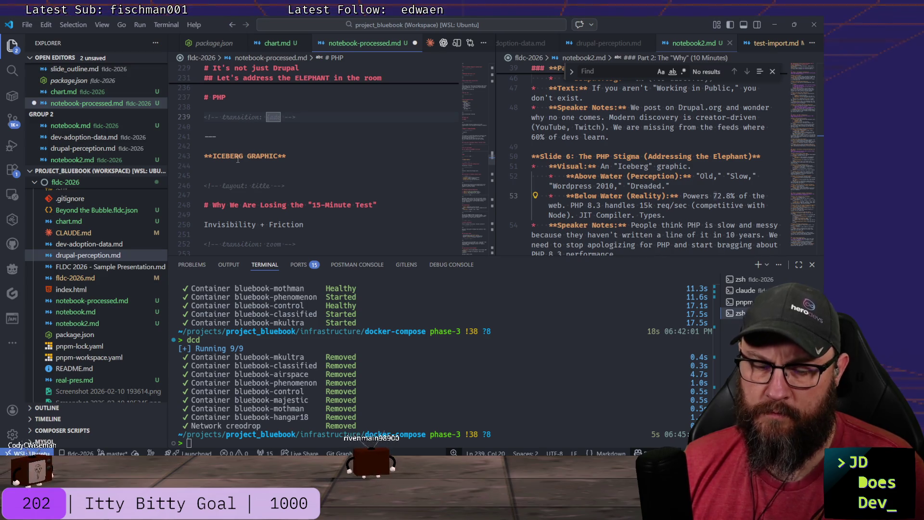
{"action": "key", "text": "shift+alt+Down"}
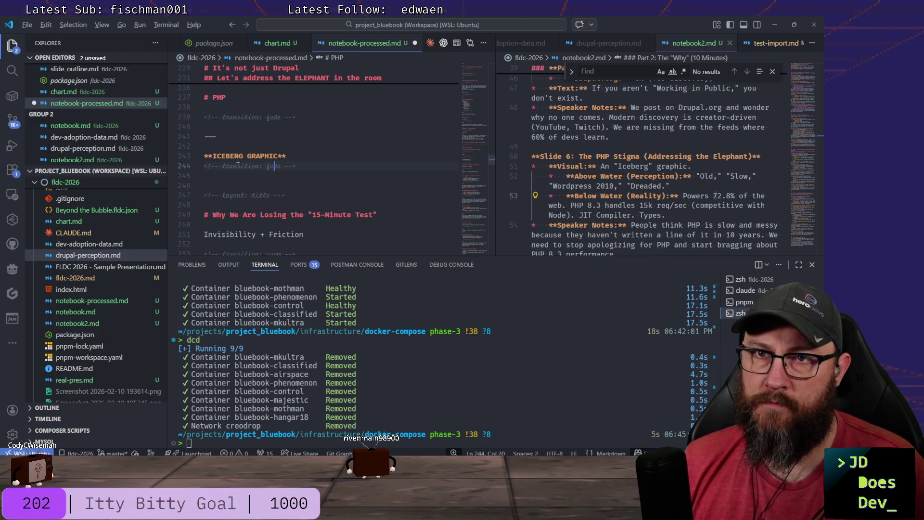
Add a '???' placeholder line and a '---' separator with room for text below.
{"action": "key", "text": "End"}
{"action": "key", "text": "Return"}
{"action": "key", "text": "Return"}
{"action": "type", "text": "???"}
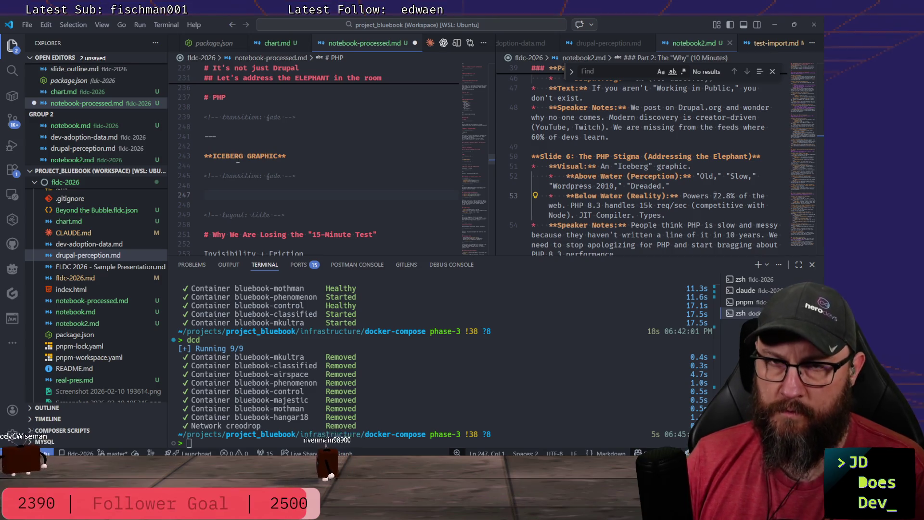
{"action": "key", "text": "Return"}
{"action": "key", "text": "Return"}
{"action": "type", "text": "---"}
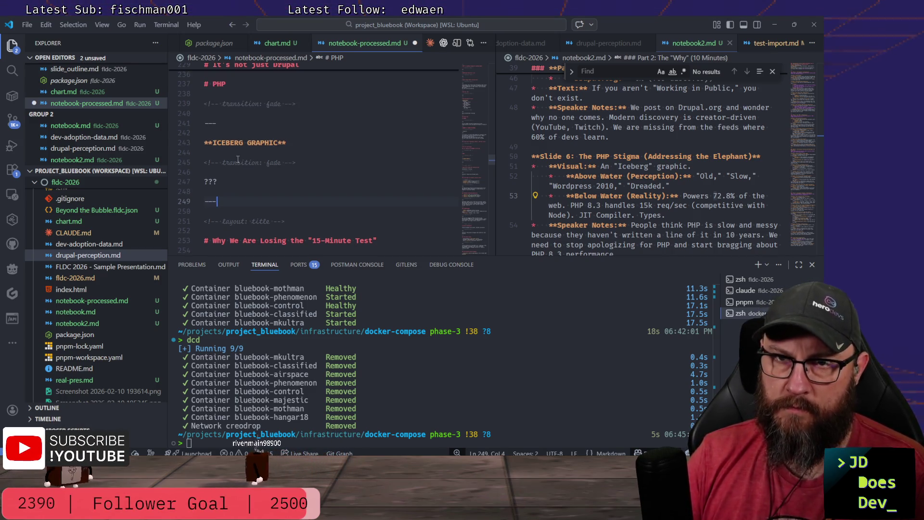
{"action": "key", "text": "Return"}
{"action": "key", "text": "Return"}
{"action": "type", "text": "People think P"}
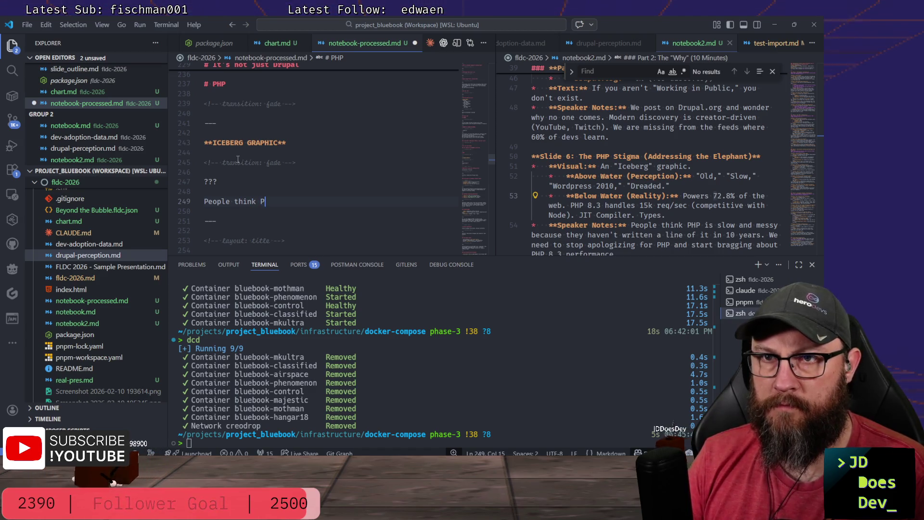
{"action": "type", "text": "HP i"}
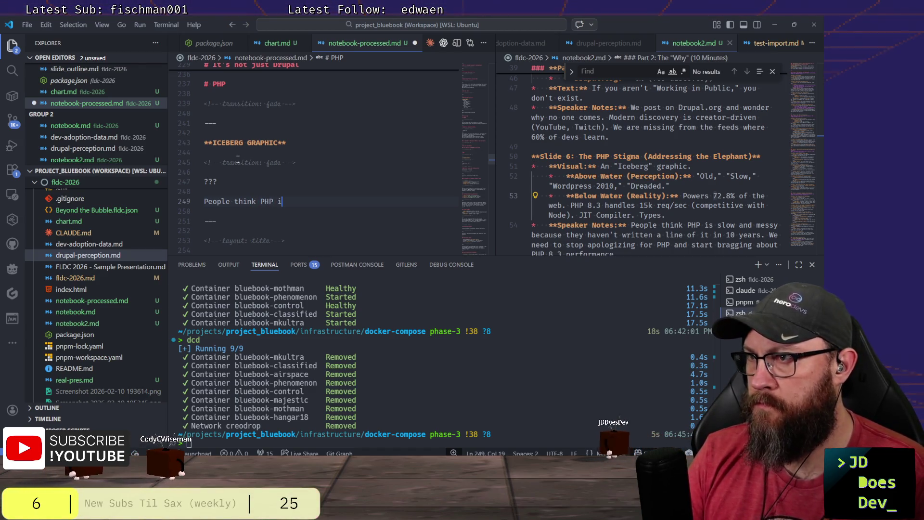
{"action": "type", "text": "s slow because they have"}
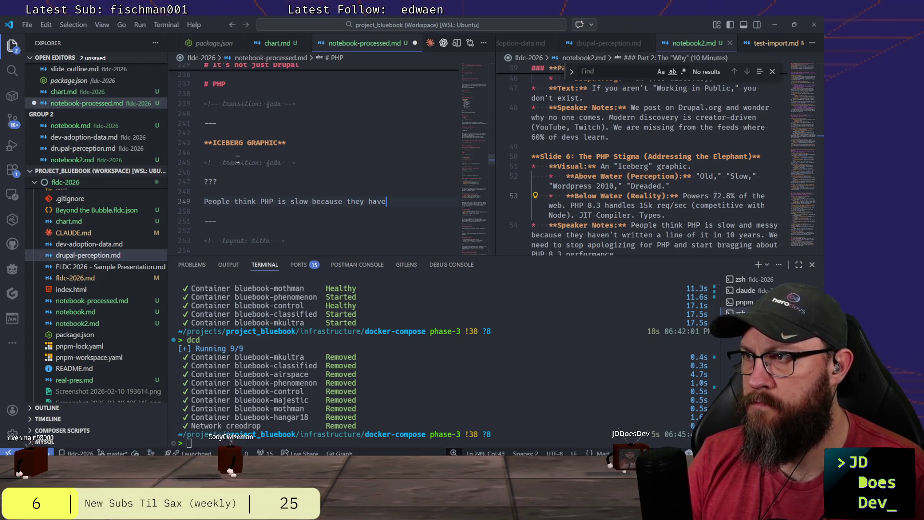
{"action": "type", "text": "n't used it s"}
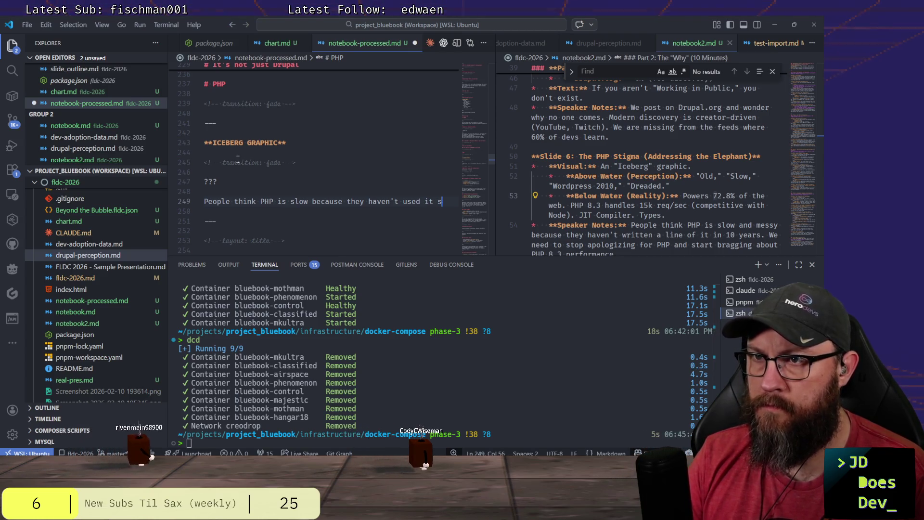
{"action": "type", "text": "ince 5.4."}
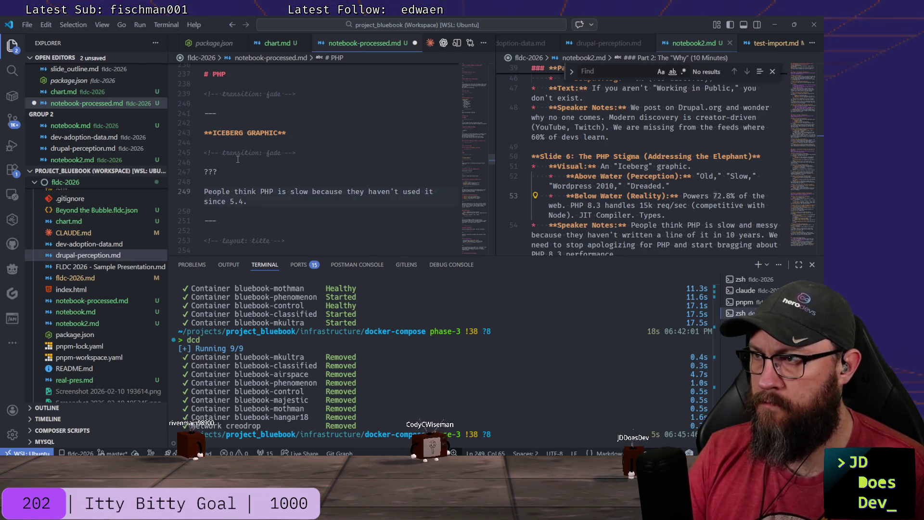
Write 'People think PHP is slow because they haven't used it since 5.4.' and 'We need to stop apologizing'.
{"action": "key", "text": "Return"}
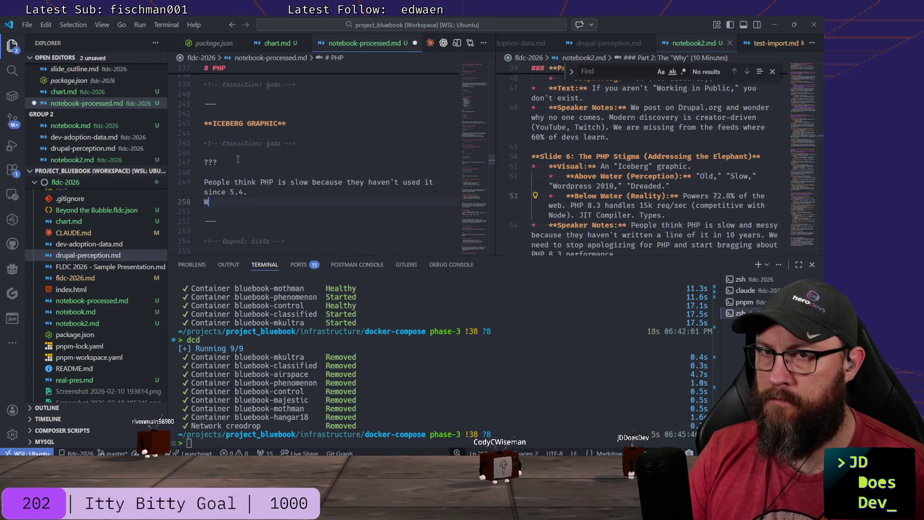
{"action": "type", "text": "We need to stop"}
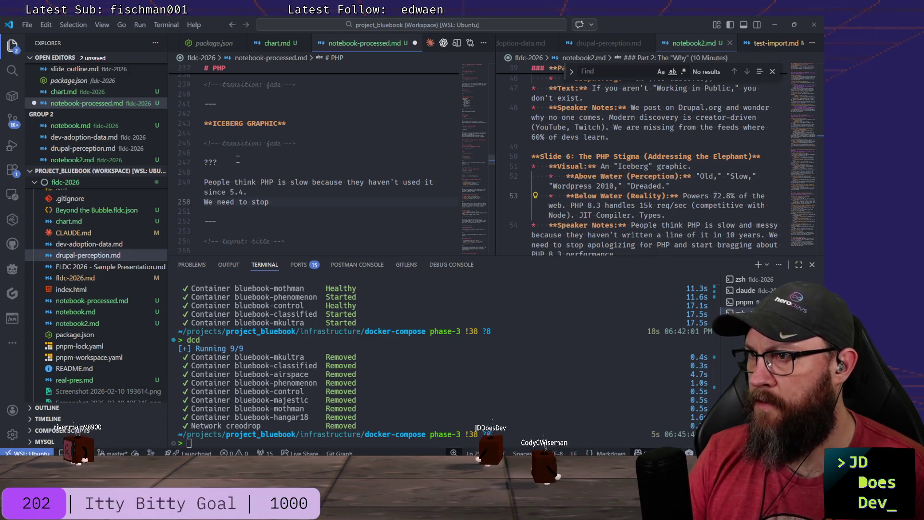
{"action": "type", "text": " aplo"}
{"action": "key", "text": "BackSpace"}
{"action": "key", "text": "BackSpace"}
{"action": "type", "text": "ologizing"}
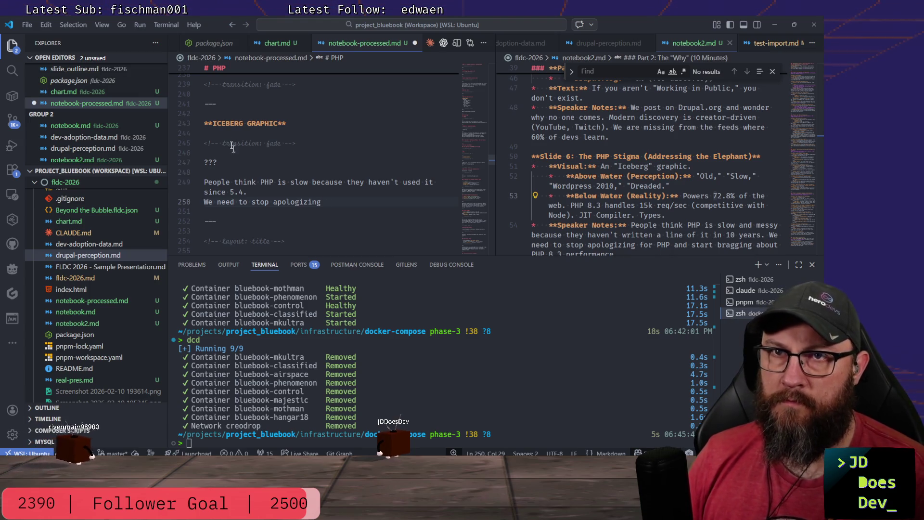
Add a '# PHP IS DEAD!' heading after the separator.
{"action": "left_click", "coordinate": [223, 104]}
{"action": "key", "text": "Return"}
{"action": "key", "text": "Return"}
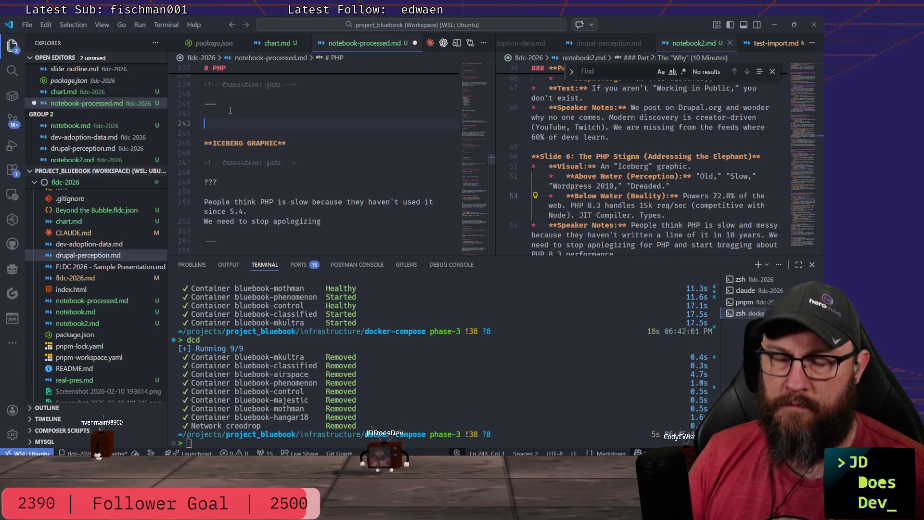
{"action": "type", "text": "# PH"}
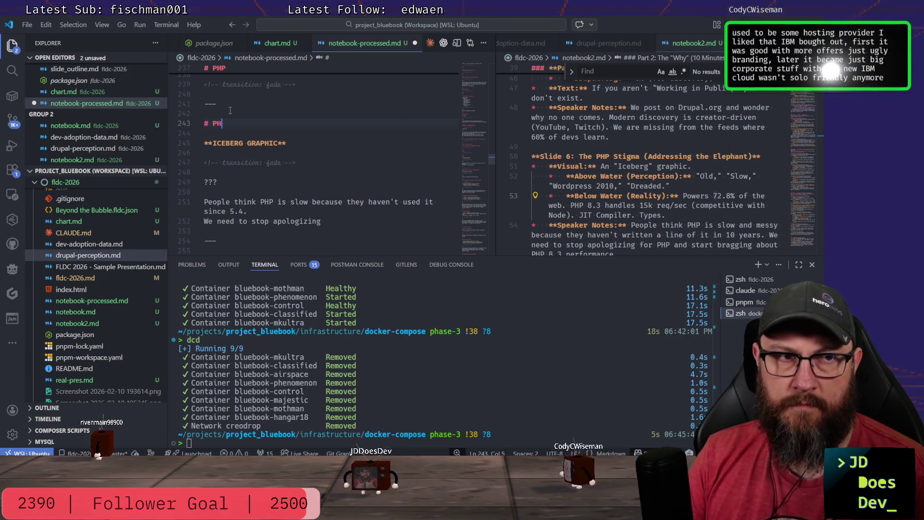
{"action": "type", "text": "P is "}
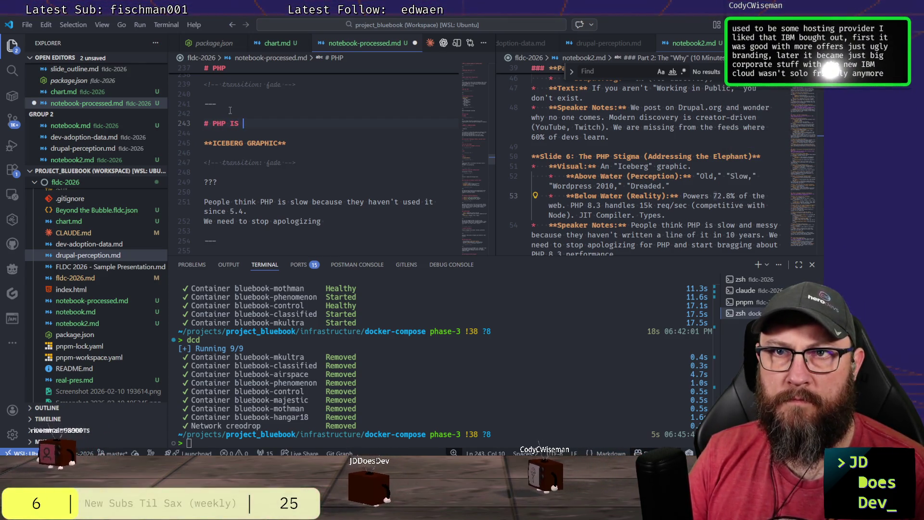
{"action": "type", "text": "DEAD!"}
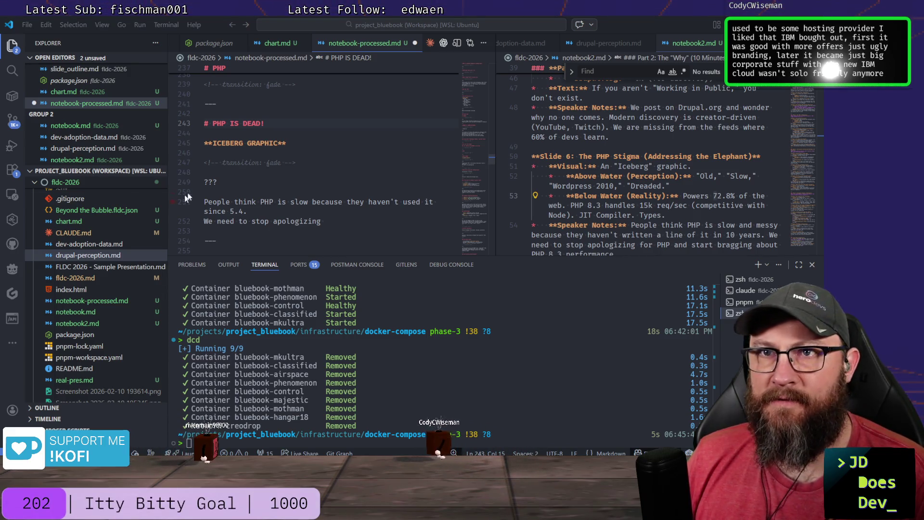
{"action": "left_click", "coordinate": [291, 145]}
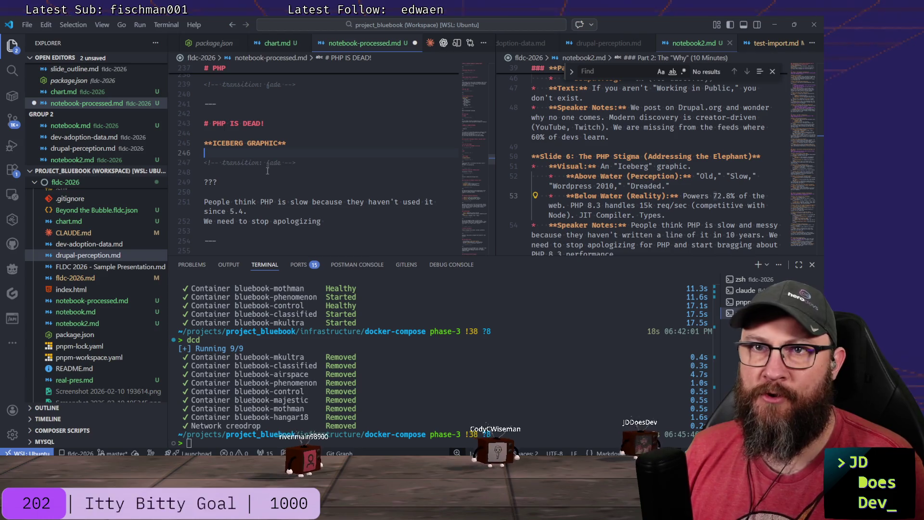
Finish the note 'for PHP and start bragging about what it does.' and select the Above/Below Water bullets.
{"action": "left_click", "coordinate": [266, 190]}
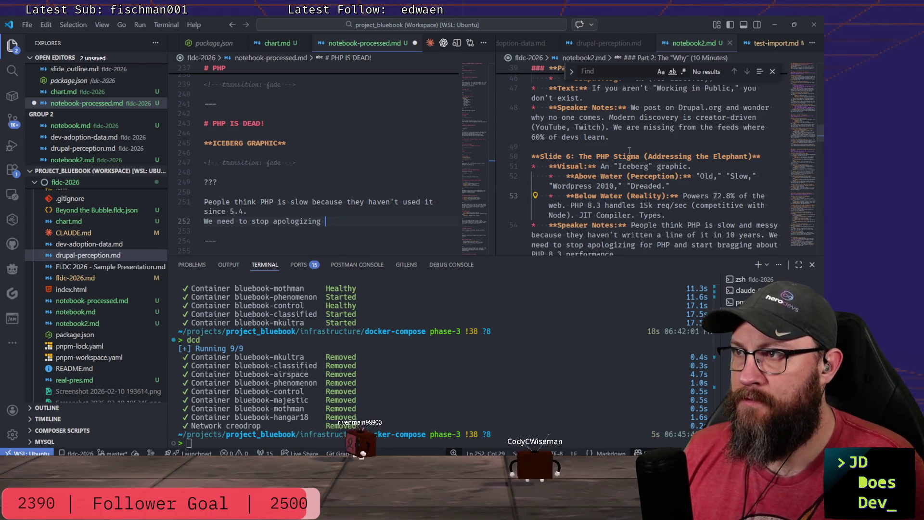
{"action": "scroll", "coordinate": [688, 168], "scroll_direction": "down", "scroll_amount": 3}
{"action": "scroll", "coordinate": [667, 169], "scroll_direction": "up", "scroll_amount": 2}
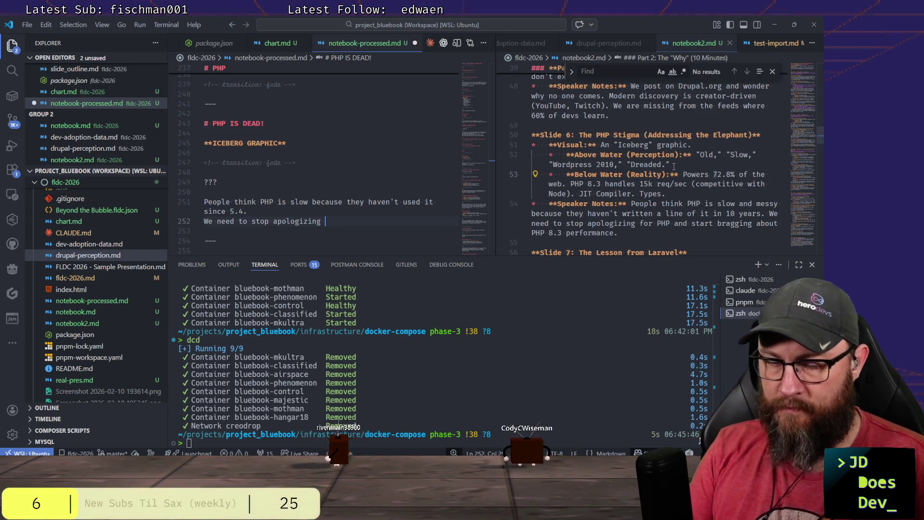
{"action": "type", "text": "for PHP and"}
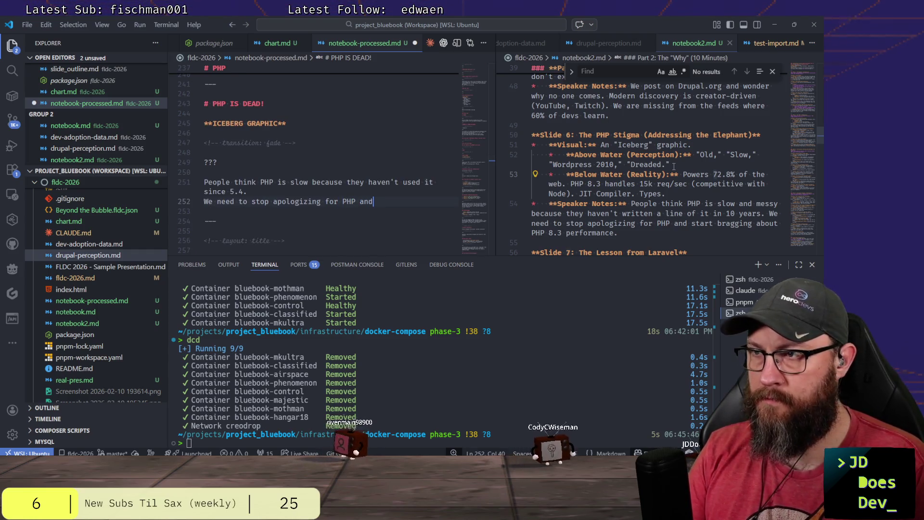
{"action": "type", "text": " start bragging about what it does"}
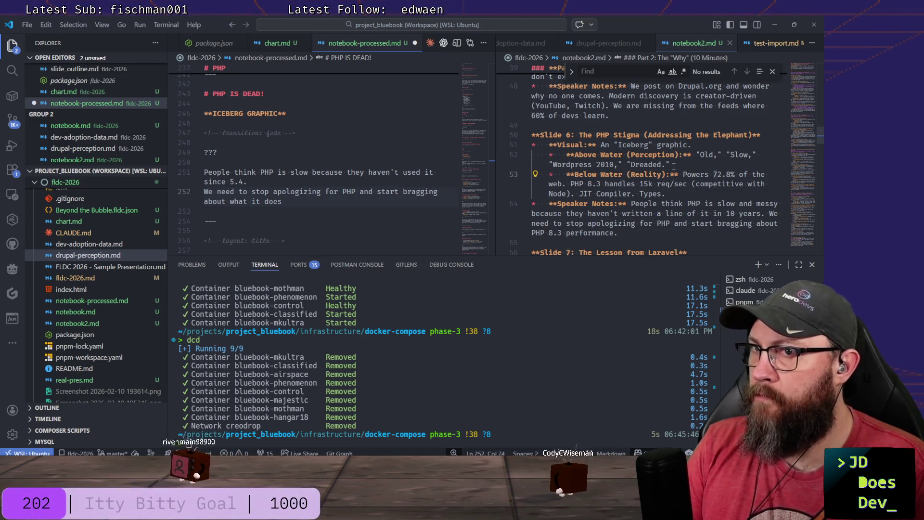
{"action": "type", "text": "."}
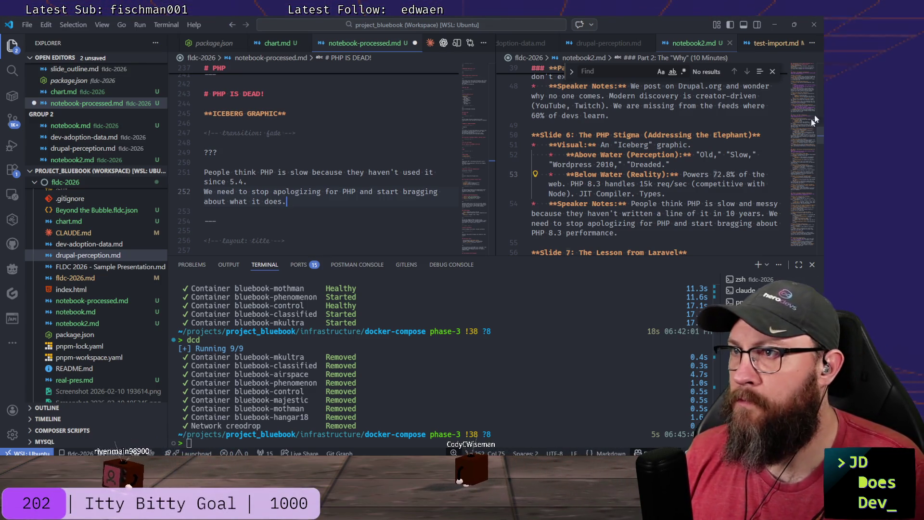
{"action": "left_click_drag", "start_coordinate": [673, 193], "coordinate": [493, 152]}
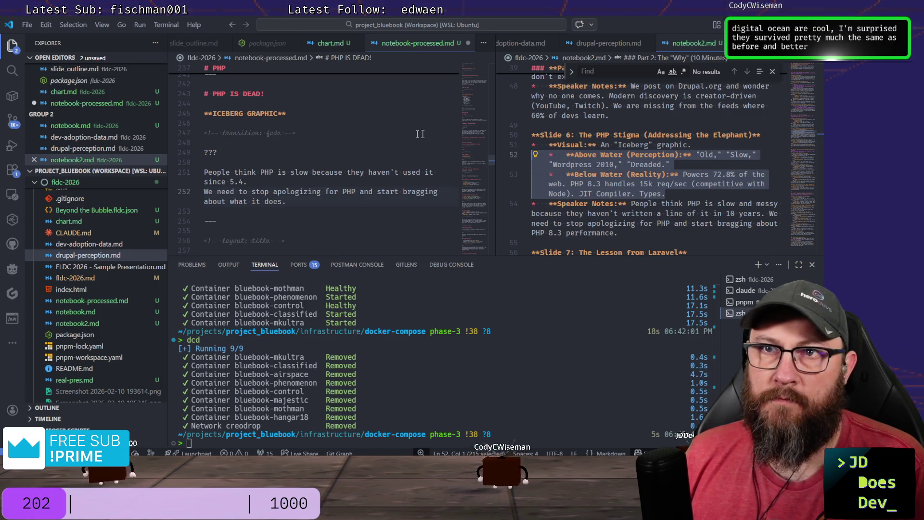
Paste the Above Water and Below Water bullets under ICEBERG GRAPHIC and outdent both lines.
{"action": "left_click", "coordinate": [380, 114]}
{"action": "key", "text": "Return"}
{"action": "key", "text": "Return"}
{"action": "key", "text": "ctrl+v"}
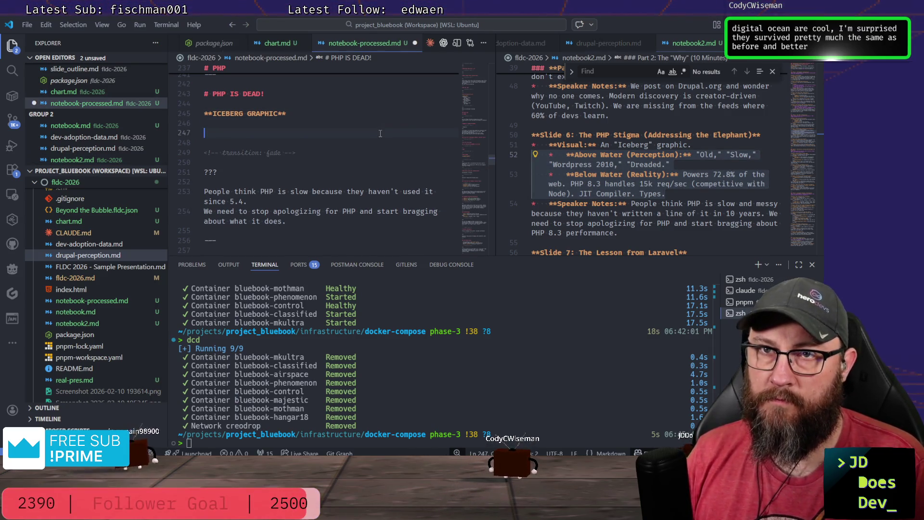
{"action": "key", "text": "shift+Tab"}
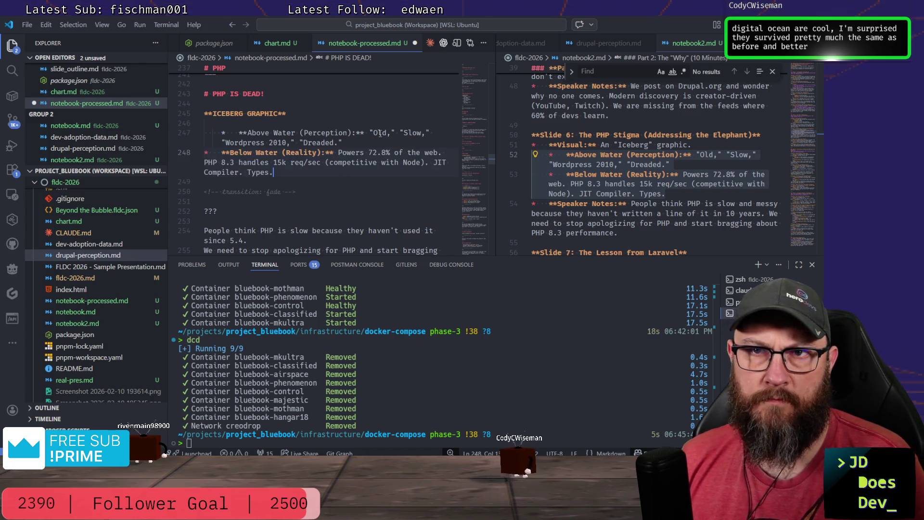
{"action": "key", "text": "shift+Tab"}
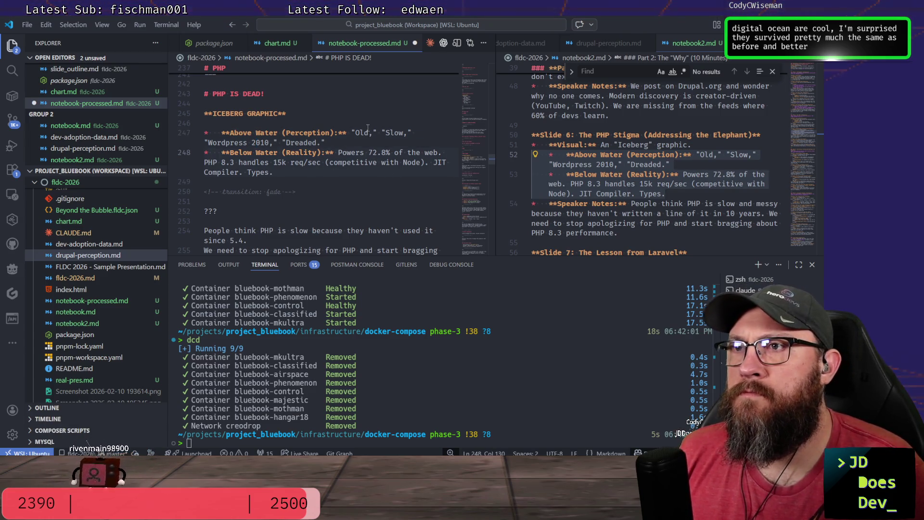
{"action": "scroll", "coordinate": [368, 128], "scroll_direction": "down", "scroll_amount": 2}
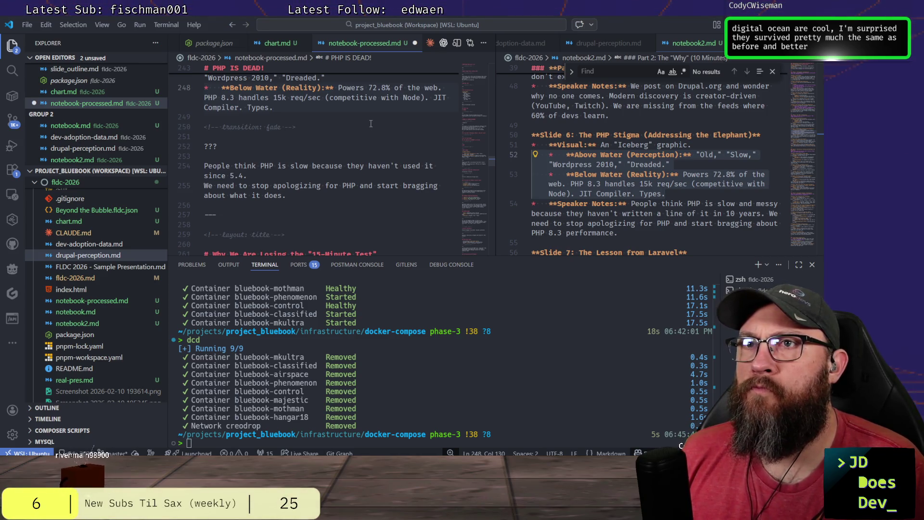
{"action": "scroll", "coordinate": [372, 123], "scroll_direction": "down", "scroll_amount": 1}
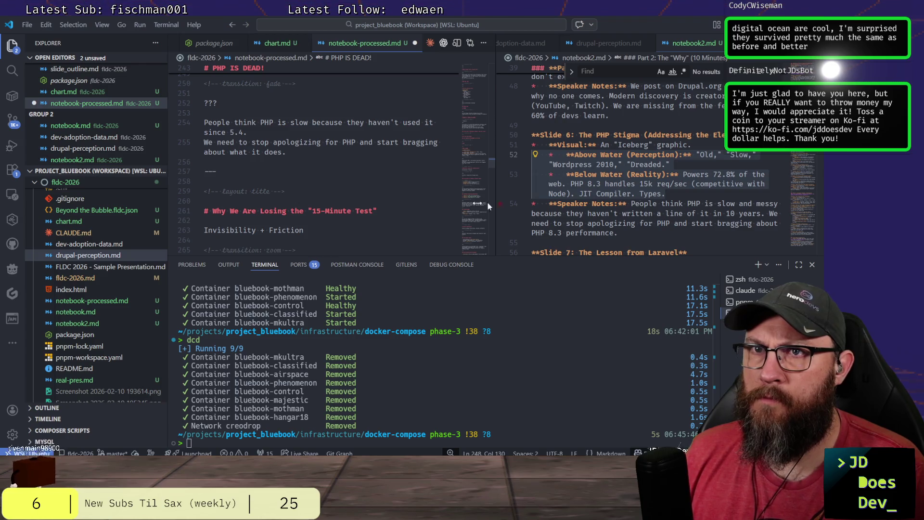
{"action": "scroll", "coordinate": [687, 167], "scroll_direction": "down", "scroll_amount": 1}
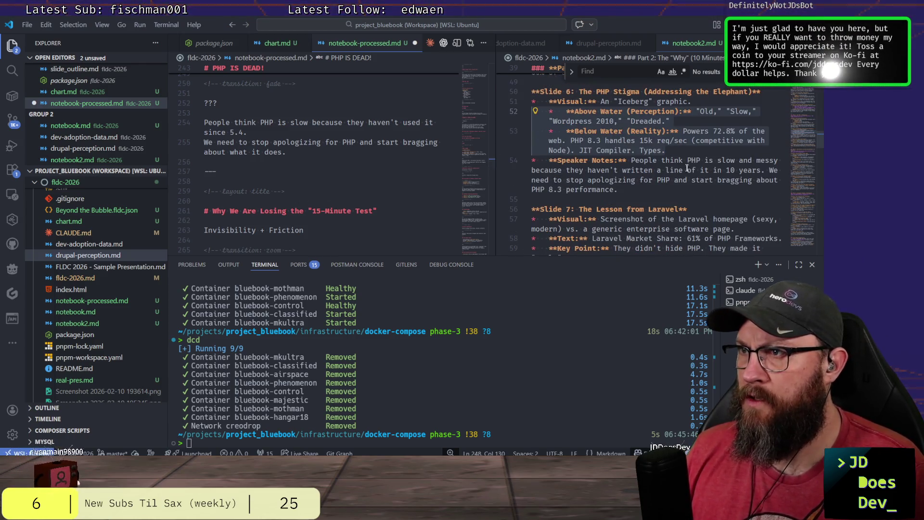
{"action": "scroll", "coordinate": [687, 167], "scroll_direction": "down", "scroll_amount": 1}
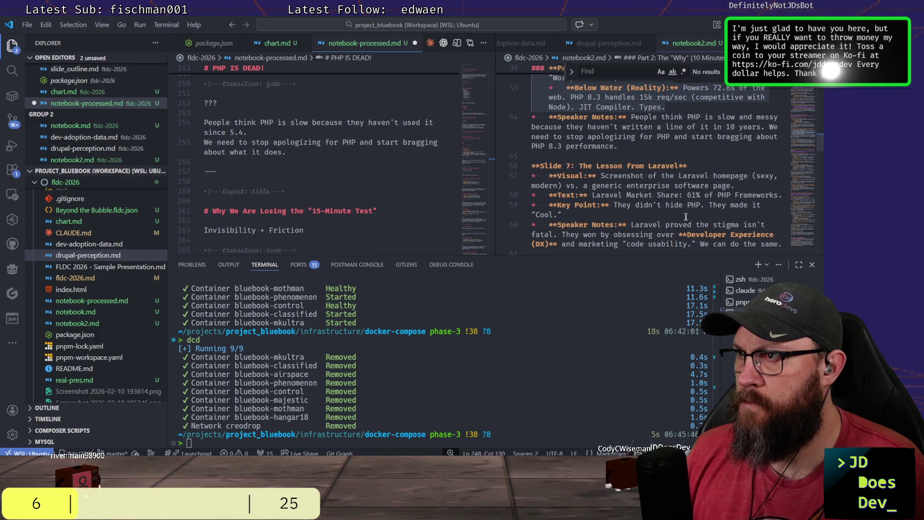
{"action": "scroll", "coordinate": [727, 180], "scroll_direction": "down", "scroll_amount": 1}
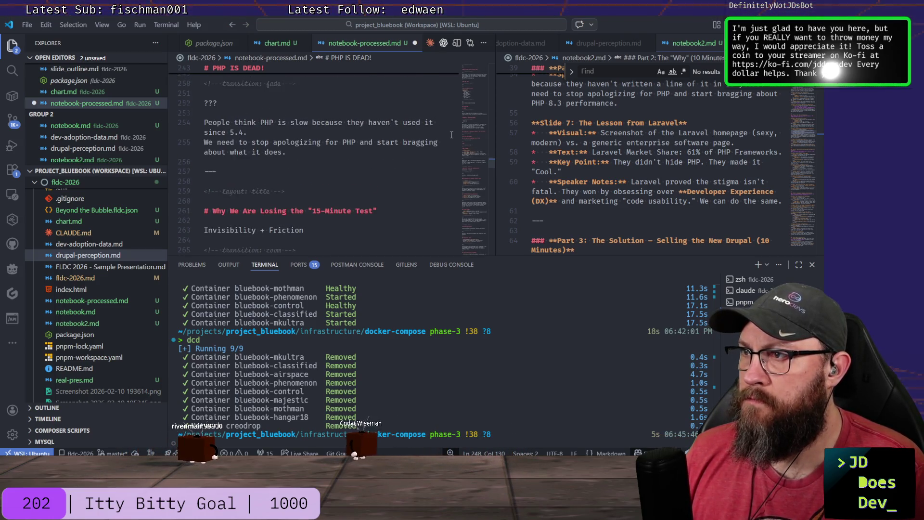
{"action": "scroll", "coordinate": [721, 185], "scroll_direction": "down", "scroll_amount": 2}
{"action": "scroll", "coordinate": [696, 186], "scroll_direction": "down", "scroll_amount": 1}
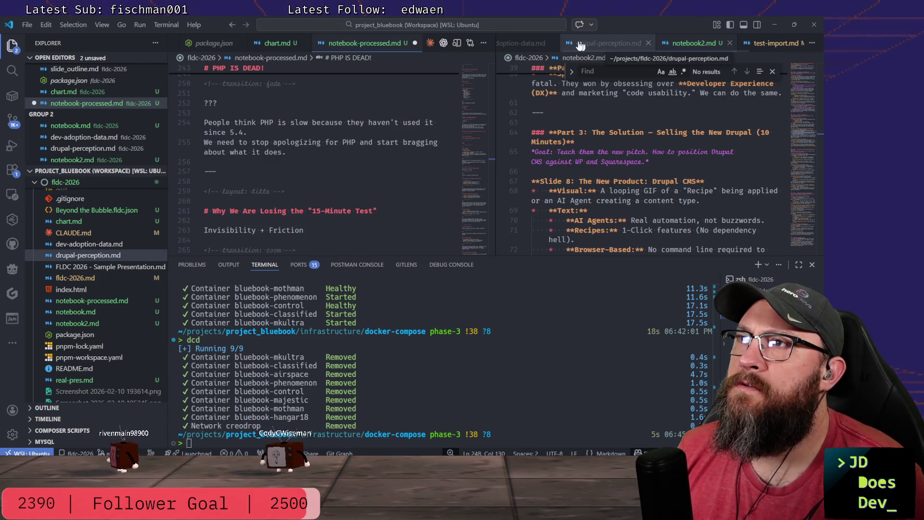
{"action": "scroll", "coordinate": [352, 150], "scroll_direction": "down", "scroll_amount": 2}
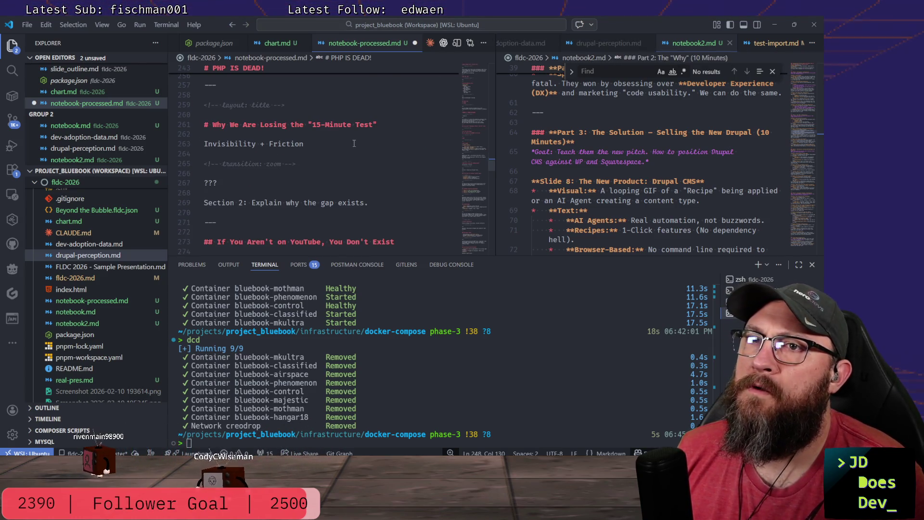
{"action": "scroll", "coordinate": [359, 140], "scroll_direction": "down", "scroll_amount": 1}
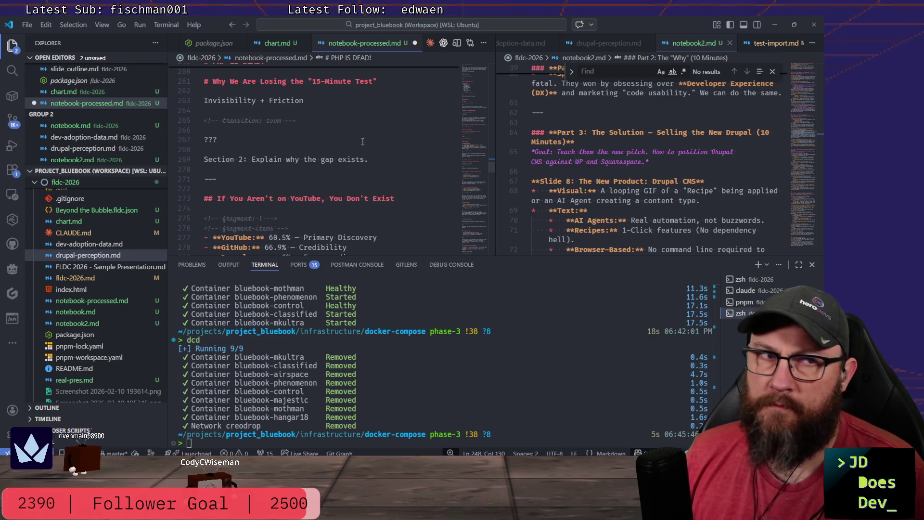
{"action": "scroll", "coordinate": [360, 143], "scroll_direction": "up", "scroll_amount": 1}
{"action": "scroll", "coordinate": [360, 145], "scroll_direction": "up", "scroll_amount": 2}
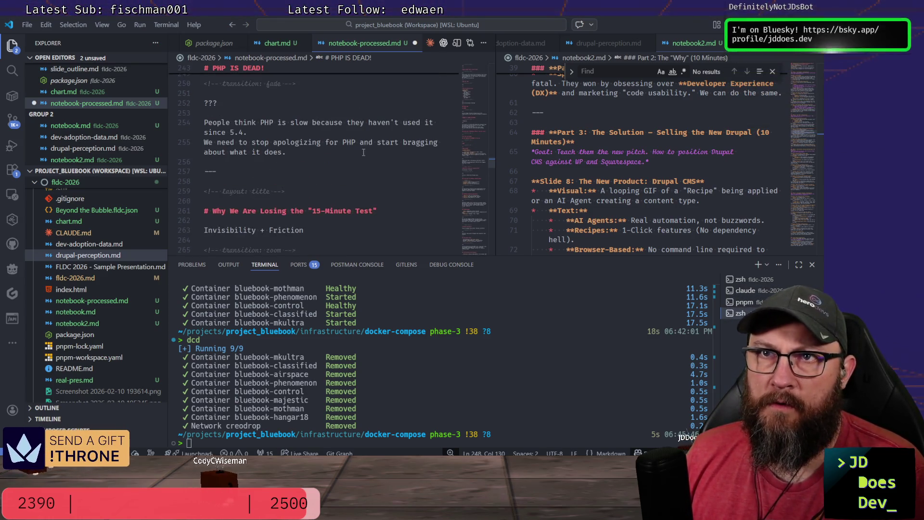
{"action": "scroll", "coordinate": [260, 186], "scroll_direction": "up", "scroll_amount": 3}
{"action": "scroll", "coordinate": [261, 186], "scroll_direction": "down", "scroll_amount": 1}
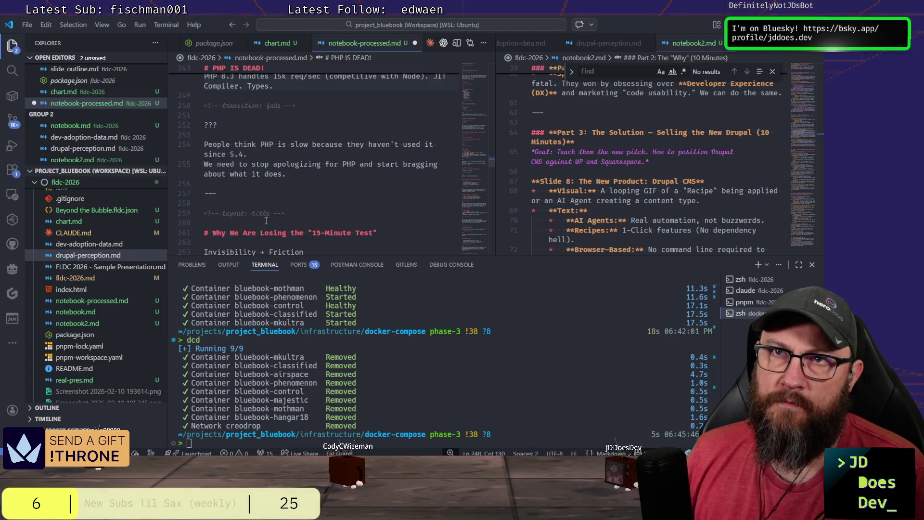
{"action": "scroll", "coordinate": [385, 214], "scroll_direction": "up", "scroll_amount": 2}
{"action": "scroll", "coordinate": [311, 168], "scroll_direction": "down", "scroll_amount": 1}
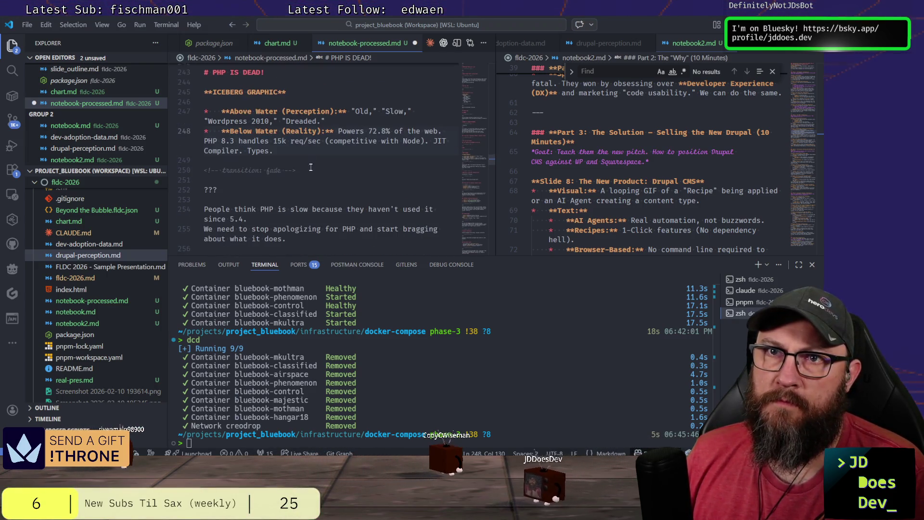
{"action": "scroll", "coordinate": [302, 181], "scroll_direction": "down", "scroll_amount": 1}
{"action": "scroll", "coordinate": [299, 183], "scroll_direction": "up", "scroll_amount": 2}
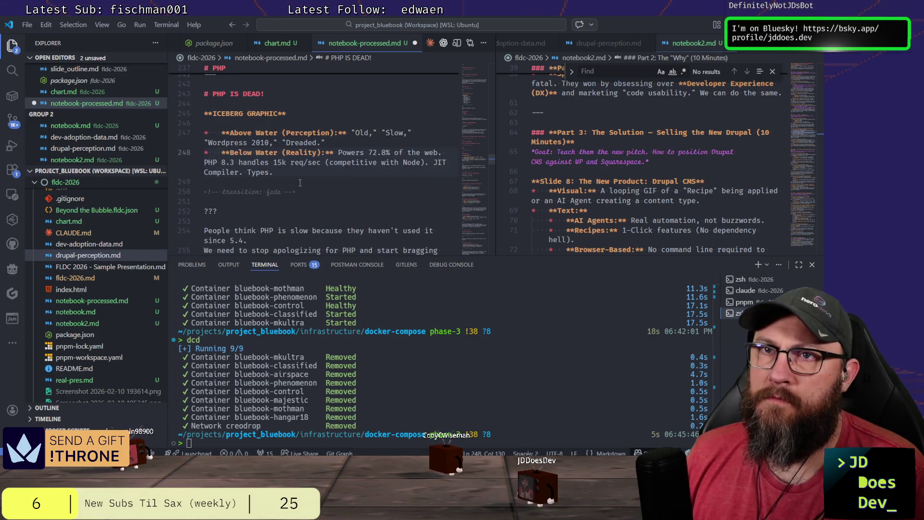
{"action": "scroll", "coordinate": [282, 209], "scroll_direction": "down", "scroll_amount": 1}
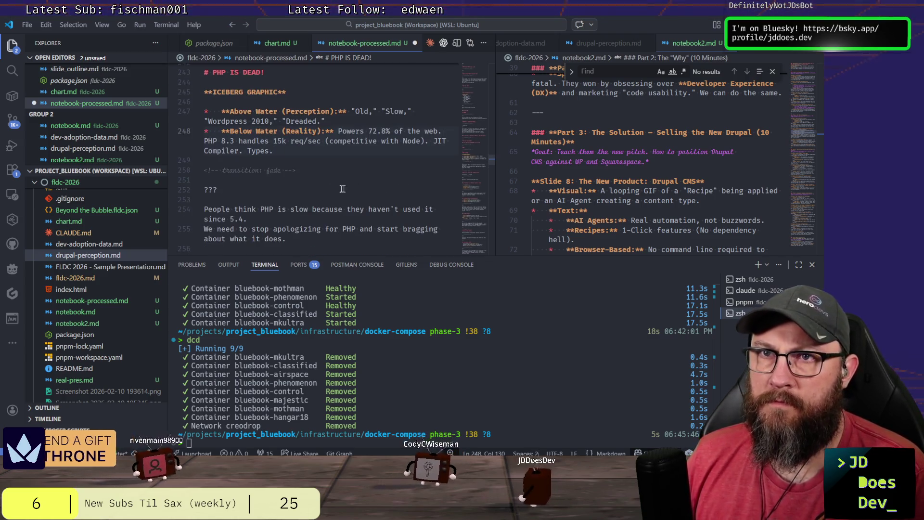
{"action": "scroll", "coordinate": [352, 201], "scroll_direction": "down", "scroll_amount": 1}
{"action": "left_click", "coordinate": [294, 193]}
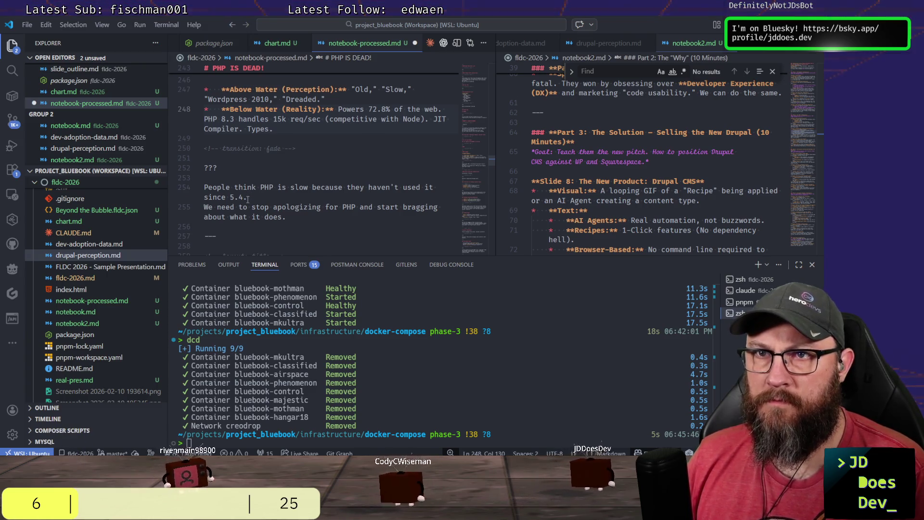
{"action": "type", "text": " But lo"}
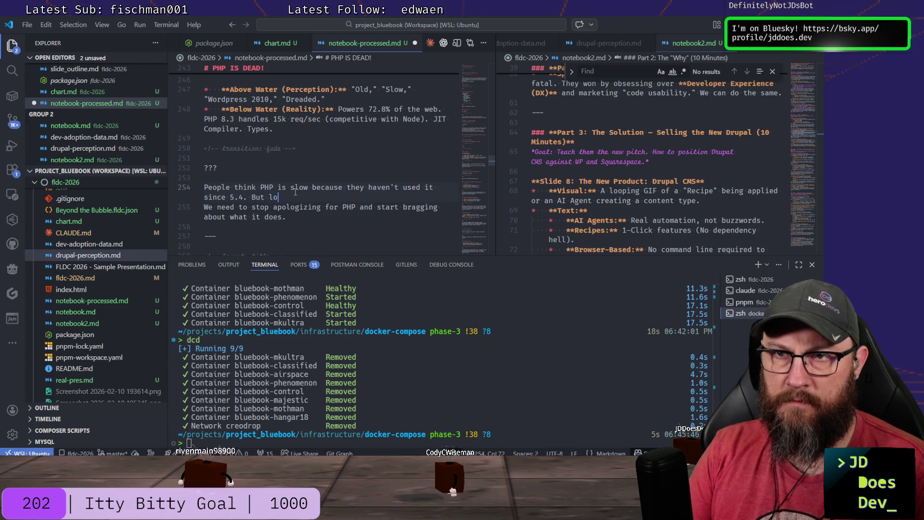
{"action": "type", "text": "ok at everything that it's capable"}
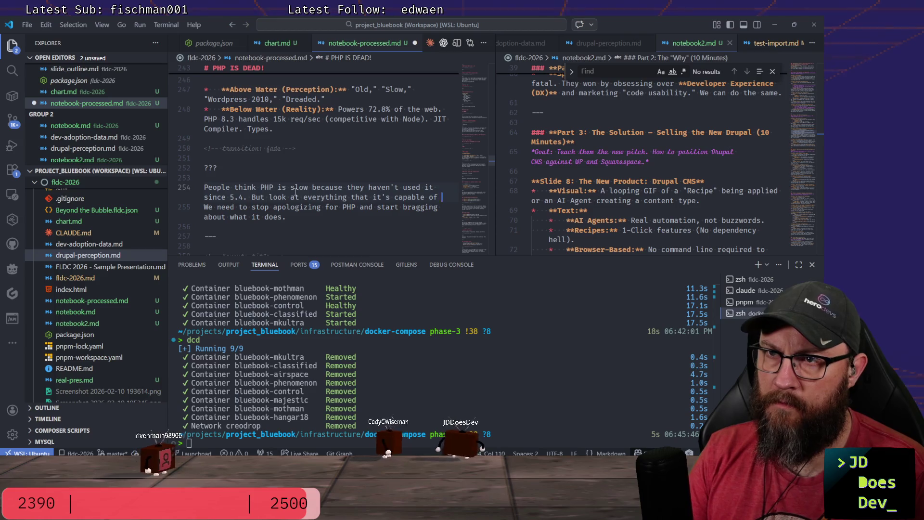
{"action": "type", "text": "of now."}
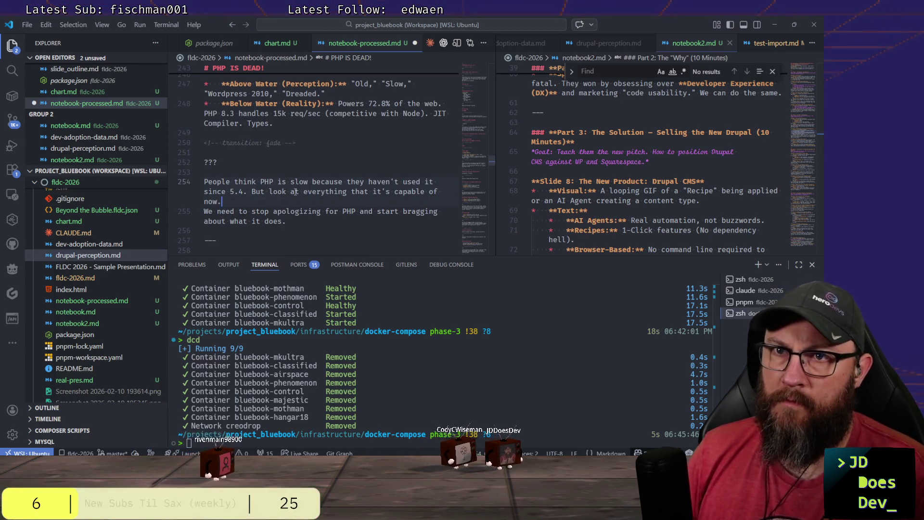
{"action": "scroll", "coordinate": [295, 192], "scroll_direction": "down", "scroll_amount": 2}
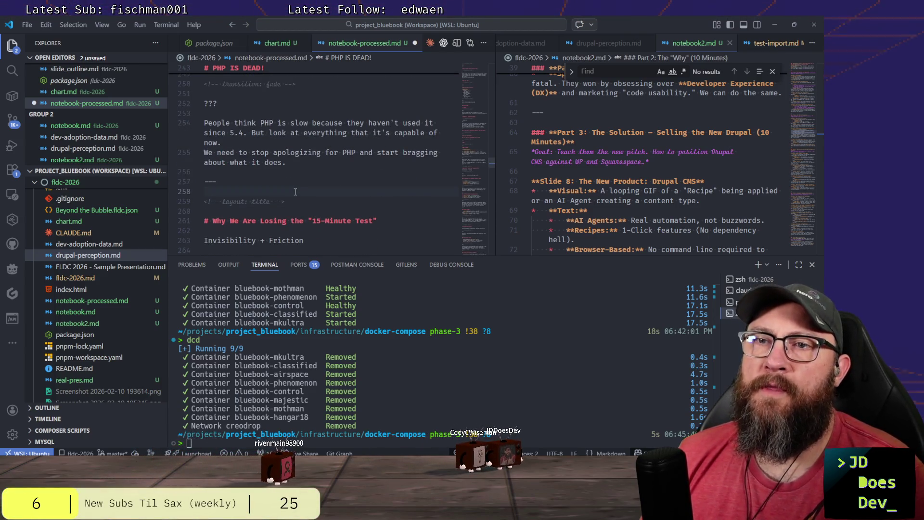
Add blank lines before the title-layout comment after finishing the PHP note.
{"action": "key", "text": "Return"}
{"action": "key", "text": "Return"}
{"action": "key", "text": "Up"}
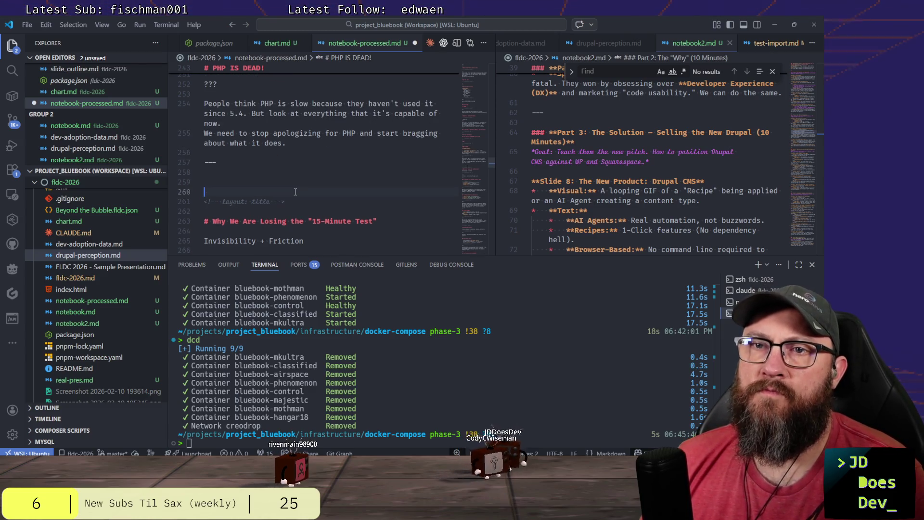
{"action": "scroll", "coordinate": [570, 165], "scroll_direction": "up", "scroll_amount": 2}
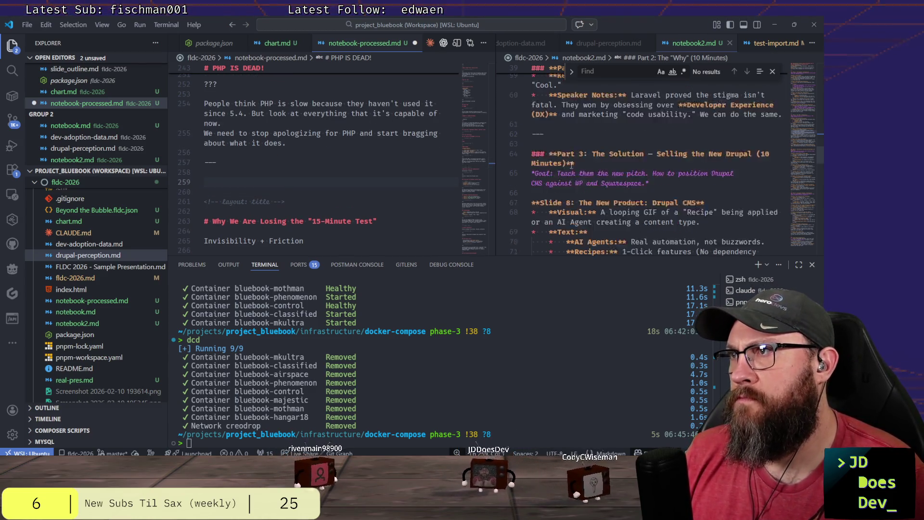
{"action": "scroll", "coordinate": [570, 166], "scroll_direction": "up", "scroll_amount": 1}
{"action": "scroll", "coordinate": [571, 166], "scroll_direction": "down", "scroll_amount": 2}
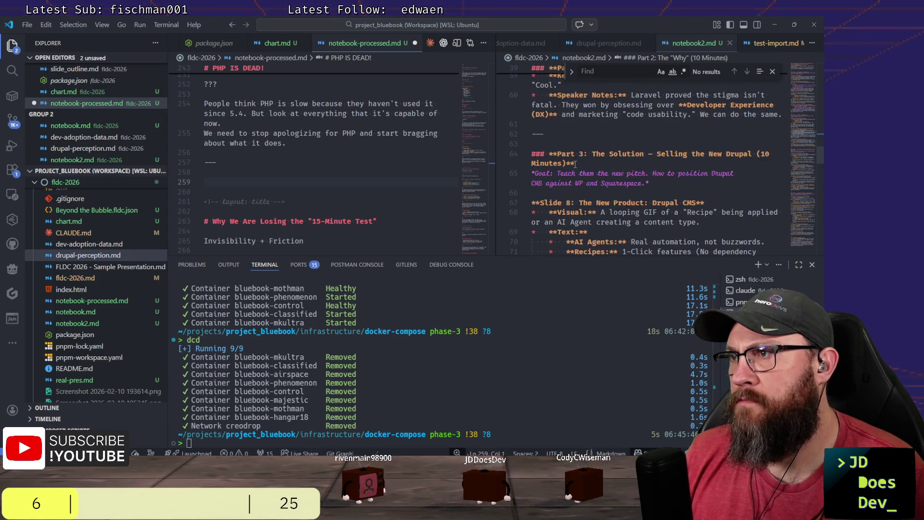
{"action": "scroll", "coordinate": [625, 186], "scroll_direction": "down", "scroll_amount": 2}
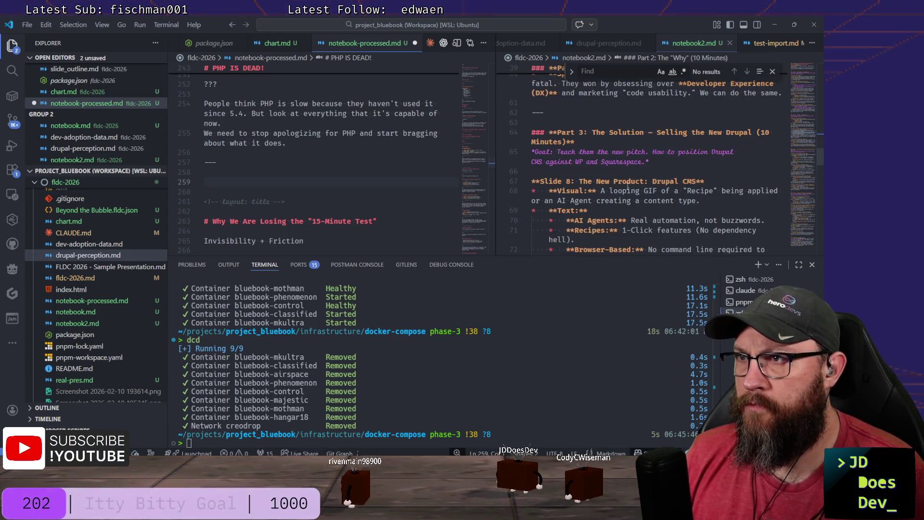
{"action": "scroll", "coordinate": [626, 186], "scroll_direction": "down", "scroll_amount": 2}
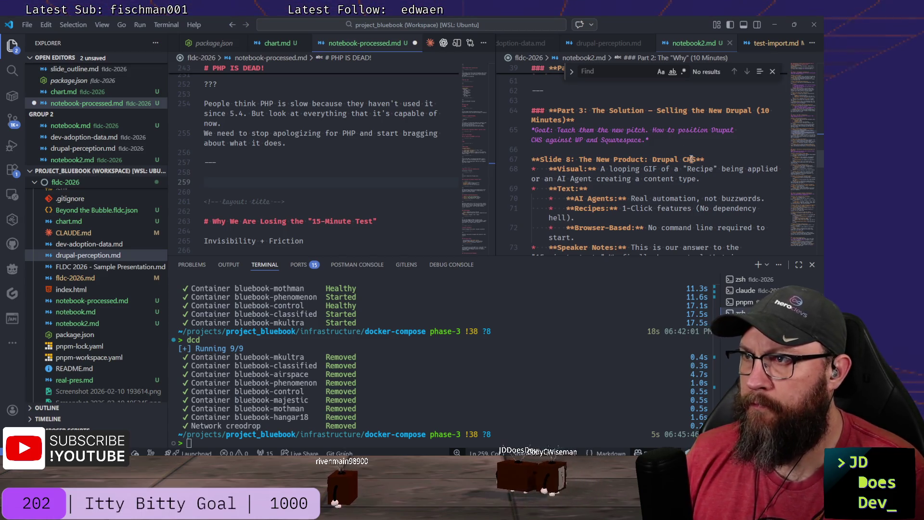
{"action": "scroll", "coordinate": [650, 108], "scroll_direction": "down", "scroll_amount": 2}
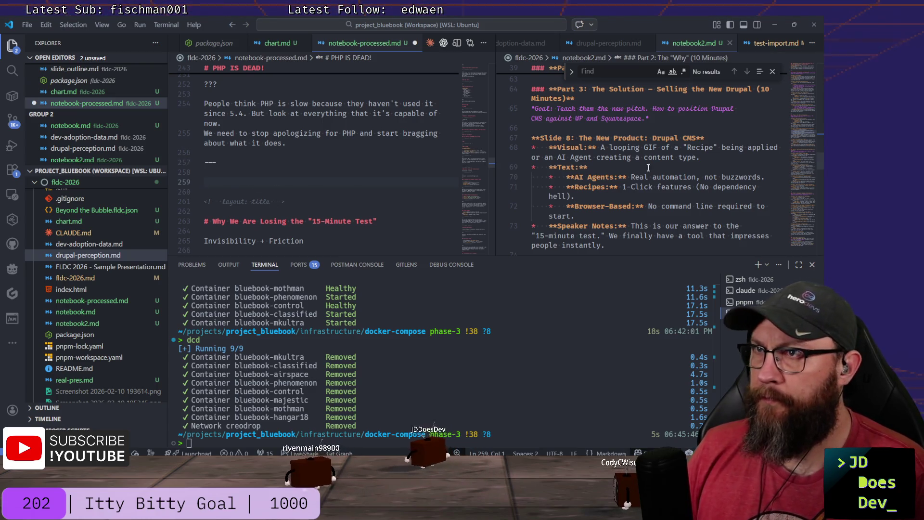
{"action": "scroll", "coordinate": [648, 167], "scroll_direction": "up", "scroll_amount": 1}
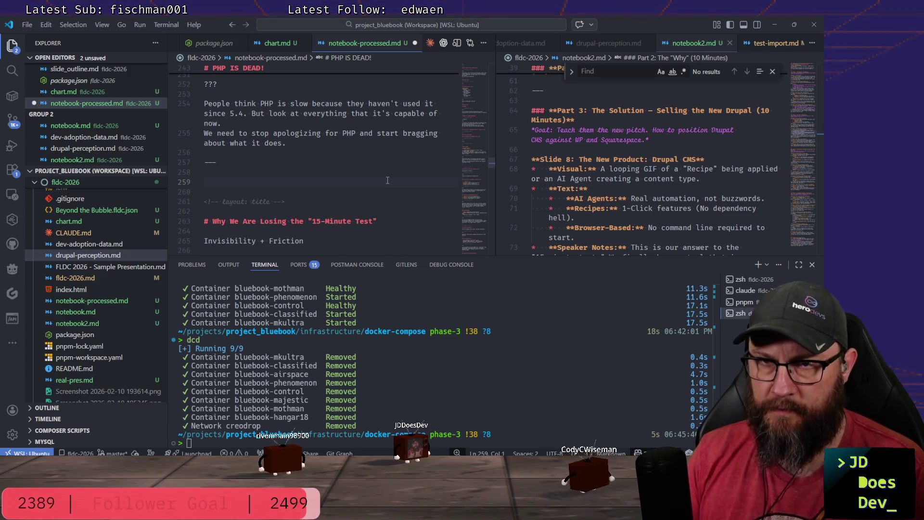
Delete the 'Section 2: Explain why the gap exists.' line under the ??? notes marker.
{"action": "key", "text": "Delete"}
{"action": "key", "text": "Delete"}
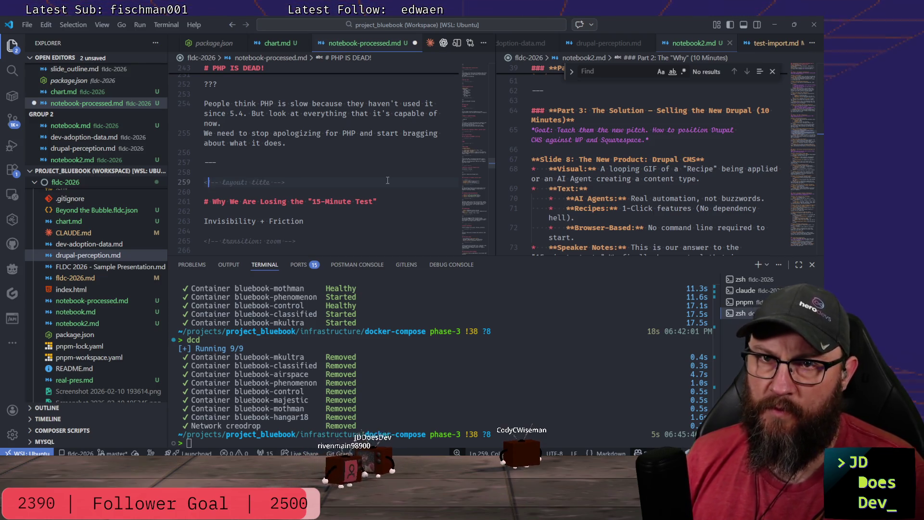
{"action": "key", "text": "Down"}
{"action": "key", "text": "Down"}
{"action": "key", "text": "Down"}
{"action": "key", "text": "Down"}
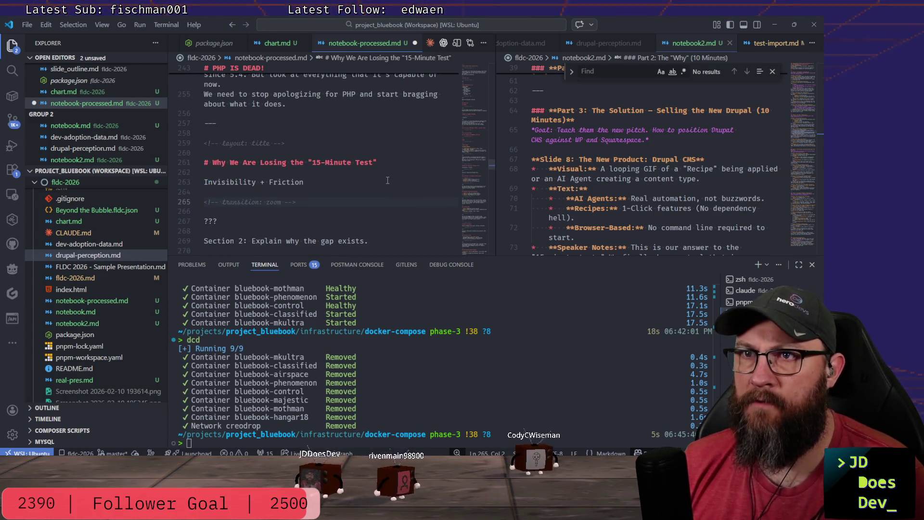
{"action": "key", "text": "Down"}
{"action": "key", "text": "Down"}
{"action": "key", "text": "Down"}
{"action": "key", "text": "Down"}
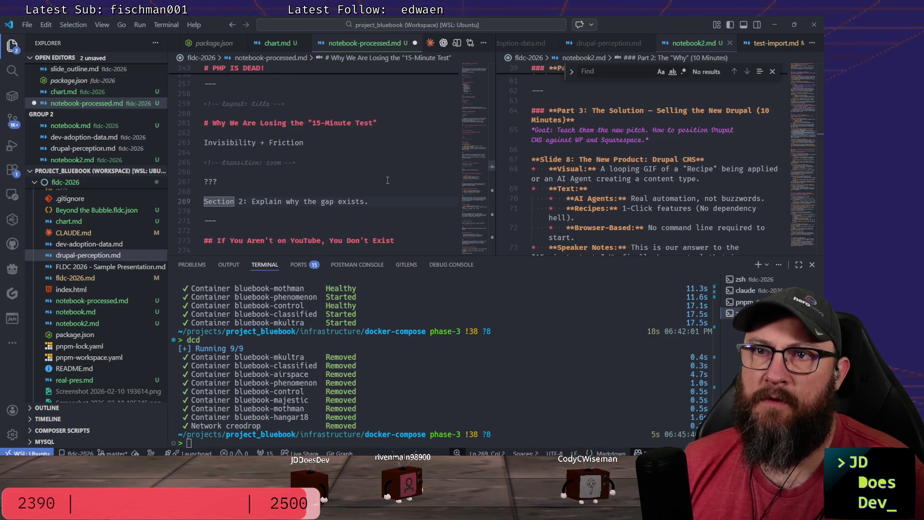
{"action": "key", "text": "Up"}
{"action": "key", "text": "Up"}
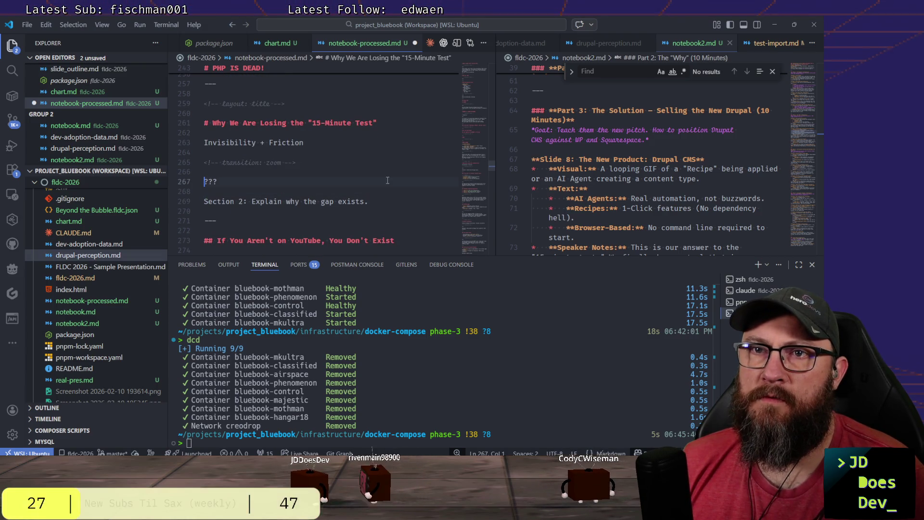
{"action": "key", "text": "BackSpace"}
{"action": "key", "text": "BackSpace"}
{"action": "key", "text": "Delete"}
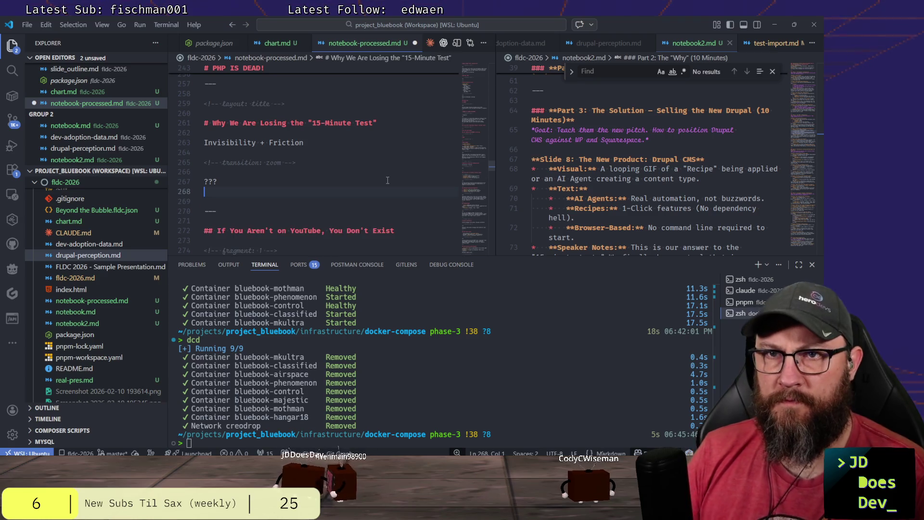
Select and delete the whole 'If You Aren't on YouTube, You Don't Exist' slide.
{"action": "key", "text": "Down"}
{"action": "key", "text": "Down"}
{"action": "key", "text": "Down"}
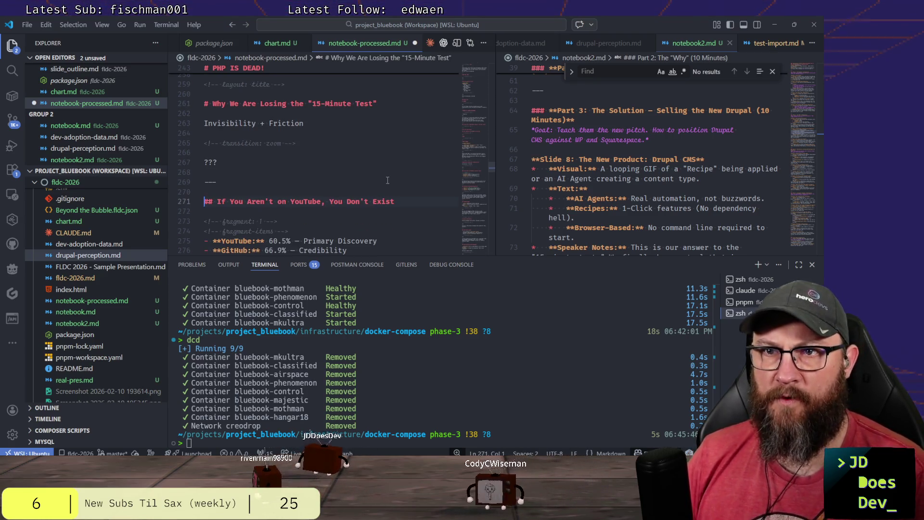
{"action": "key", "text": "shift+Down"}
{"action": "key", "text": "shift+Down"}
{"action": "key", "text": "shift+Down"}
{"action": "key", "text": "shift+Down"}
{"action": "key", "text": "shift+Down"}
{"action": "key", "text": "shift+Down"}
{"action": "key", "text": "shift+Down"}
{"action": "key", "text": "shift+Down"}
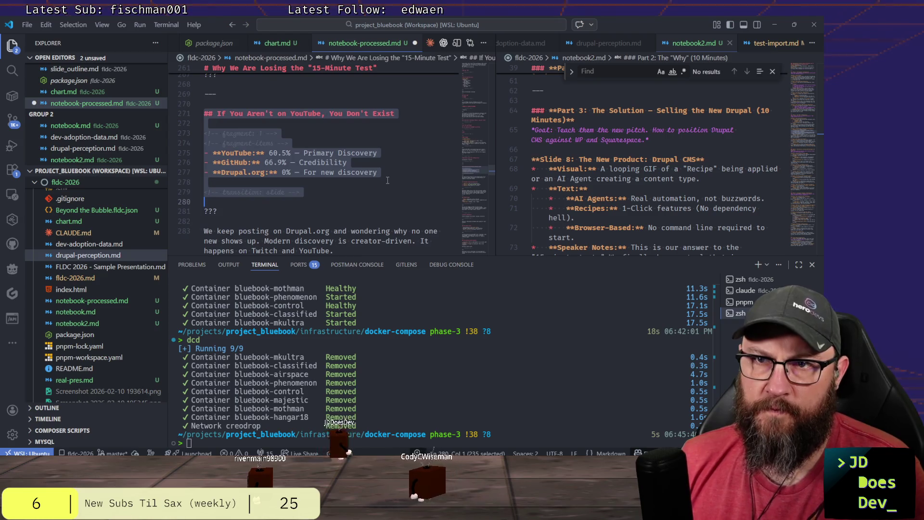
{"action": "key", "text": "shift+Down"}
{"action": "key", "text": "shift+Down"}
{"action": "key", "text": "shift+Down"}
{"action": "key", "text": "shift+Down"}
{"action": "key", "text": "shift+Down"}
{"action": "key", "text": "shift+Down"}
{"action": "key", "text": "shift+Down"}
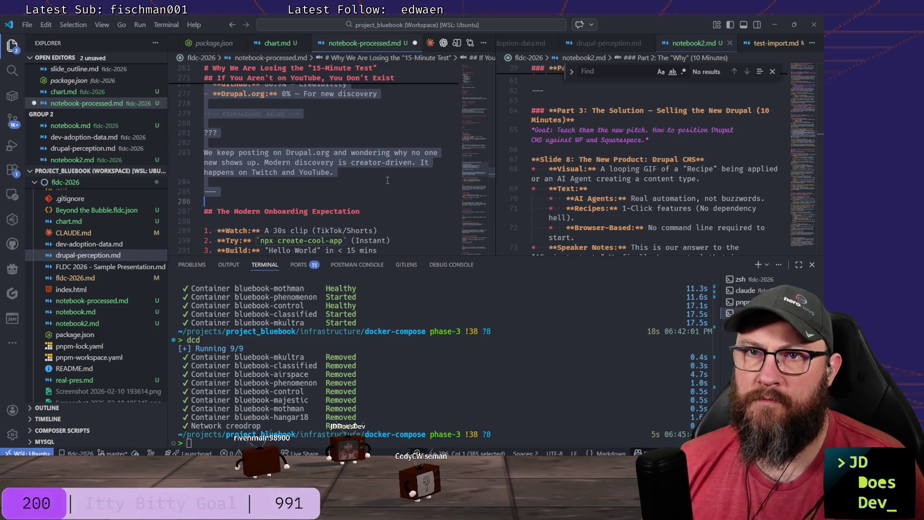
{"action": "key", "text": "Delete"}
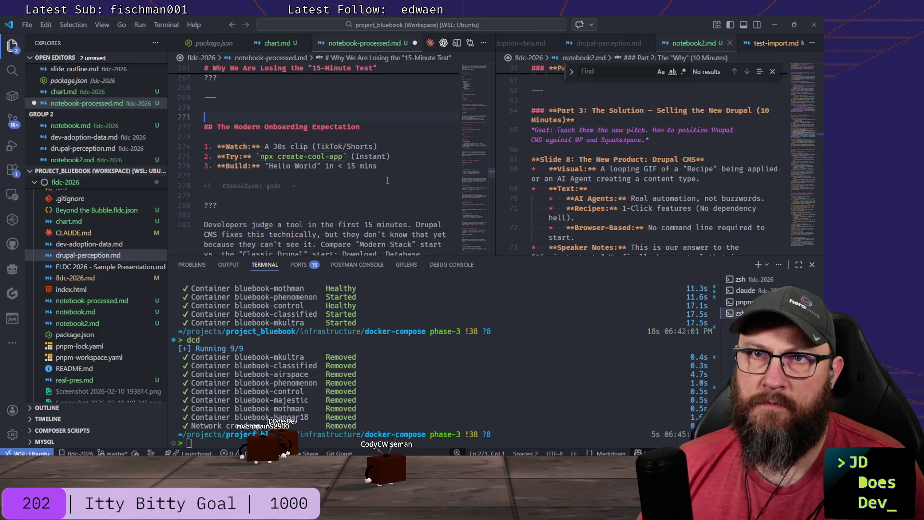
{"action": "scroll", "coordinate": [383, 178], "scroll_direction": "up", "scroll_amount": 3}
{"action": "scroll", "coordinate": [378, 173], "scroll_direction": "up", "scroll_amount": 3}
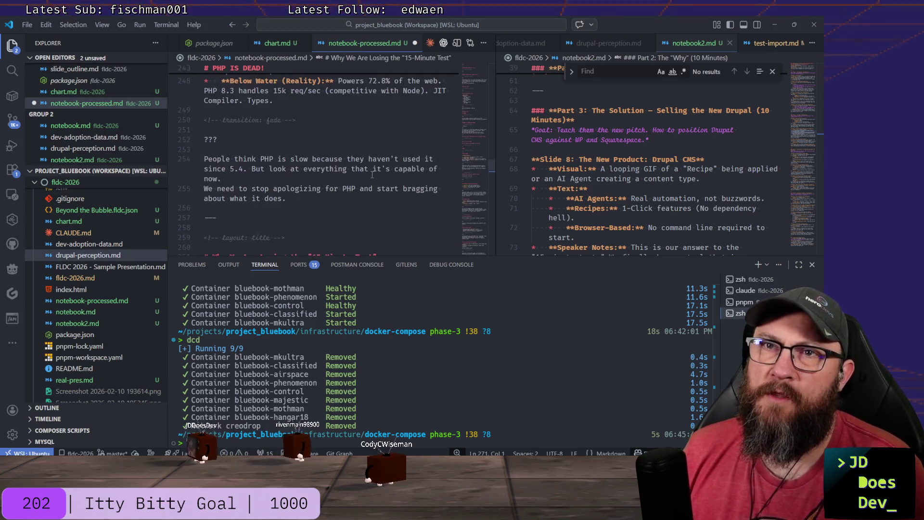
{"action": "scroll", "coordinate": [375, 169], "scroll_direction": "up", "scroll_amount": 3}
{"action": "scroll", "coordinate": [369, 166], "scroll_direction": "up", "scroll_amount": 3}
{"action": "scroll", "coordinate": [370, 166], "scroll_direction": "up", "scroll_amount": 5}
{"action": "scroll", "coordinate": [369, 166], "scroll_direction": "up", "scroll_amount": 5}
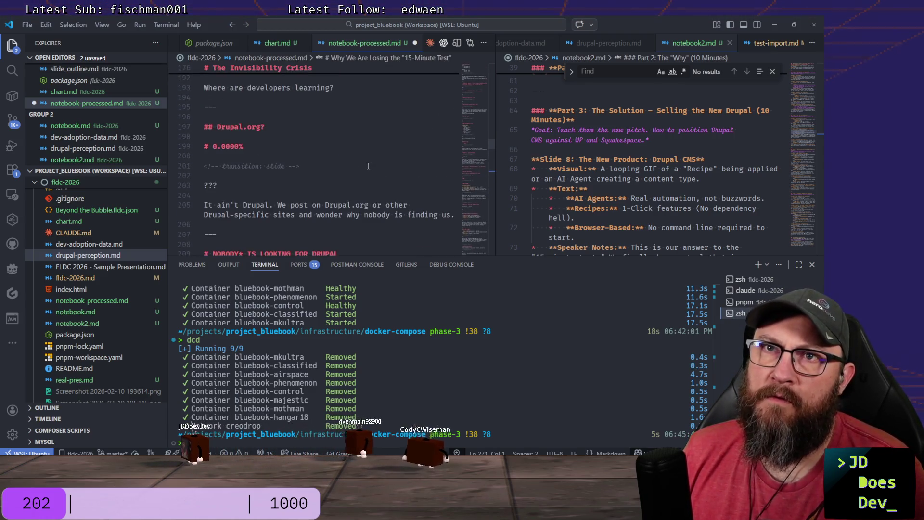
{"action": "scroll", "coordinate": [368, 166], "scroll_direction": "up", "scroll_amount": 5}
{"action": "scroll", "coordinate": [368, 166], "scroll_direction": "up", "scroll_amount": 5}
{"action": "scroll", "coordinate": [368, 166], "scroll_direction": "up", "scroll_amount": 5}
{"action": "scroll", "coordinate": [367, 165], "scroll_direction": "up", "scroll_amount": 5}
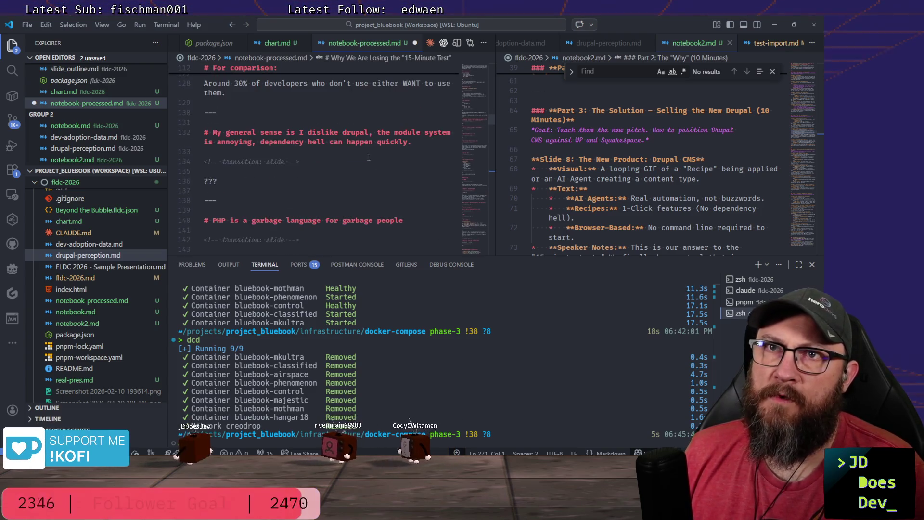
{"action": "scroll", "coordinate": [369, 162], "scroll_direction": "up", "scroll_amount": 5}
{"action": "scroll", "coordinate": [368, 157], "scroll_direction": "up", "scroll_amount": 3}
{"action": "scroll", "coordinate": [369, 159], "scroll_direction": "up", "scroll_amount": 3}
{"action": "scroll", "coordinate": [367, 166], "scroll_direction": "up", "scroll_amount": 3}
{"action": "scroll", "coordinate": [365, 173], "scroll_direction": "up", "scroll_amount": 3}
{"action": "scroll", "coordinate": [364, 173], "scroll_direction": "up", "scroll_amount": 3}
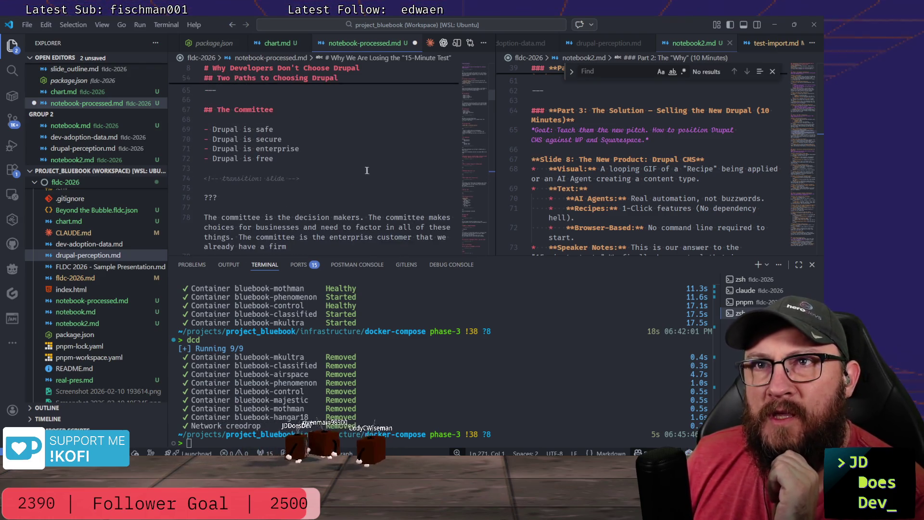
{"action": "scroll", "coordinate": [364, 168], "scroll_direction": "down", "scroll_amount": 3}
{"action": "scroll", "coordinate": [362, 164], "scroll_direction": "down", "scroll_amount": 3}
{"action": "scroll", "coordinate": [361, 163], "scroll_direction": "down", "scroll_amount": 3}
{"action": "scroll", "coordinate": [357, 161], "scroll_direction": "down", "scroll_amount": 2}
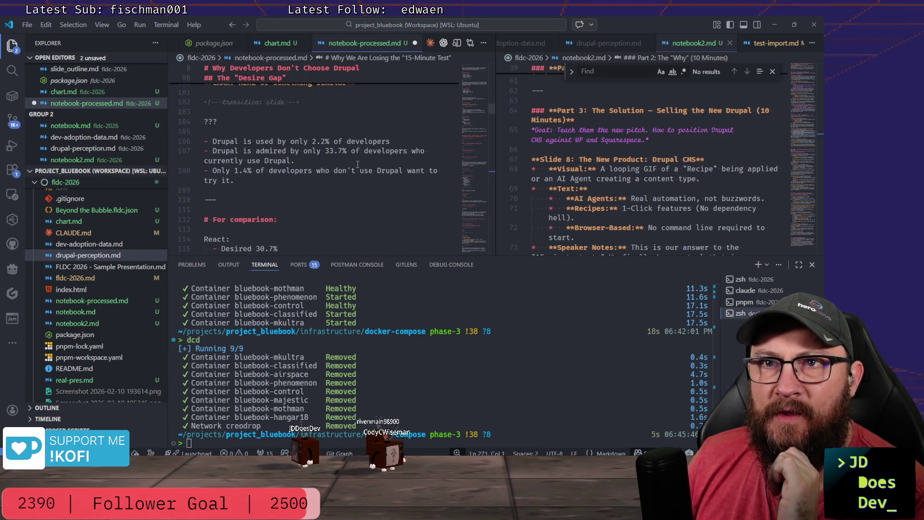
{"action": "scroll", "coordinate": [354, 158], "scroll_direction": "down", "scroll_amount": 2}
{"action": "scroll", "coordinate": [350, 156], "scroll_direction": "down", "scroll_amount": 2}
{"action": "scroll", "coordinate": [350, 157], "scroll_direction": "down", "scroll_amount": 3}
{"action": "scroll", "coordinate": [349, 155], "scroll_direction": "down", "scroll_amount": 2}
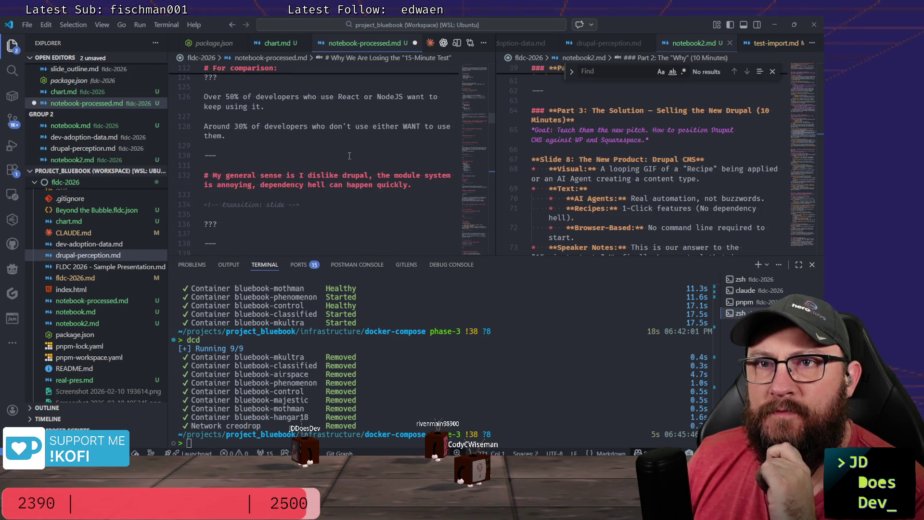
{"action": "scroll", "coordinate": [311, 156], "scroll_direction": "down", "scroll_amount": 3}
{"action": "scroll", "coordinate": [292, 171], "scroll_direction": "down", "scroll_amount": 3}
{"action": "scroll", "coordinate": [292, 170], "scroll_direction": "down", "scroll_amount": 2}
{"action": "scroll", "coordinate": [293, 169], "scroll_direction": "down", "scroll_amount": 3}
{"action": "scroll", "coordinate": [293, 167], "scroll_direction": "down", "scroll_amount": 1}
{"action": "scroll", "coordinate": [293, 167], "scroll_direction": "down", "scroll_amount": 3}
{"action": "scroll", "coordinate": [295, 166], "scroll_direction": "down", "scroll_amount": 2}
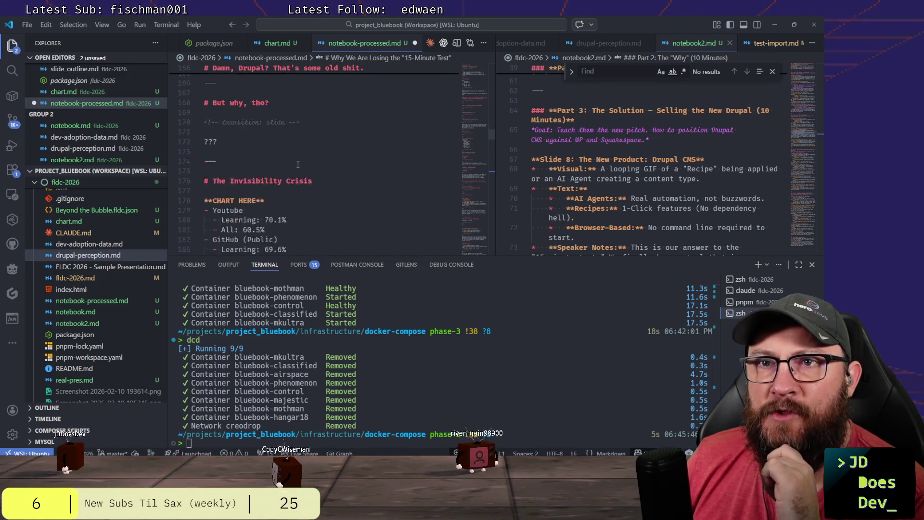
{"action": "scroll", "coordinate": [297, 165], "scroll_direction": "down", "scroll_amount": 2}
{"action": "scroll", "coordinate": [299, 165], "scroll_direction": "down", "scroll_amount": 1}
{"action": "scroll", "coordinate": [298, 165], "scroll_direction": "down", "scroll_amount": 3}
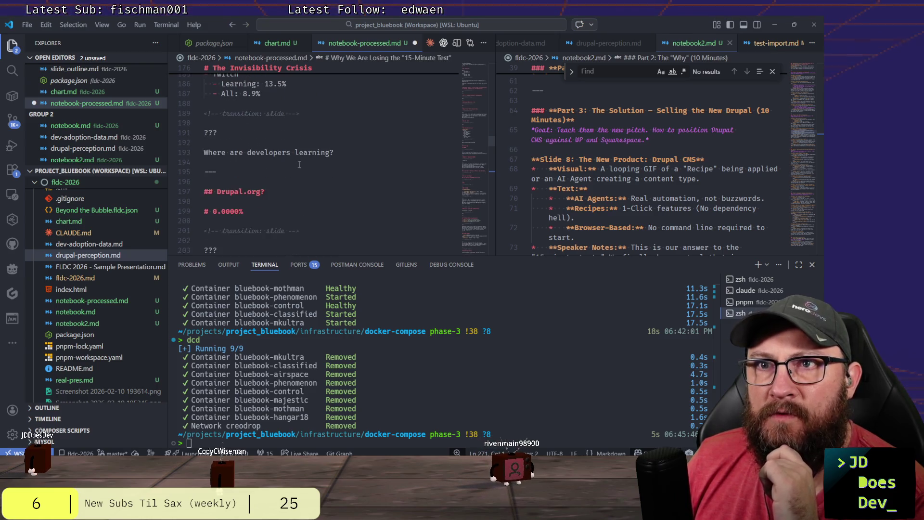
{"action": "scroll", "coordinate": [298, 165], "scroll_direction": "down", "scroll_amount": 1}
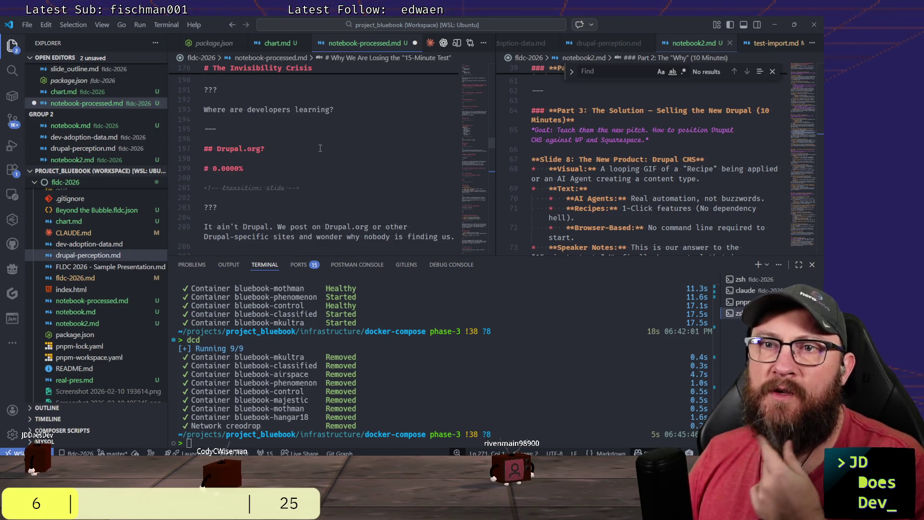
{"action": "scroll", "coordinate": [316, 148], "scroll_direction": "down", "scroll_amount": 2}
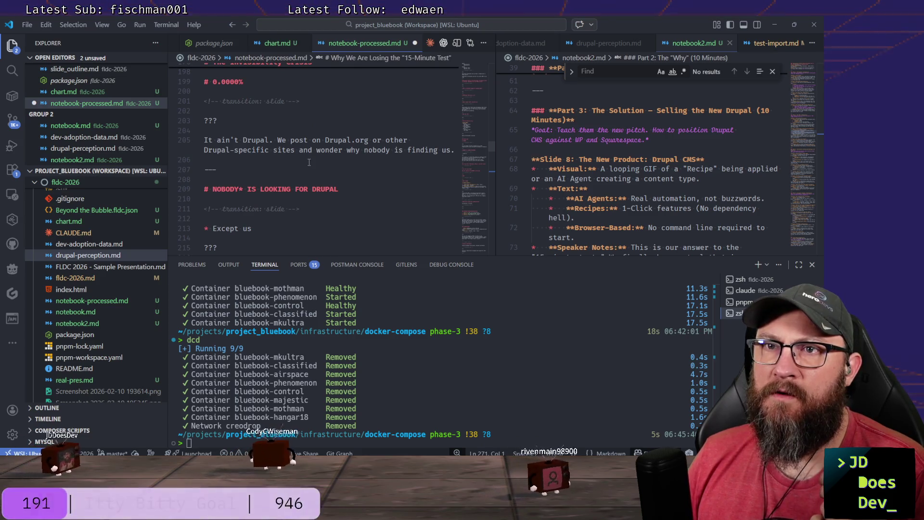
{"action": "scroll", "coordinate": [310, 156], "scroll_direction": "down", "scroll_amount": 2}
{"action": "scroll", "coordinate": [306, 163], "scroll_direction": "down", "scroll_amount": 3}
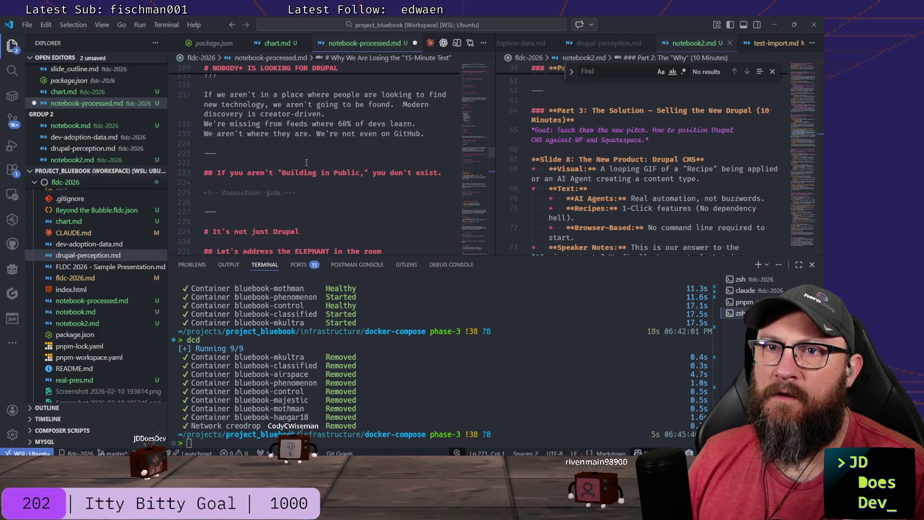
{"action": "scroll", "coordinate": [304, 163], "scroll_direction": "up", "scroll_amount": 4}
{"action": "scroll", "coordinate": [305, 163], "scroll_direction": "up", "scroll_amount": 5}
{"action": "scroll", "coordinate": [301, 168], "scroll_direction": "up", "scroll_amount": 5}
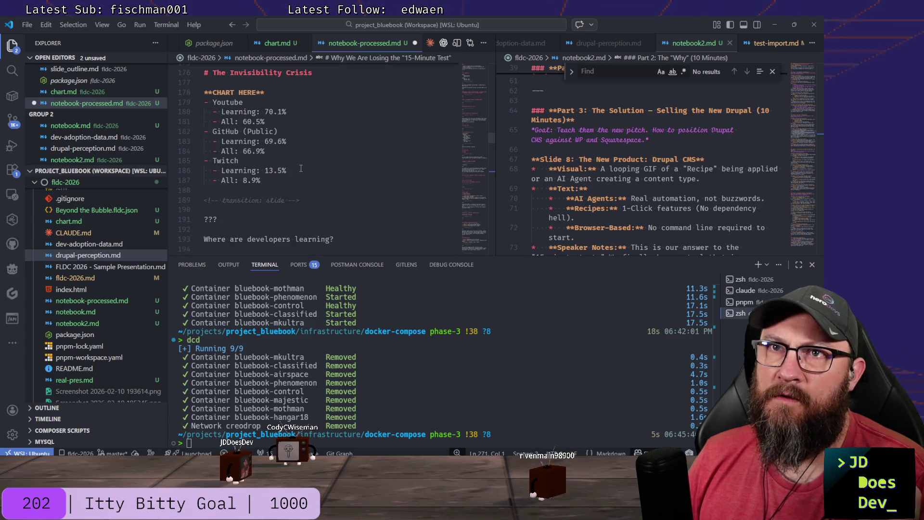
{"action": "scroll", "coordinate": [300, 168], "scroll_direction": "down", "scroll_amount": 2}
{"action": "scroll", "coordinate": [301, 168], "scroll_direction": "down", "scroll_amount": 2}
{"action": "scroll", "coordinate": [301, 168], "scroll_direction": "down", "scroll_amount": 3}
{"action": "scroll", "coordinate": [299, 165], "scroll_direction": "up", "scroll_amount": 6}
{"action": "scroll", "coordinate": [301, 165], "scroll_direction": "up", "scroll_amount": 1}
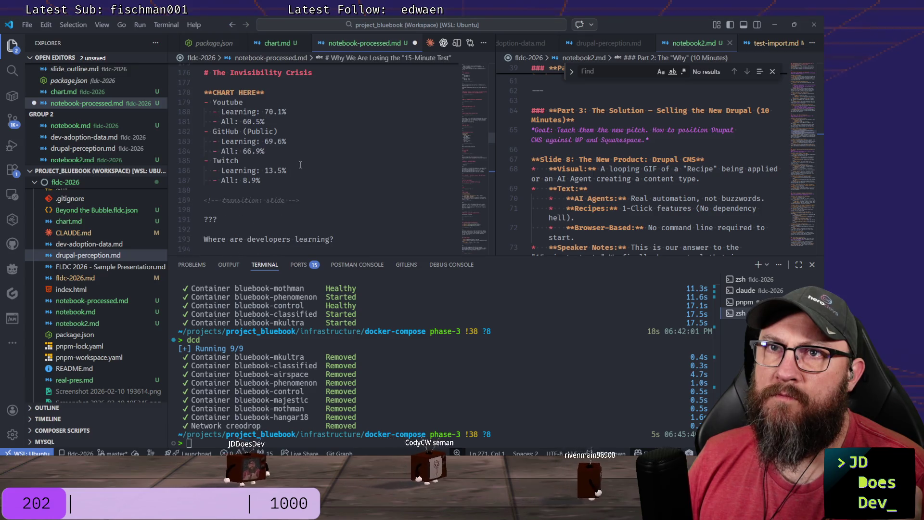
{"action": "scroll", "coordinate": [301, 166], "scroll_direction": "up", "scroll_amount": 6}
{"action": "scroll", "coordinate": [301, 167], "scroll_direction": "up", "scroll_amount": 2}
{"action": "scroll", "coordinate": [302, 166], "scroll_direction": "down", "scroll_amount": 2}
{"action": "scroll", "coordinate": [301, 167], "scroll_direction": "down", "scroll_amount": 4}
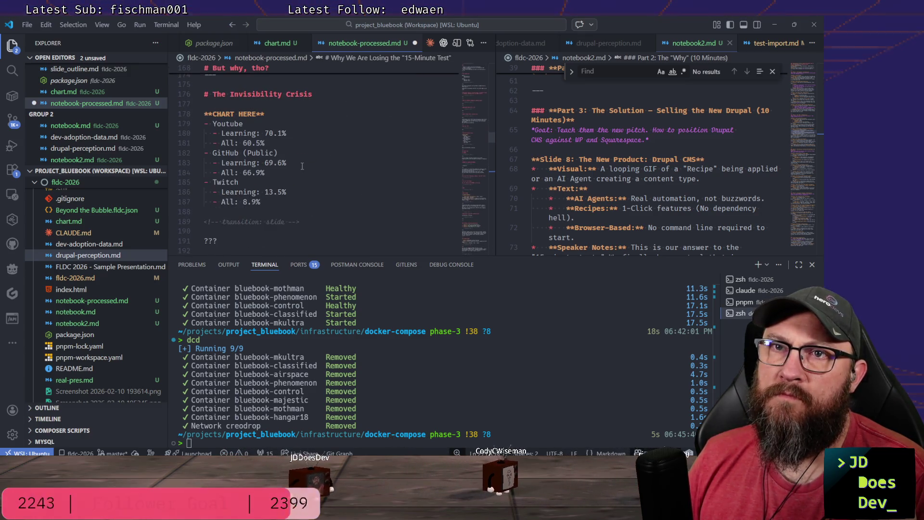
{"action": "scroll", "coordinate": [303, 167], "scroll_direction": "down", "scroll_amount": 3}
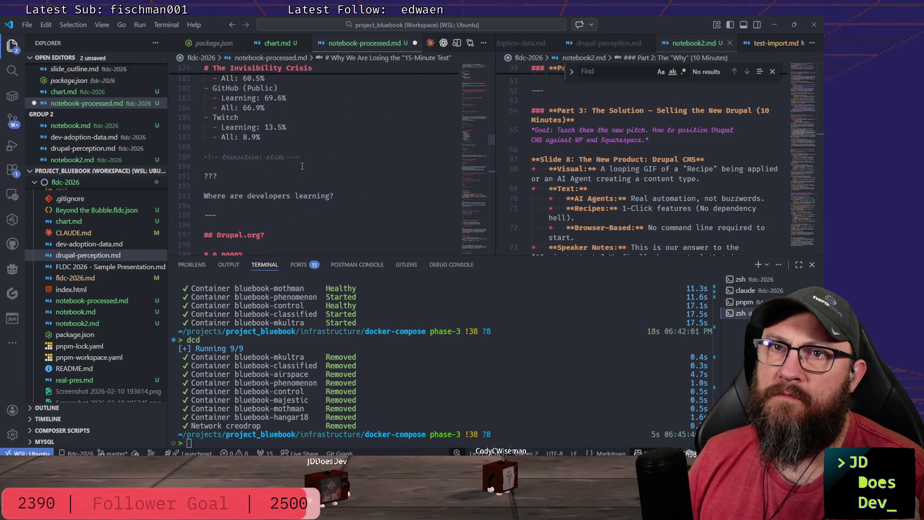
Place the cursor at the end of 'Where are developers learning?' on the Invisibility Crisis slide.
{"action": "left_click", "coordinate": [350, 199]}
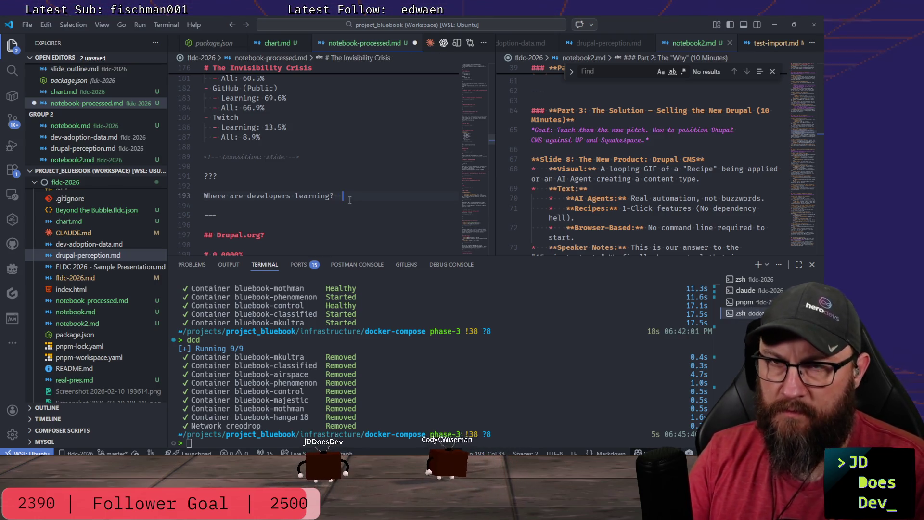
{"action": "type", "text": "They're learning on "}
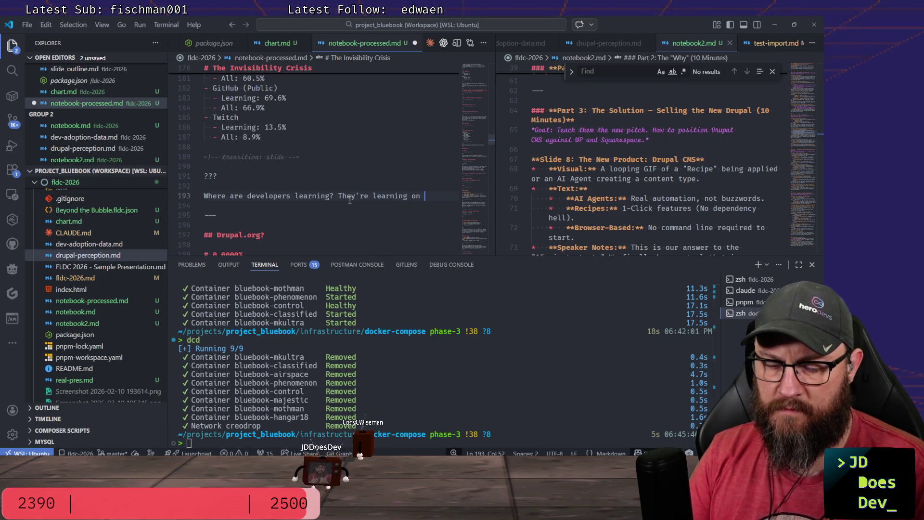
{"action": "type", "text": "YT, Git"}
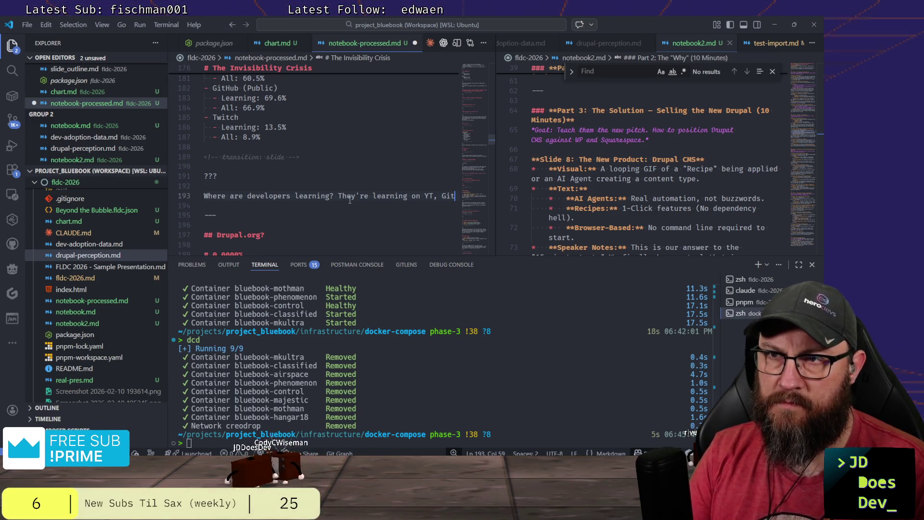
{"action": "type", "text": "Hub, Twitch, Discord,"}
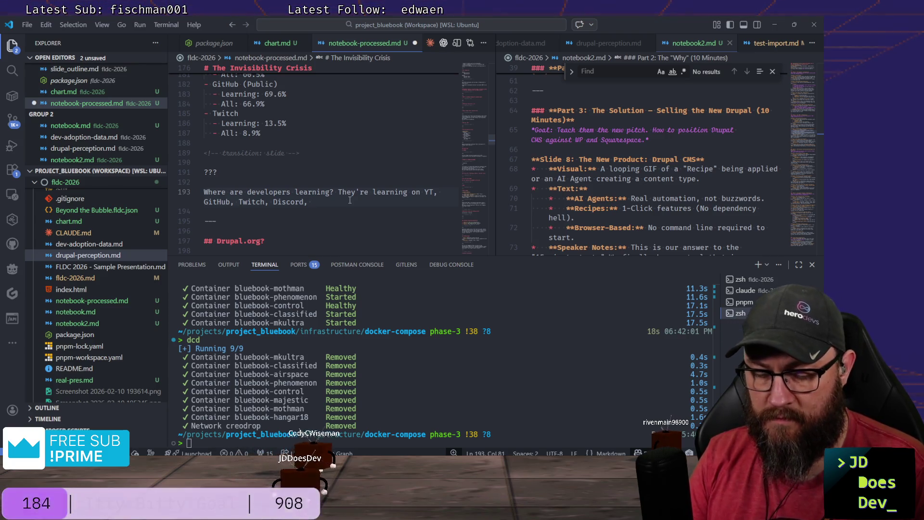
{"action": "type", "text": "Claude, ChatGPT"}
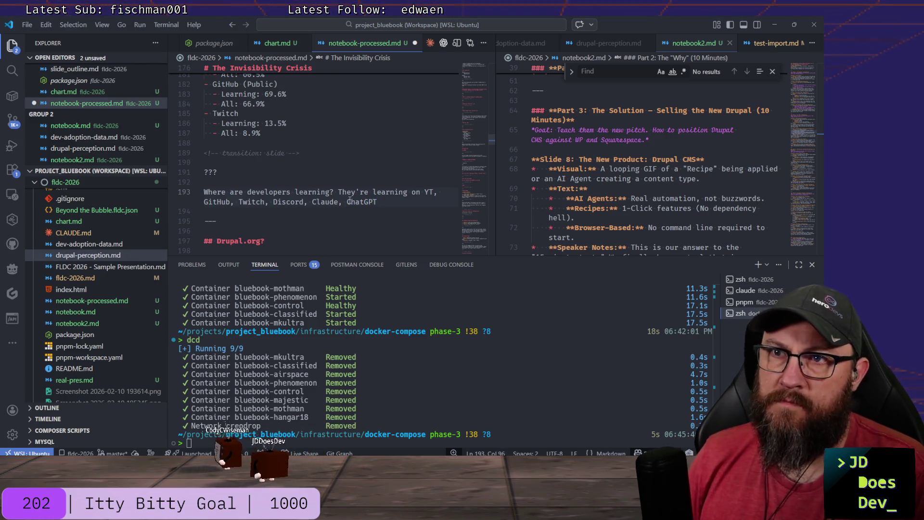
{"action": "type", "text": ", etc..."}
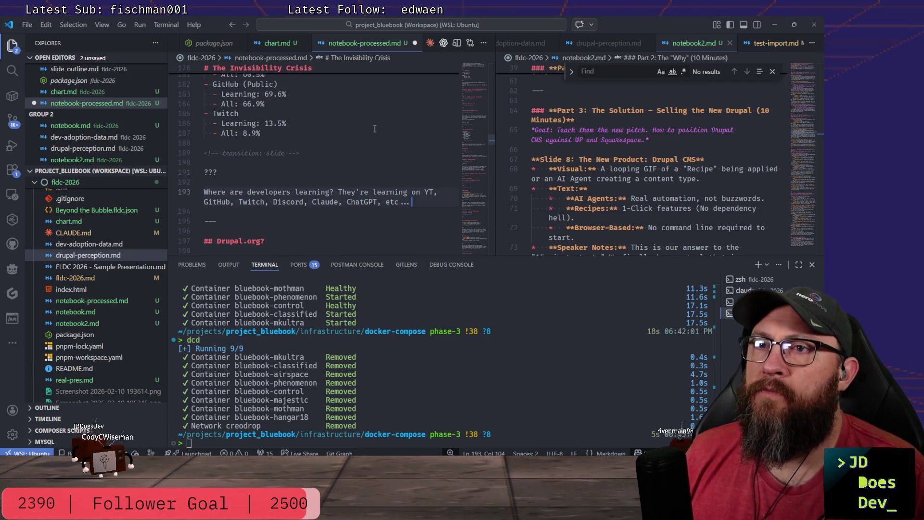
{"action": "scroll", "coordinate": [378, 127], "scroll_direction": "down", "scroll_amount": 3}
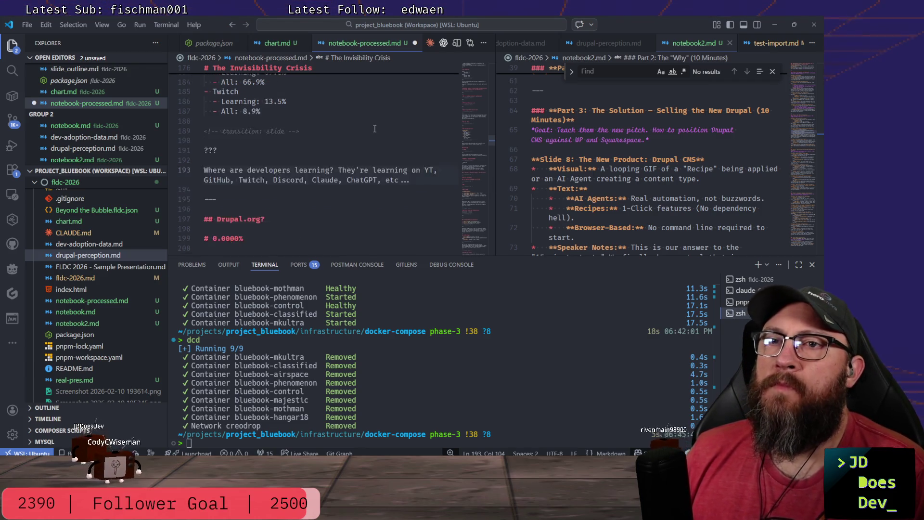
{"action": "scroll", "coordinate": [332, 127], "scroll_direction": "up", "scroll_amount": 1}
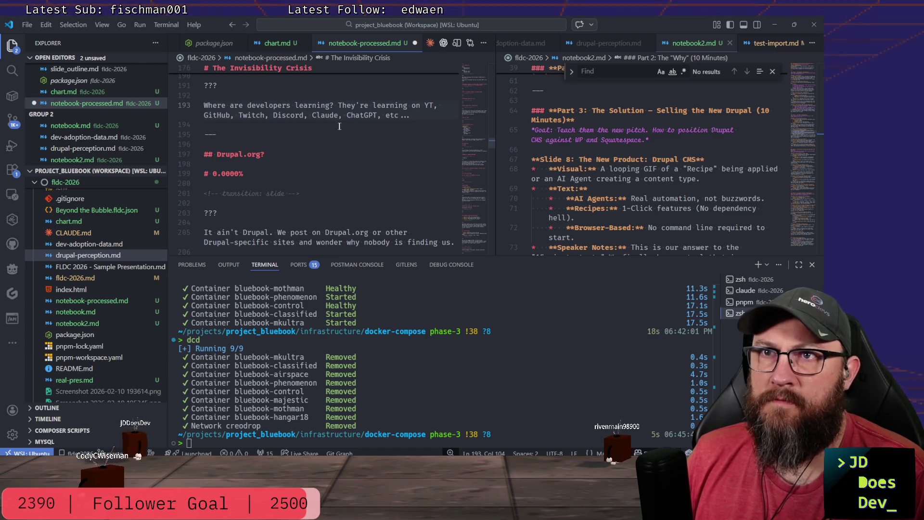
{"action": "scroll", "coordinate": [373, 127], "scroll_direction": "down", "scroll_amount": 2}
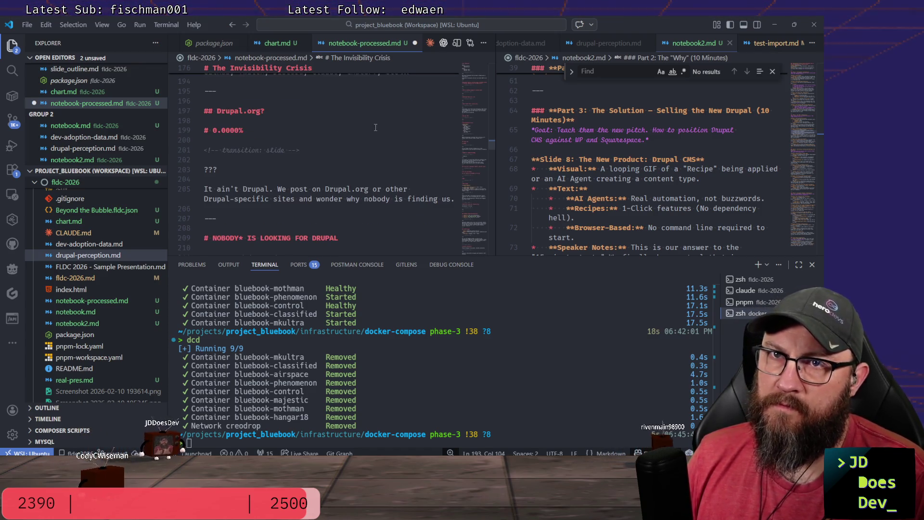
{"action": "scroll", "coordinate": [375, 127], "scroll_direction": "up", "scroll_amount": 3}
{"action": "scroll", "coordinate": [339, 138], "scroll_direction": "down", "scroll_amount": 1}
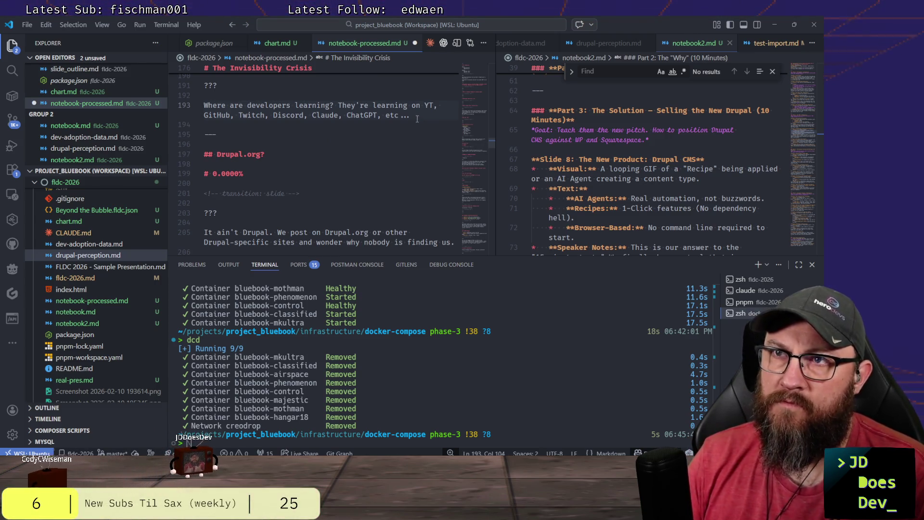
Start a new line below the learning-platforms sentence for the follow-up question.
{"action": "key", "text": "Return"}
{"action": "key", "text": "Return"}
{"action": "type", "text": "You know where they are'"}
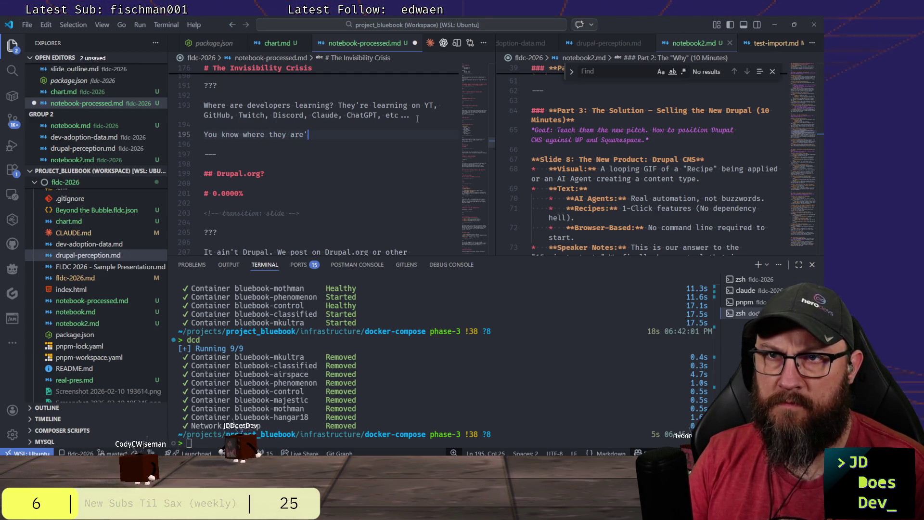
{"action": "type", "text": "n't l"}
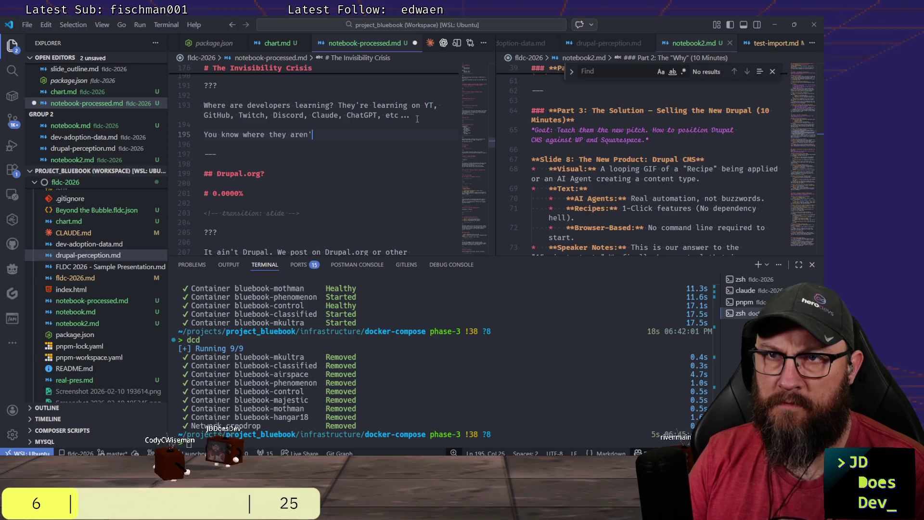
{"action": "type", "text": "earning?"}
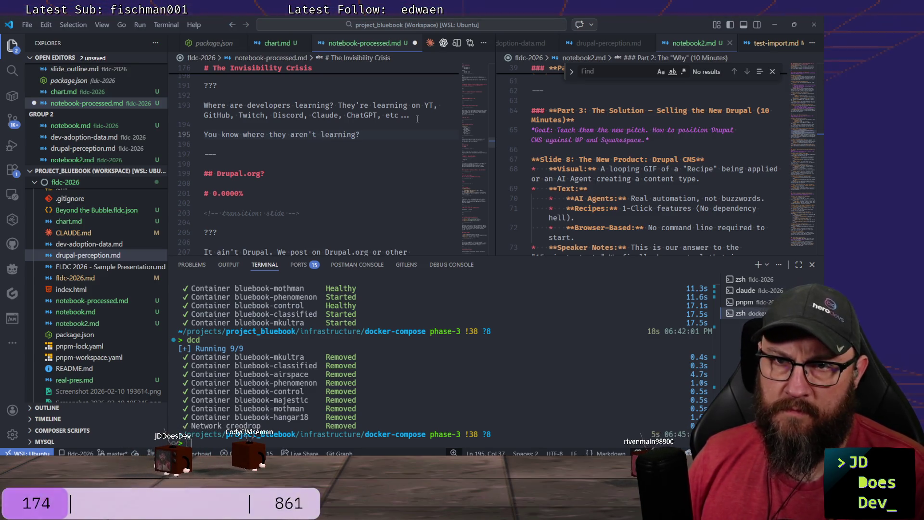
{"action": "scroll", "coordinate": [327, 187], "scroll_direction": "down", "scroll_amount": 2}
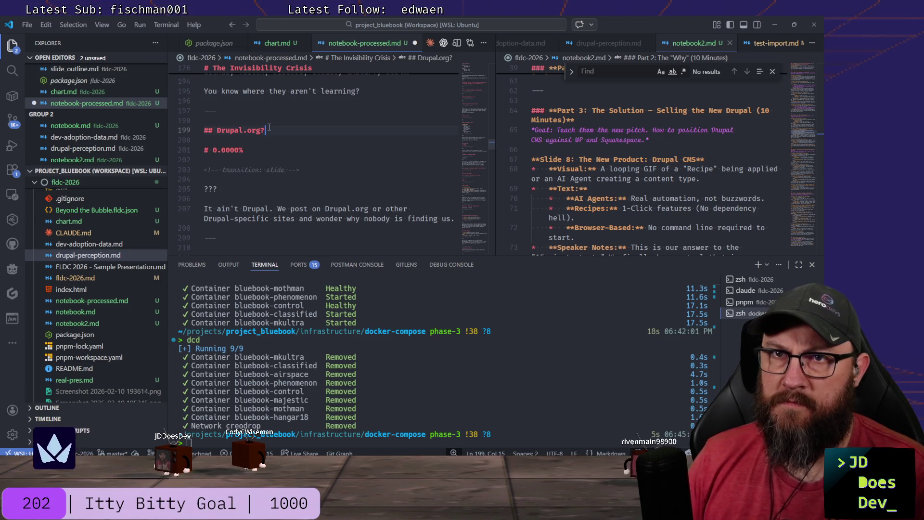
Make '## Drupal.org' a plain heading, delete the 'It ain't Drupal' note, and save.
{"action": "key", "text": "BackSpace"}
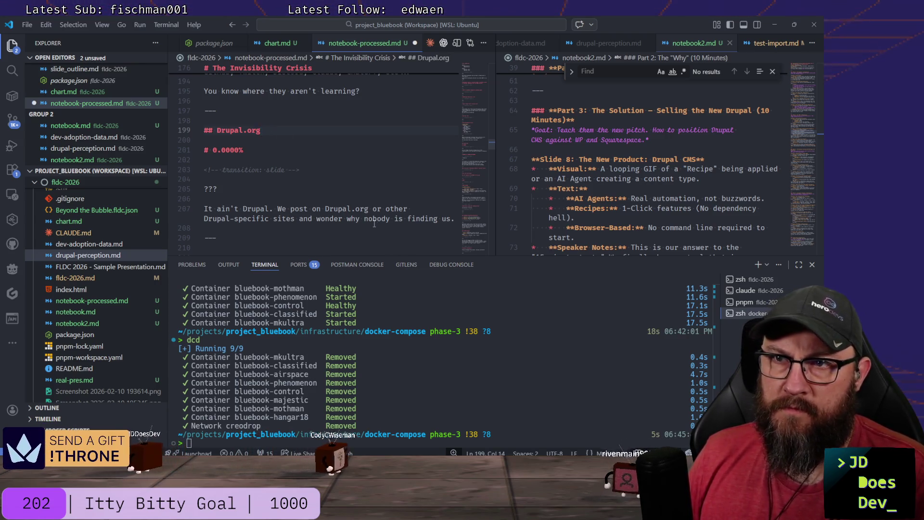
{"action": "scroll", "coordinate": [374, 224], "scroll_direction": "down", "scroll_amount": 1}
{"action": "left_click_drag", "start_coordinate": [375, 210], "coordinate": [185, 165]}
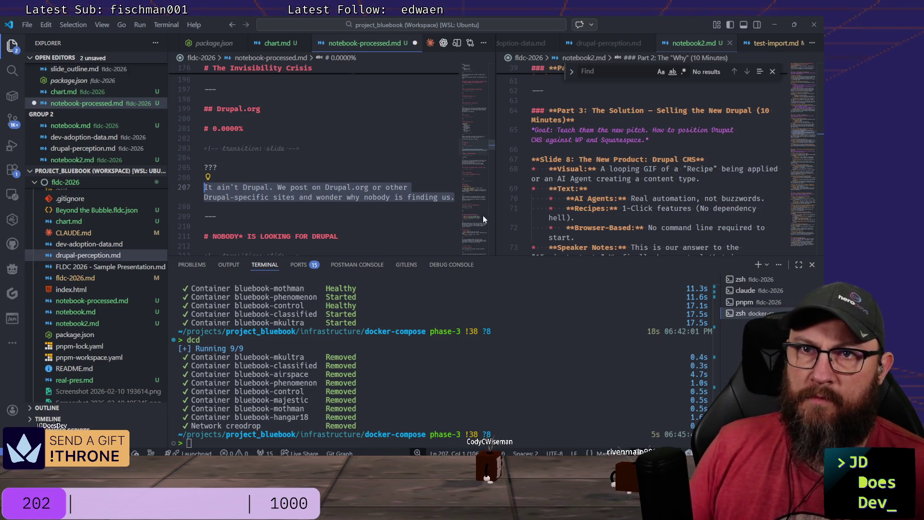
{"action": "key", "text": "BackSpace"}
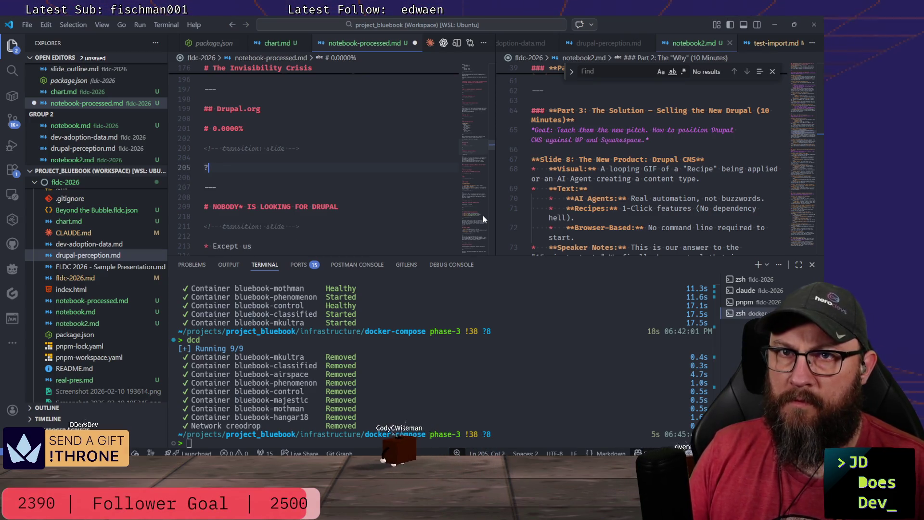
{"action": "key", "text": "BackSpace"}
{"action": "key", "text": "BackSpace"}
{"action": "key", "text": "BackSpace"}
{"action": "key", "text": "ctrl+s"}
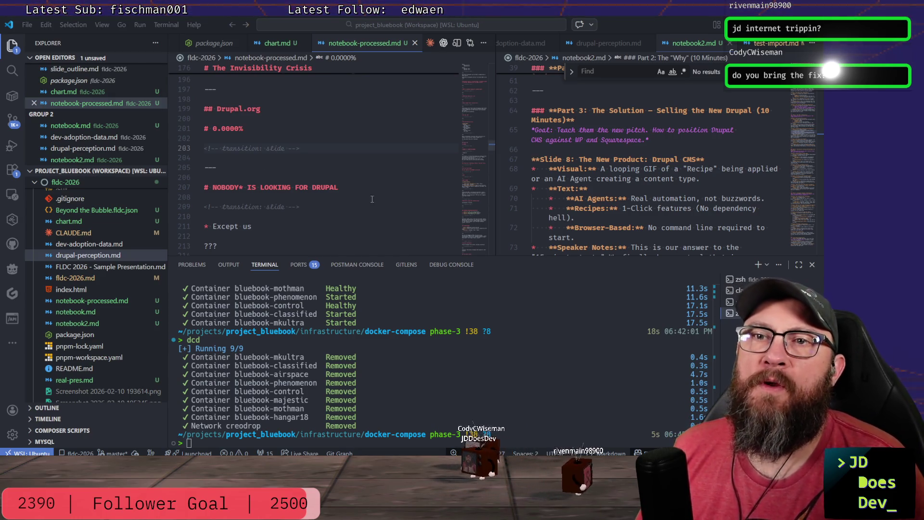
{"action": "scroll", "coordinate": [372, 199], "scroll_direction": "down", "scroll_amount": 3}
{"action": "scroll", "coordinate": [372, 181], "scroll_direction": "down", "scroll_amount": 2}
{"action": "scroll", "coordinate": [372, 180], "scroll_direction": "down", "scroll_amount": 1}
{"action": "scroll", "coordinate": [362, 182], "scroll_direction": "down", "scroll_amount": 3}
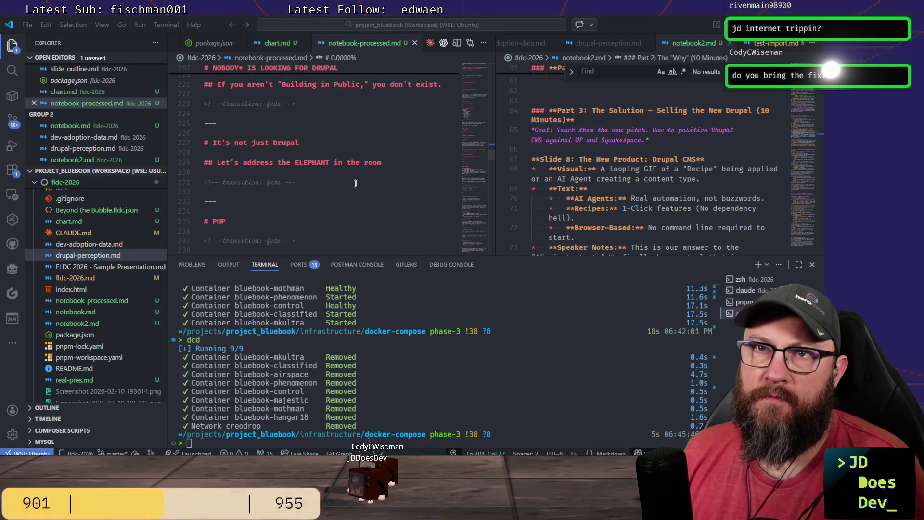
{"action": "scroll", "coordinate": [355, 183], "scroll_direction": "down", "scroll_amount": 3}
{"action": "scroll", "coordinate": [307, 155], "scroll_direction": "down", "scroll_amount": 3}
{"action": "scroll", "coordinate": [310, 153], "scroll_direction": "down", "scroll_amount": 2}
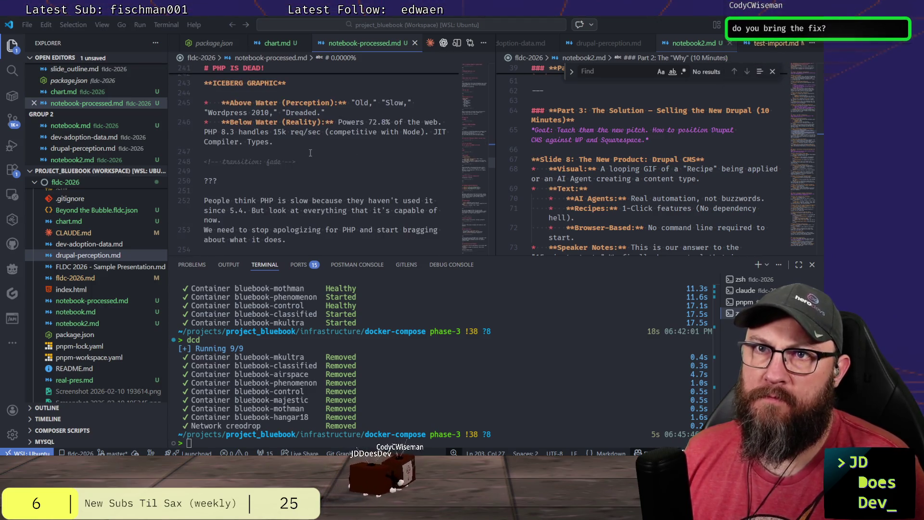
{"action": "scroll", "coordinate": [332, 159], "scroll_direction": "down", "scroll_amount": 1}
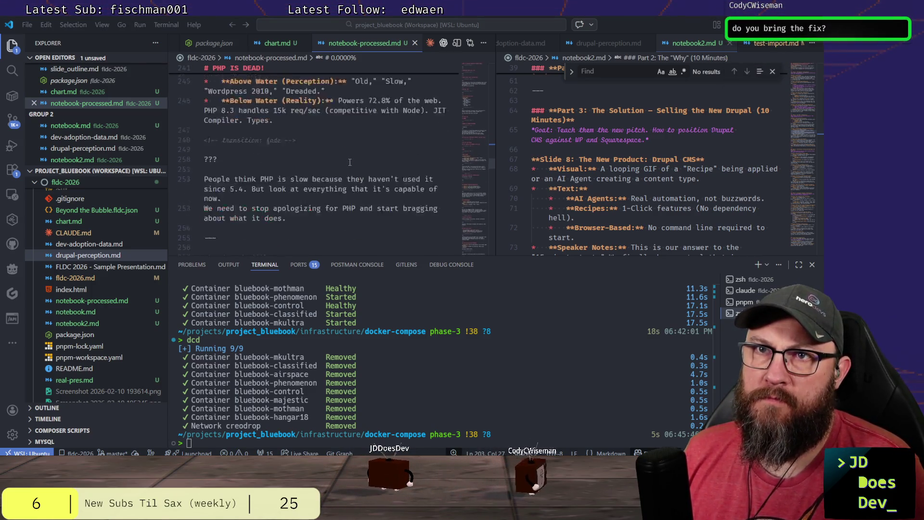
{"action": "scroll", "coordinate": [350, 161], "scroll_direction": "up", "scroll_amount": 3}
{"action": "scroll", "coordinate": [350, 162], "scroll_direction": "up", "scroll_amount": 3}
{"action": "scroll", "coordinate": [349, 162], "scroll_direction": "up", "scroll_amount": 2}
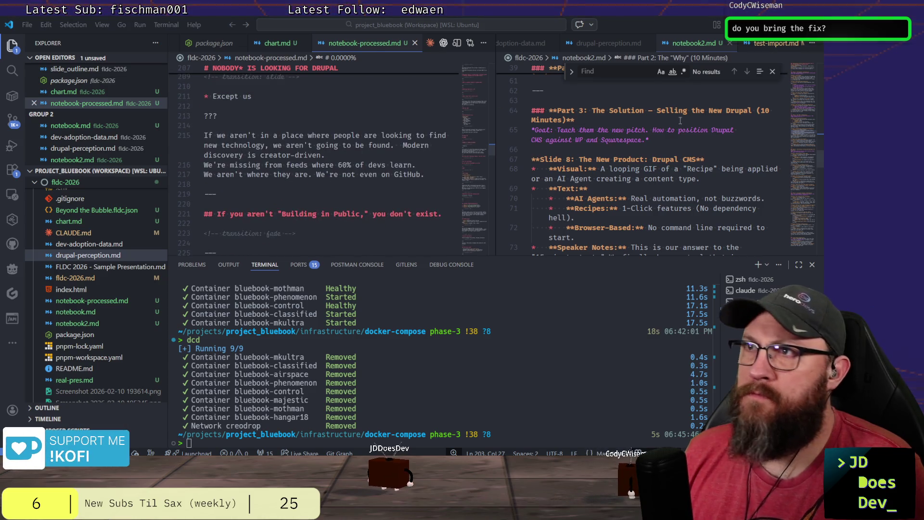
{"action": "scroll", "coordinate": [648, 172], "scroll_direction": "up", "scroll_amount": 3}
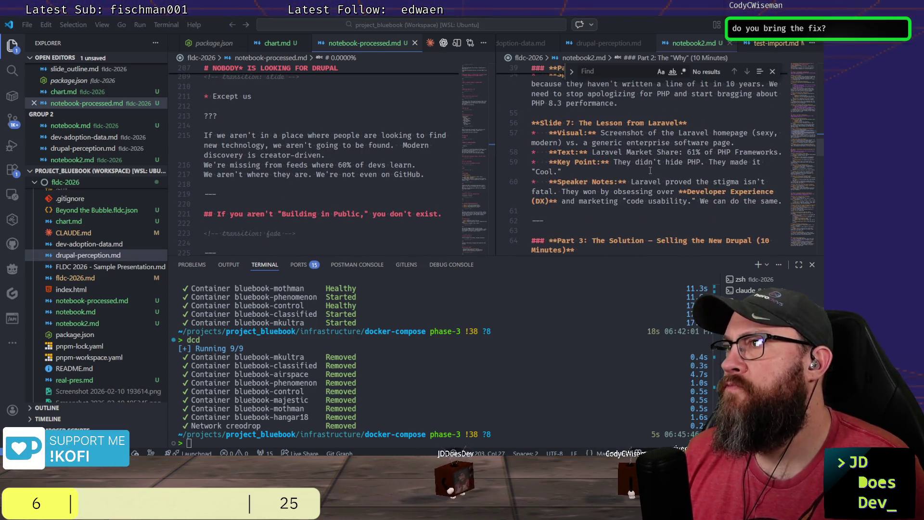
{"action": "scroll", "coordinate": [650, 172], "scroll_direction": "up", "scroll_amount": 3}
{"action": "scroll", "coordinate": [650, 172], "scroll_direction": "up", "scroll_amount": 2}
{"action": "scroll", "coordinate": [652, 174], "scroll_direction": "down", "scroll_amount": 3}
{"action": "scroll", "coordinate": [653, 174], "scroll_direction": "down", "scroll_amount": 3}
{"action": "scroll", "coordinate": [653, 174], "scroll_direction": "down", "scroll_amount": 3}
{"action": "scroll", "coordinate": [655, 144], "scroll_direction": "up", "scroll_amount": 1}
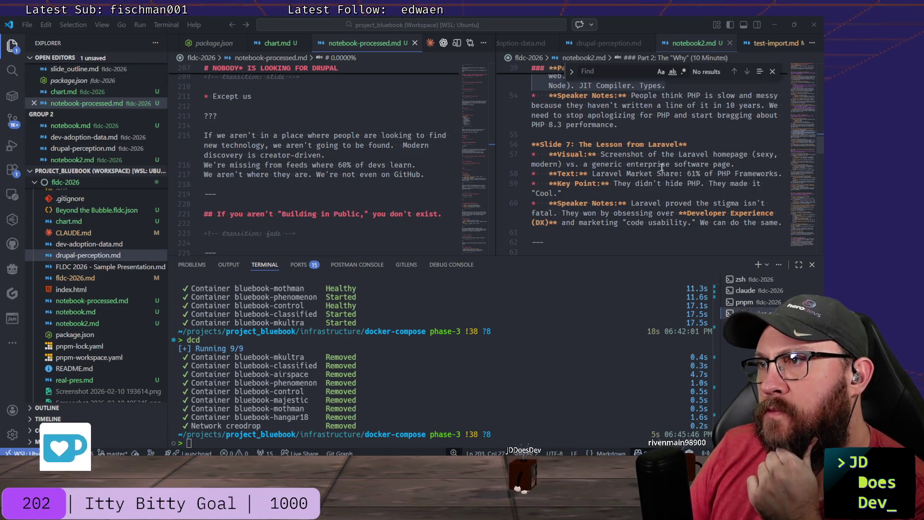
{"action": "scroll", "coordinate": [366, 164], "scroll_direction": "down", "scroll_amount": 4}
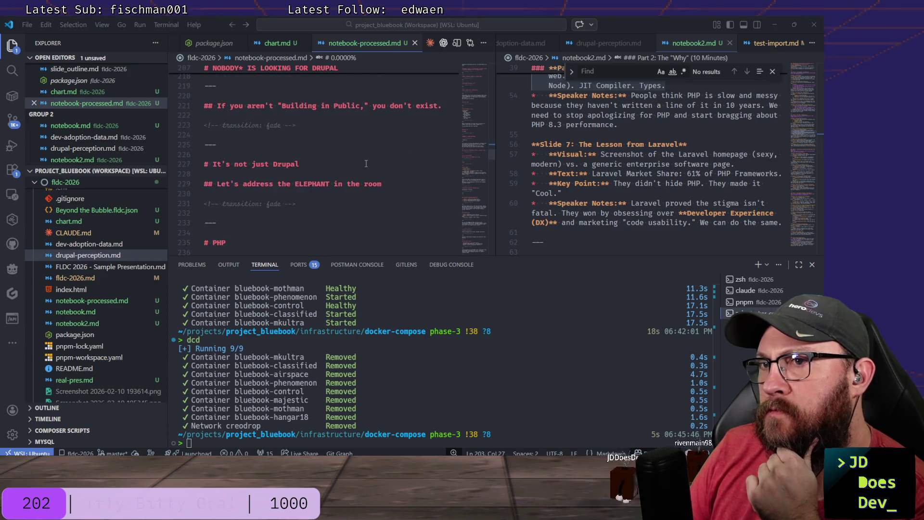
{"action": "scroll", "coordinate": [366, 163], "scroll_direction": "down", "scroll_amount": 2}
{"action": "scroll", "coordinate": [369, 160], "scroll_direction": "down", "scroll_amount": 3}
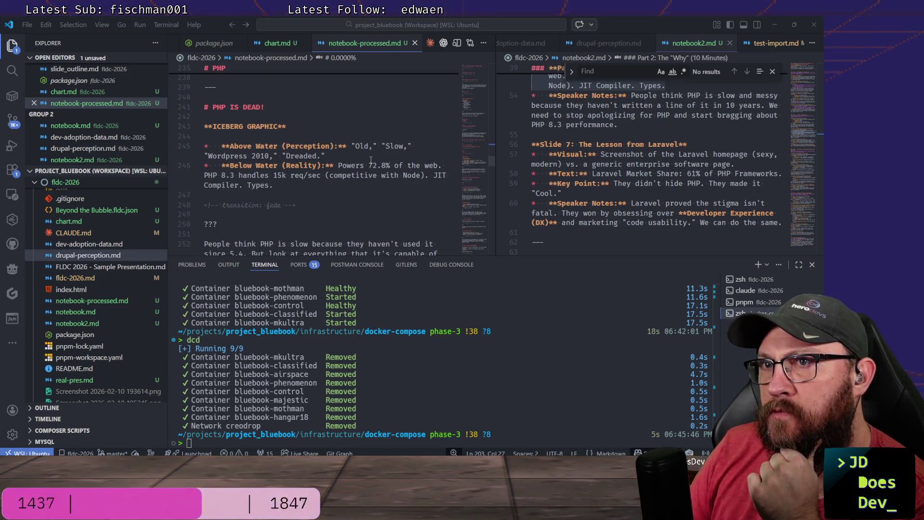
{"action": "scroll", "coordinate": [371, 159], "scroll_direction": "down", "scroll_amount": 2}
{"action": "scroll", "coordinate": [372, 159], "scroll_direction": "down", "scroll_amount": 3}
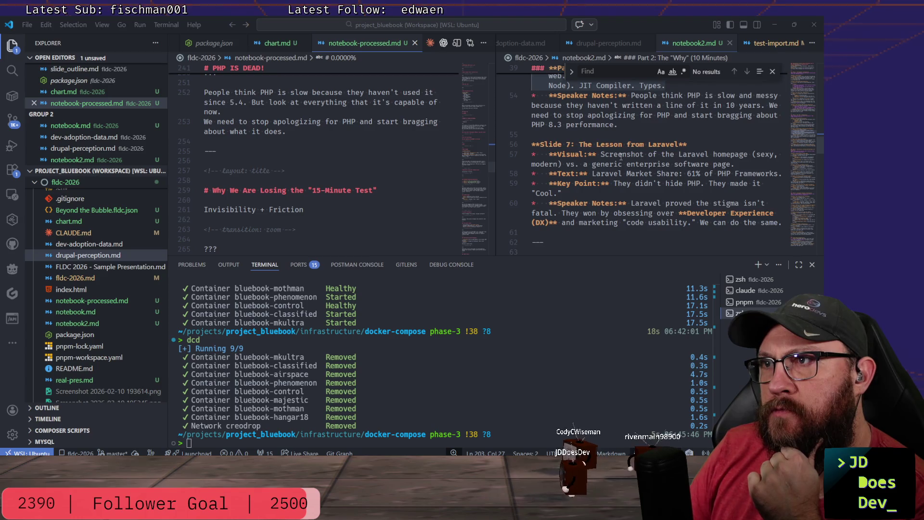
{"action": "scroll", "coordinate": [621, 156], "scroll_direction": "down", "scroll_amount": 2}
{"action": "scroll", "coordinate": [264, 167], "scroll_direction": "down", "scroll_amount": 2}
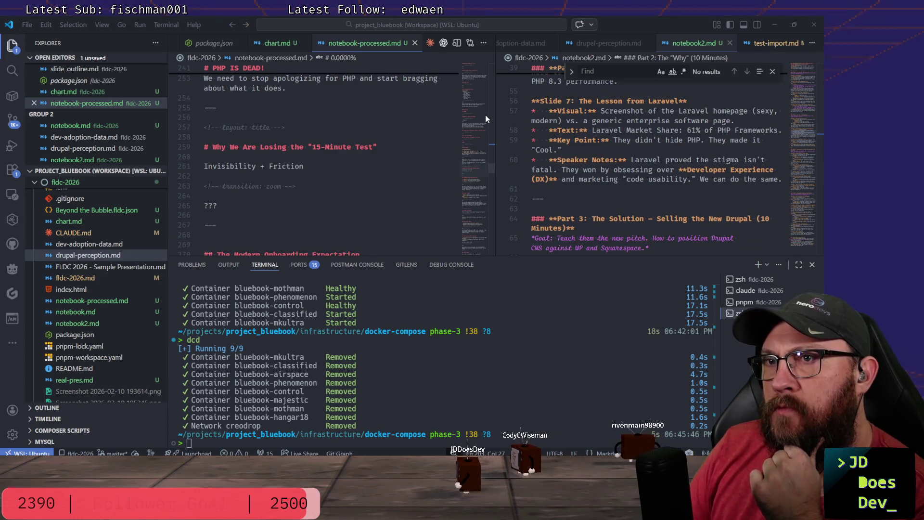
{"action": "scroll", "coordinate": [434, 162], "scroll_direction": "down", "scroll_amount": 2}
{"action": "scroll", "coordinate": [409, 160], "scroll_direction": "down", "scroll_amount": 1}
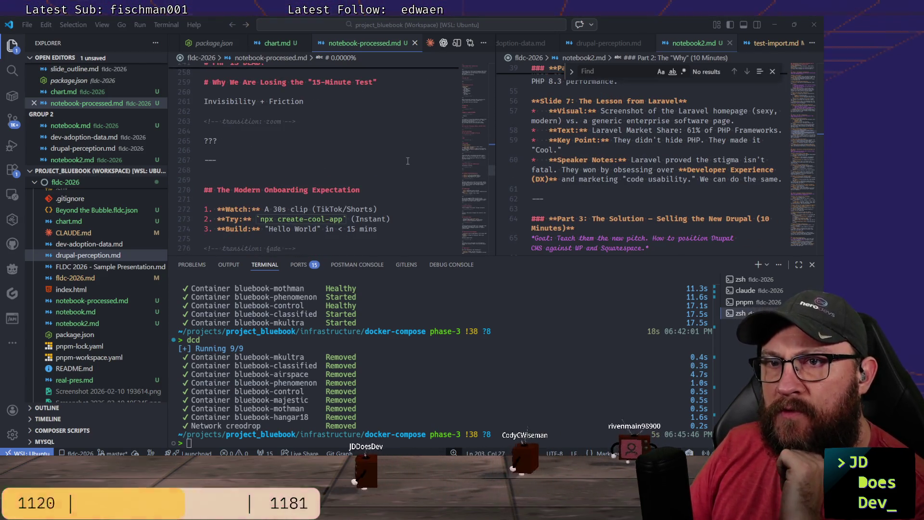
{"action": "scroll", "coordinate": [408, 160], "scroll_direction": "down", "scroll_amount": 2}
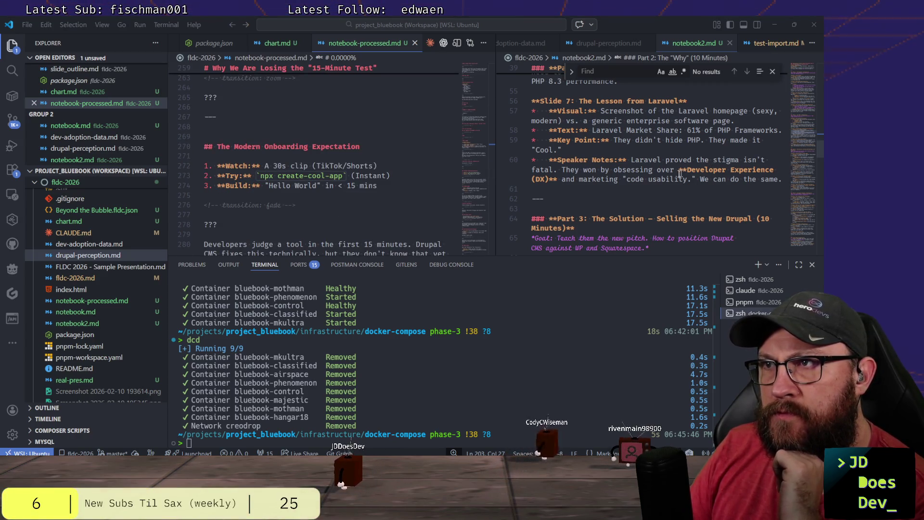
{"action": "scroll", "coordinate": [376, 182], "scroll_direction": "down", "scroll_amount": 2}
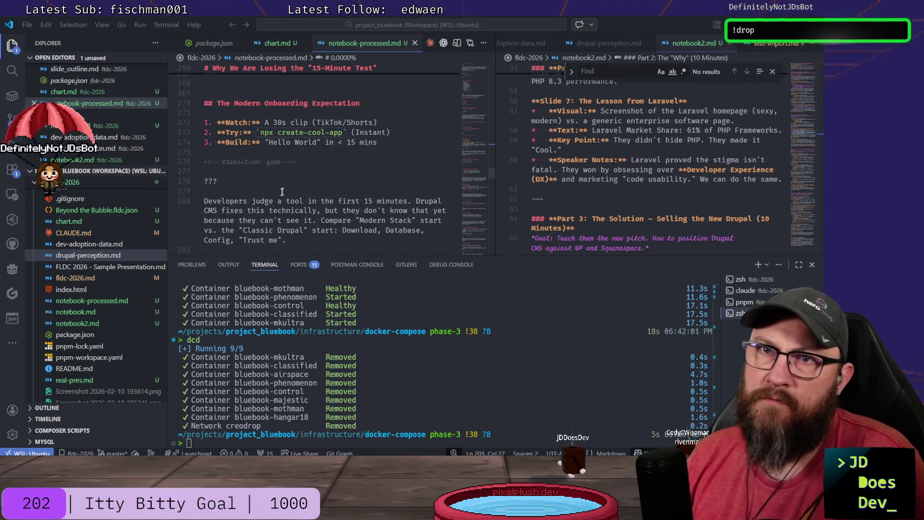
{"action": "scroll", "coordinate": [379, 180], "scroll_direction": "up", "scroll_amount": 2}
{"action": "scroll", "coordinate": [378, 179], "scroll_direction": "up", "scroll_amount": 5}
{"action": "scroll", "coordinate": [272, 166], "scroll_direction": "up", "scroll_amount": 3}
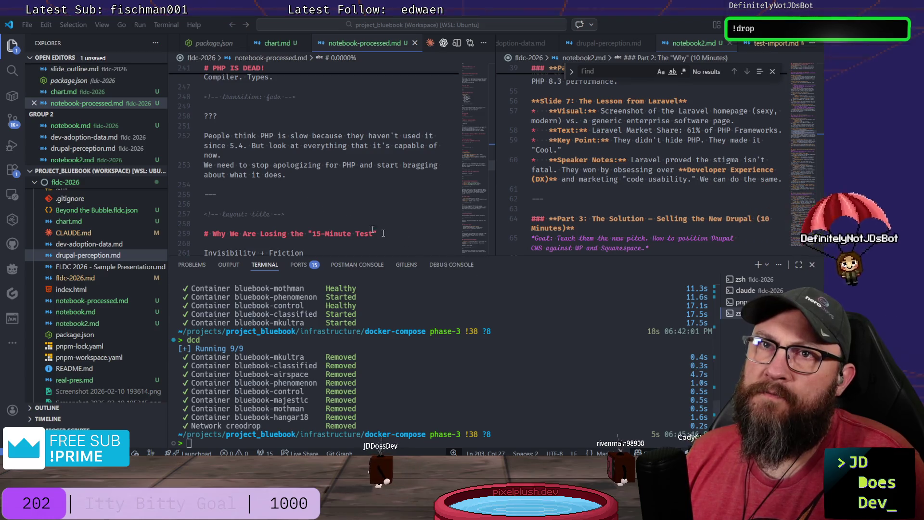
{"action": "scroll", "coordinate": [333, 208], "scroll_direction": "up", "scroll_amount": 4}
{"action": "scroll", "coordinate": [332, 209], "scroll_direction": "down", "scroll_amount": 1}
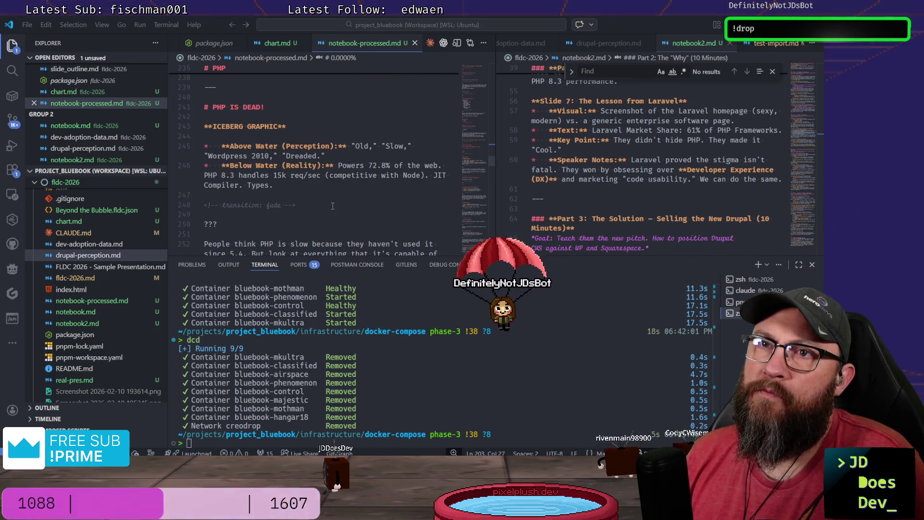
{"action": "scroll", "coordinate": [289, 188], "scroll_direction": "down", "scroll_amount": 2}
{"action": "scroll", "coordinate": [231, 170], "scroll_direction": "down", "scroll_amount": 1}
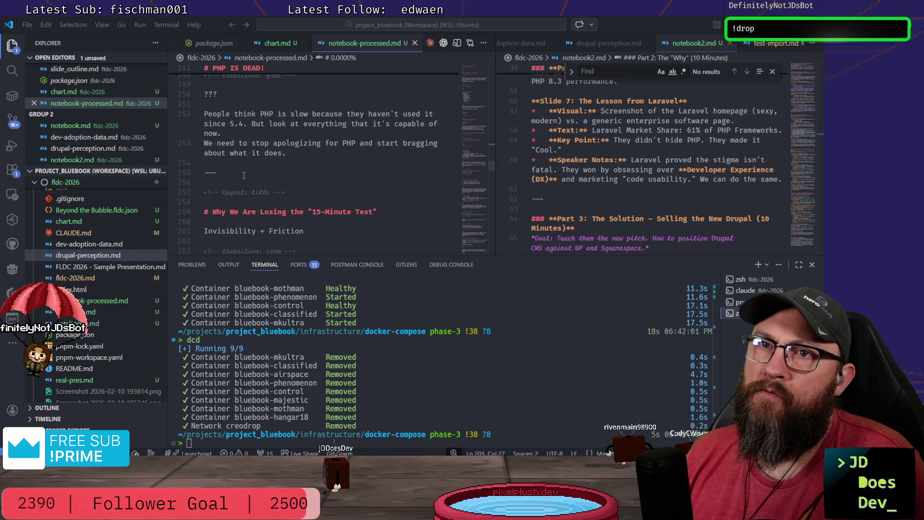
Insert a new slide after PHP IS DEAD with a copied fade-transition comment and --- separator.
{"action": "left_click", "coordinate": [216, 173]}
{"action": "key", "text": "Return"}
{"action": "key", "text": "Return"}
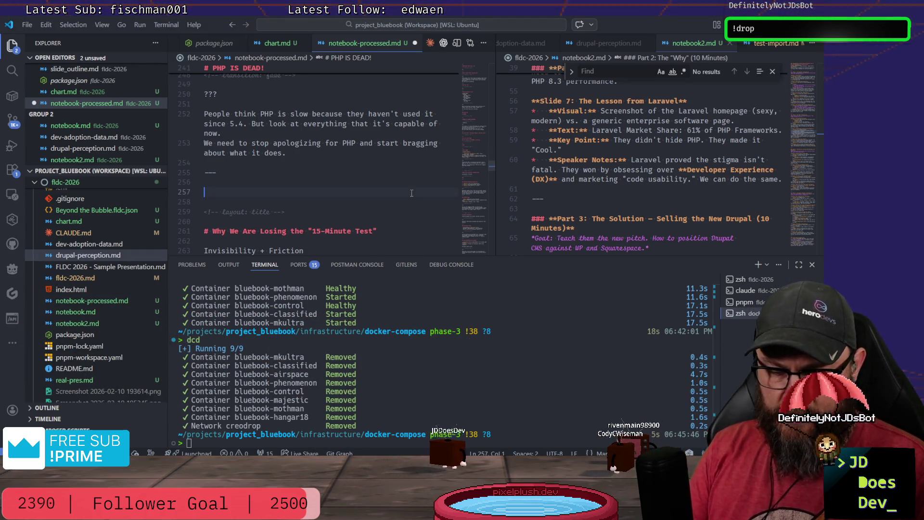
{"action": "type", "text": "---"}
{"action": "key", "text": "Down"}
{"action": "key", "text": "Up"}
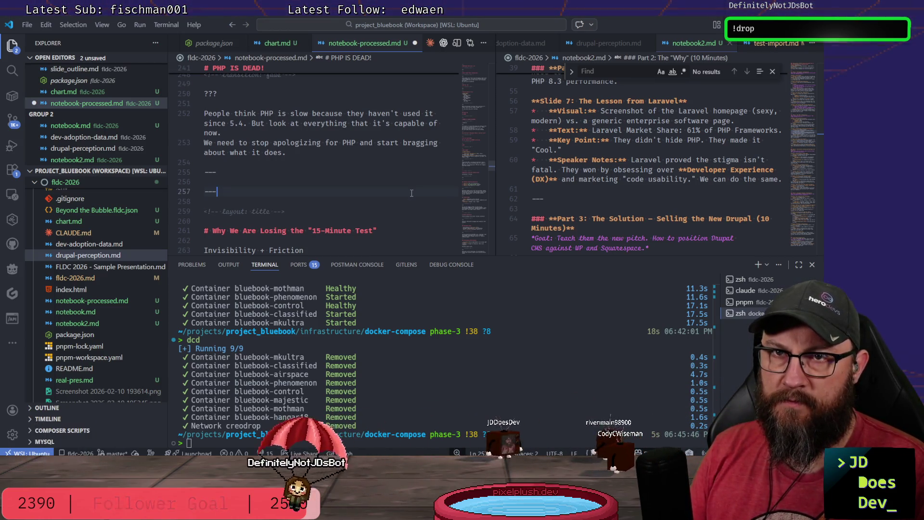
{"action": "key", "text": "Up"}
{"action": "key", "text": "Up"}
{"action": "key", "text": "Up"}
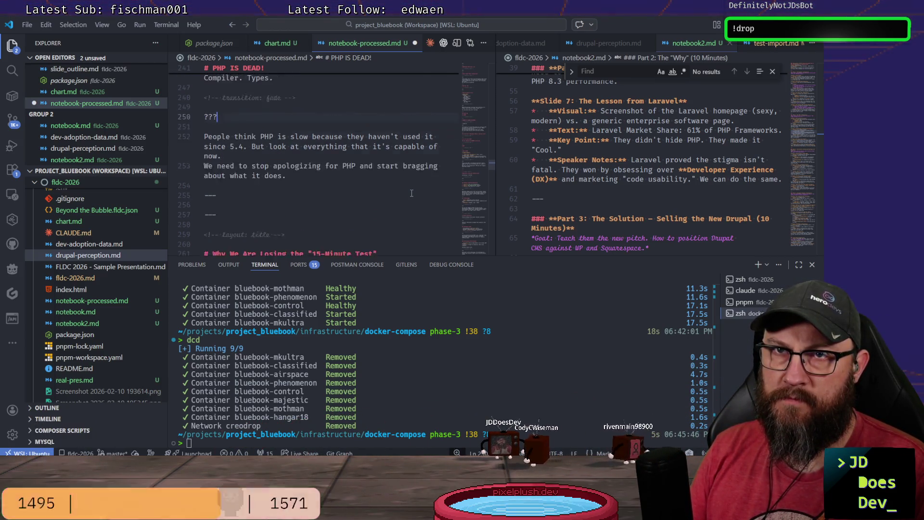
{"action": "key", "text": "Down"}
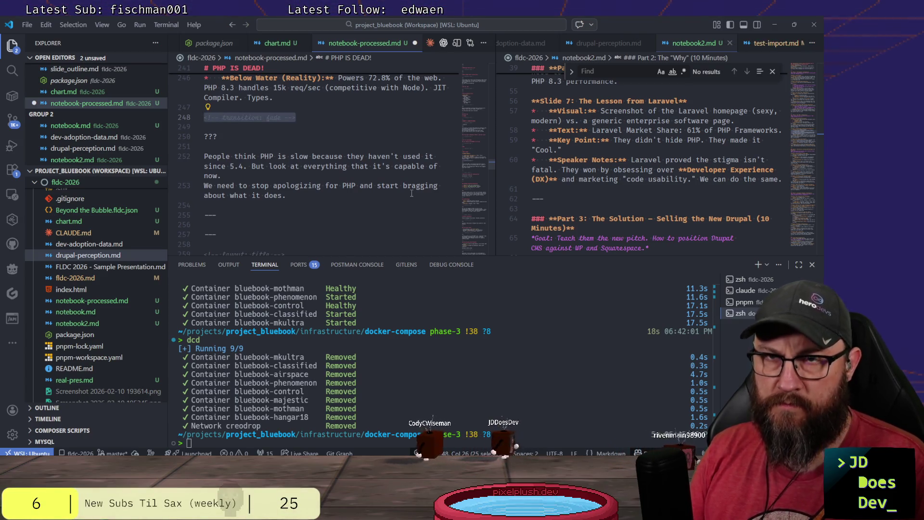
{"action": "key", "text": "Down"}
{"action": "key", "text": "Down"}
{"action": "key", "text": "Down"}
{"action": "key", "text": "Return"}
{"action": "key", "text": "Return"}
{"action": "key", "text": "Return"}
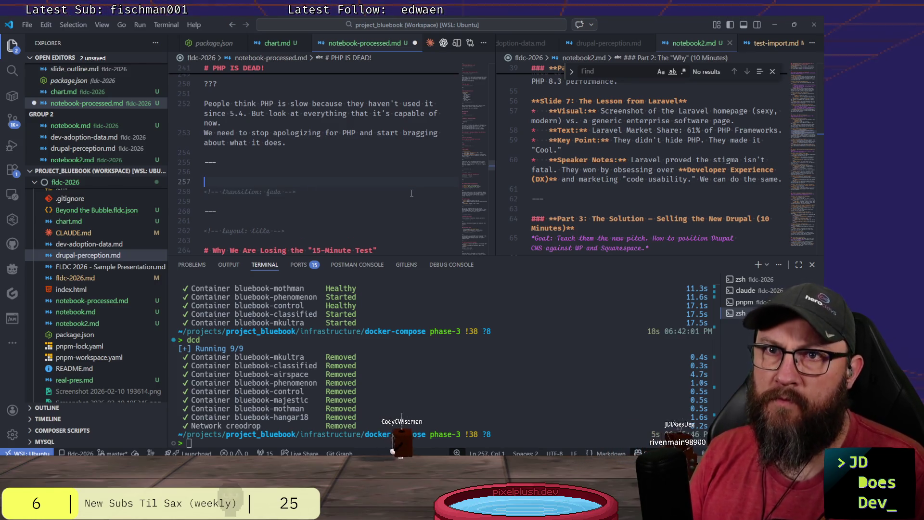
{"action": "key", "text": "Return"}
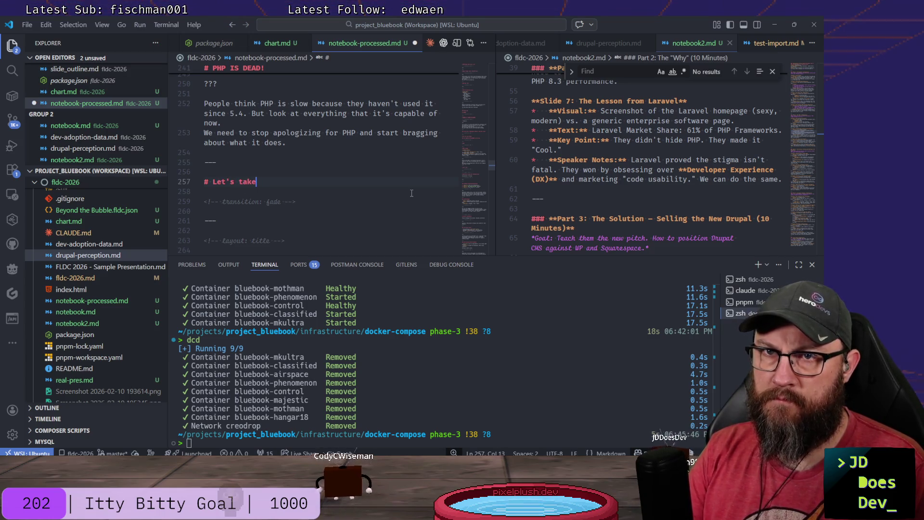
{"action": "type", "text": "rea"}
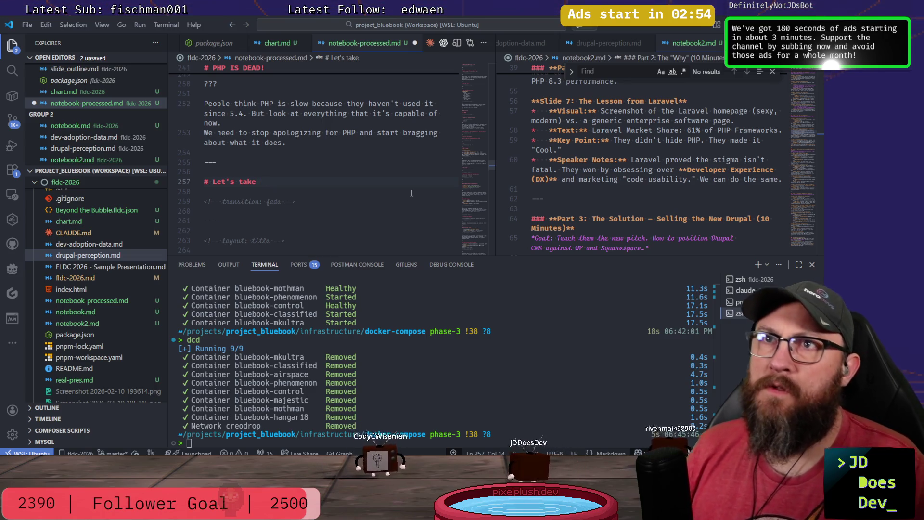
{"action": "scroll", "coordinate": [412, 193], "scroll_direction": "up", "scroll_amount": 2}
{"action": "scroll", "coordinate": [370, 206], "scroll_direction": "up", "scroll_amount": 3}
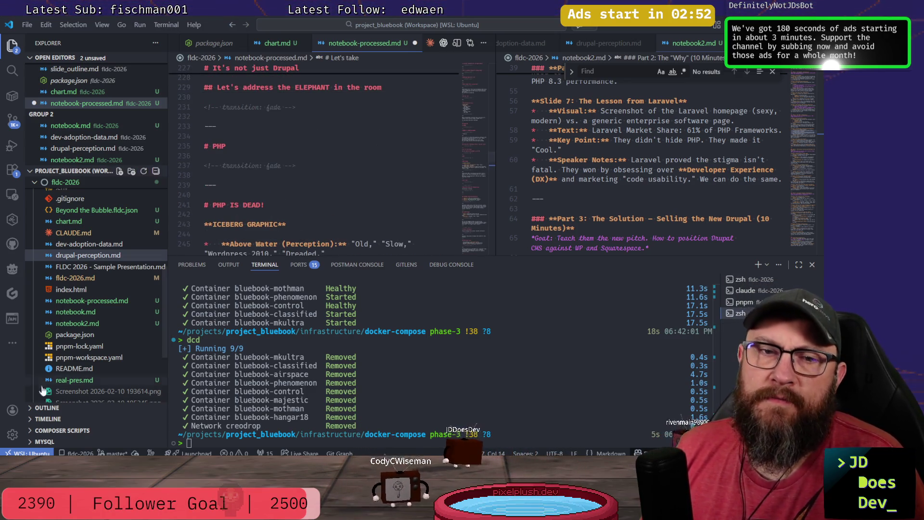
Show the Outline view in a taller, wider sidebar and expand the deck's heading nodes.
{"action": "left_click", "coordinate": [87, 407]}
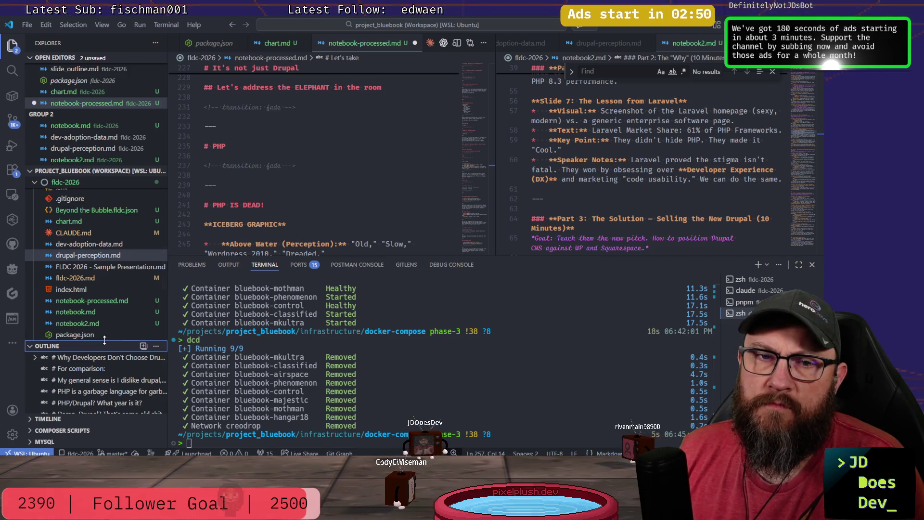
{"action": "left_click_drag", "start_coordinate": [104, 340], "coordinate": [114, 149]}
{"action": "scroll", "coordinate": [116, 361], "scroll_direction": "down", "scroll_amount": 1}
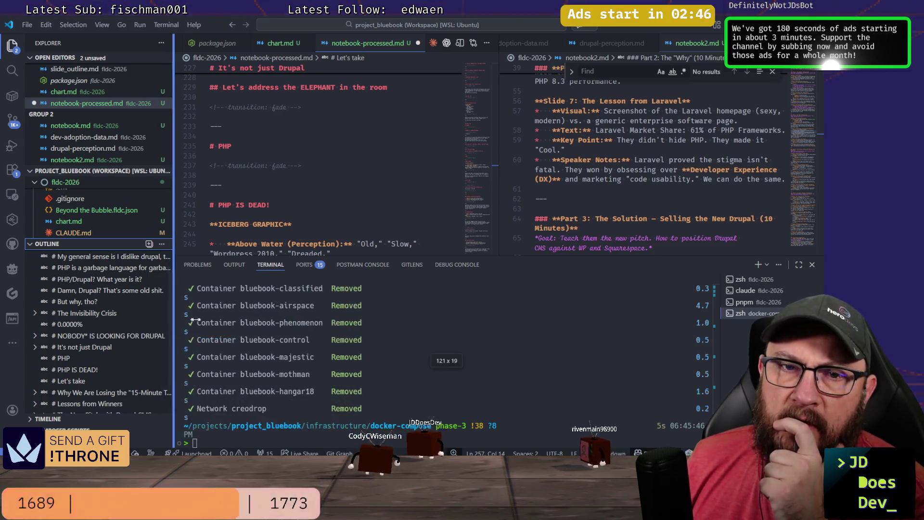
{"action": "mouse_move", "coordinate": [168, 334]}
{"action": "left_mouse_down"}
{"action": "mouse_move", "coordinate": [220, 328]}
{"action": "mouse_move", "coordinate": [208, 329]}
{"action": "left_mouse_up"}
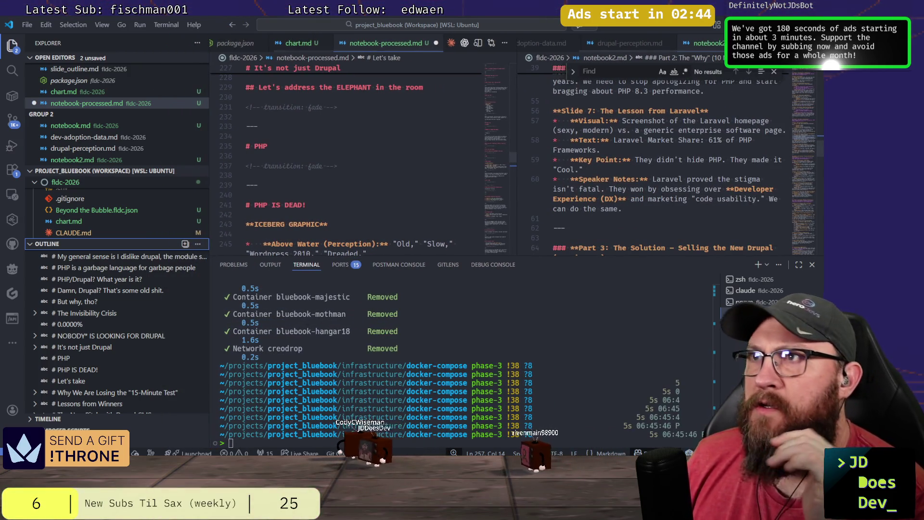
{"action": "scroll", "coordinate": [126, 274], "scroll_direction": "up", "scroll_amount": 1}
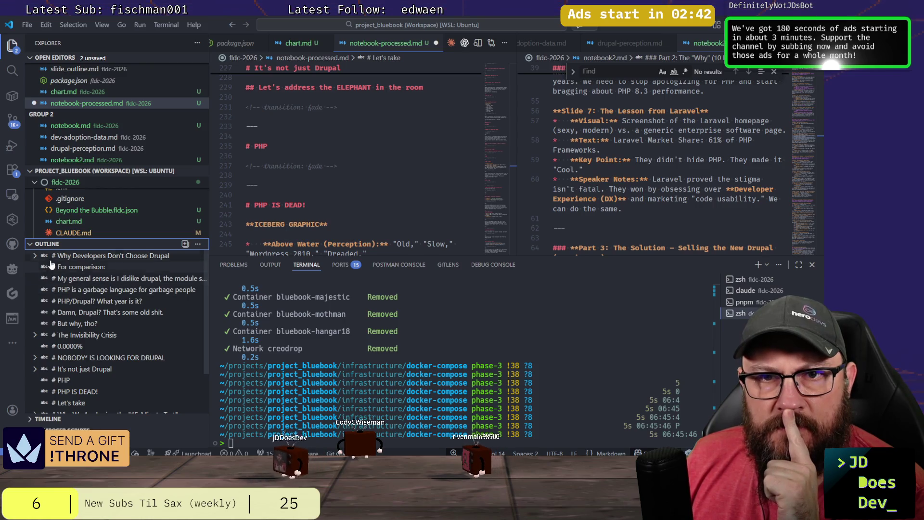
{"action": "left_click", "coordinate": [35, 256]}
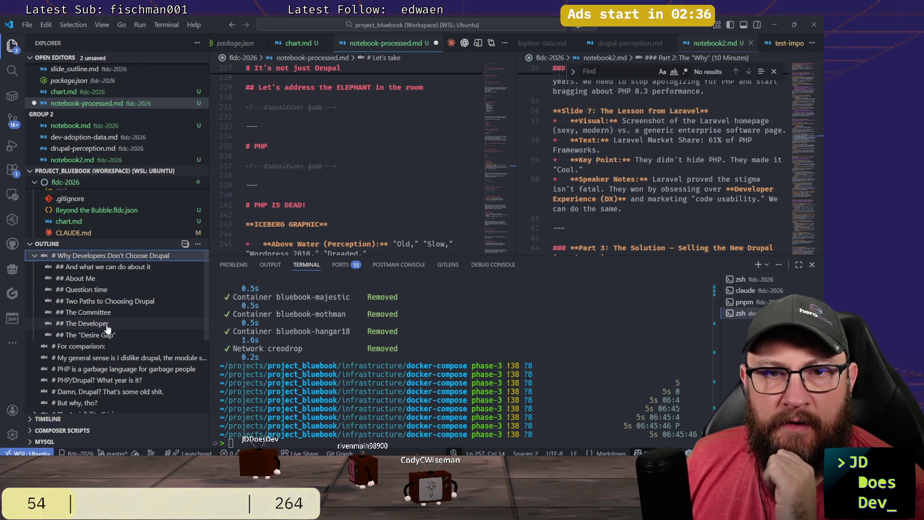
{"action": "scroll", "coordinate": [107, 328], "scroll_direction": "down", "scroll_amount": 3}
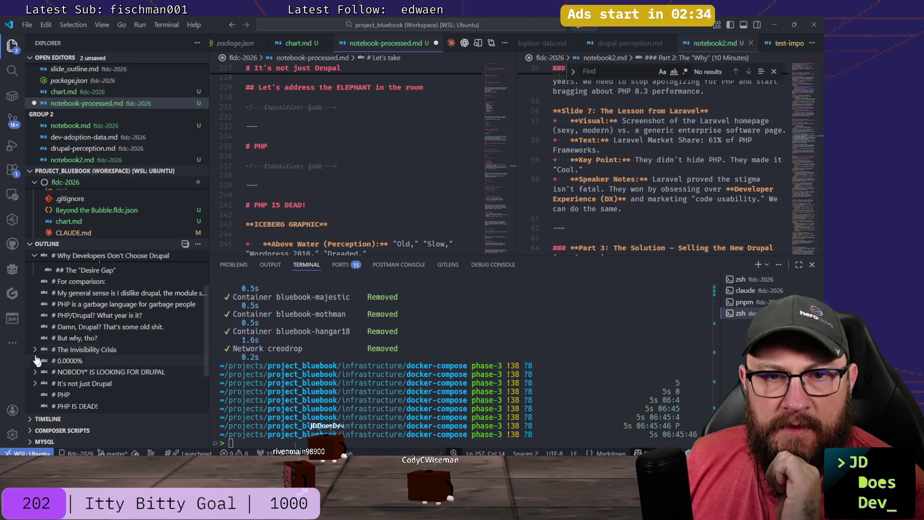
{"action": "left_click", "coordinate": [34, 350]}
{"action": "scroll", "coordinate": [91, 351], "scroll_direction": "down", "scroll_amount": 2}
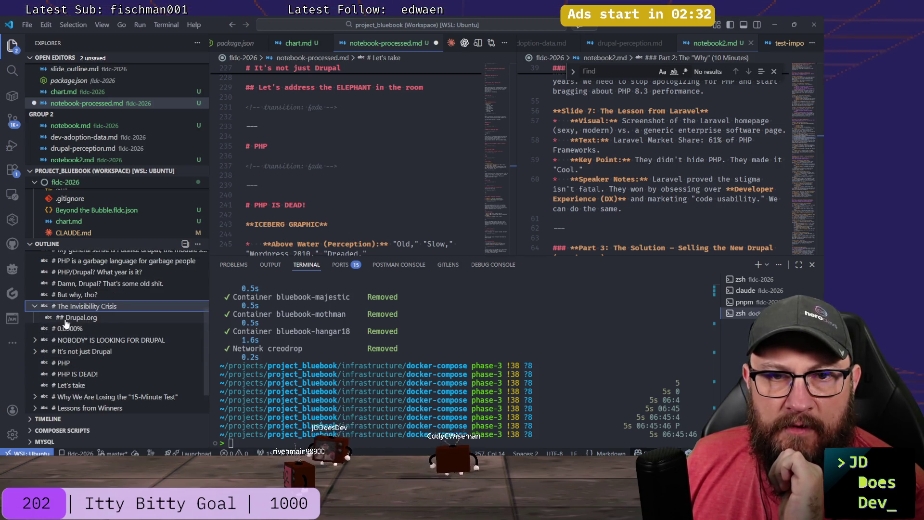
{"action": "left_click", "coordinate": [33, 342]}
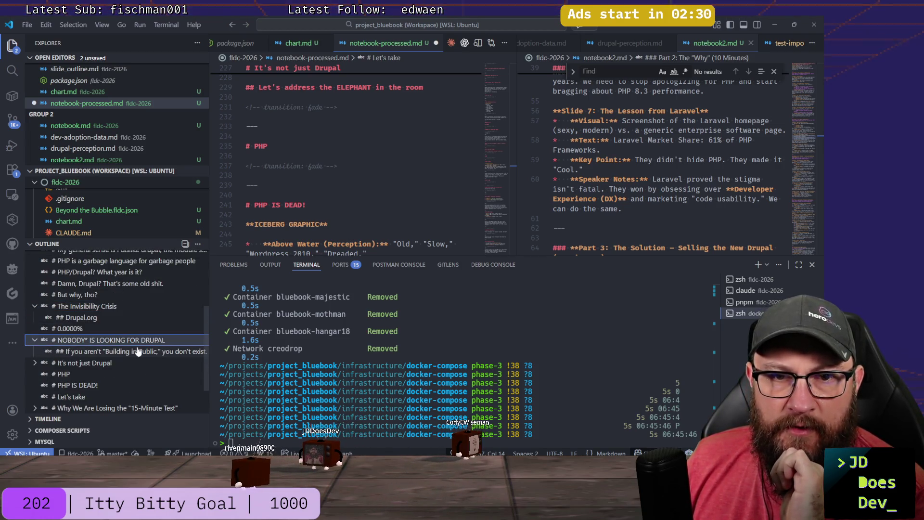
{"action": "left_click", "coordinate": [35, 363]}
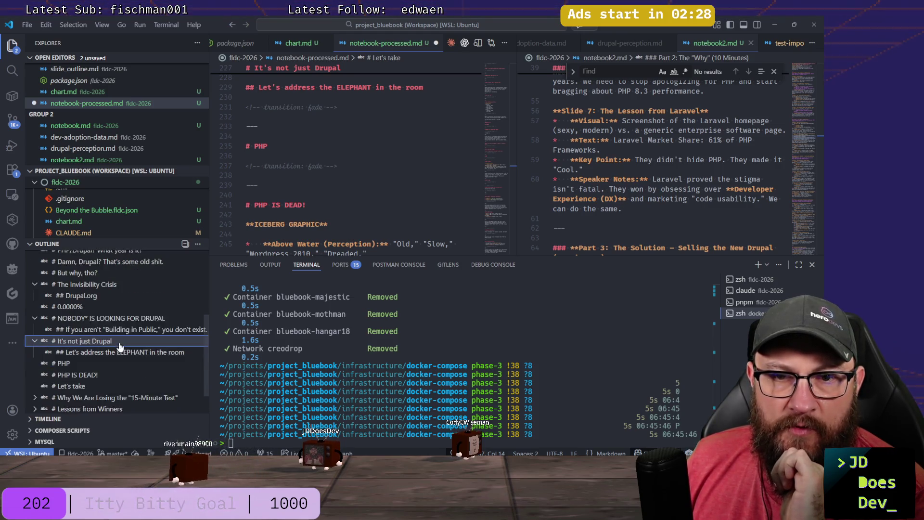
{"action": "scroll", "coordinate": [66, 343], "scroll_direction": "down", "scroll_amount": 2}
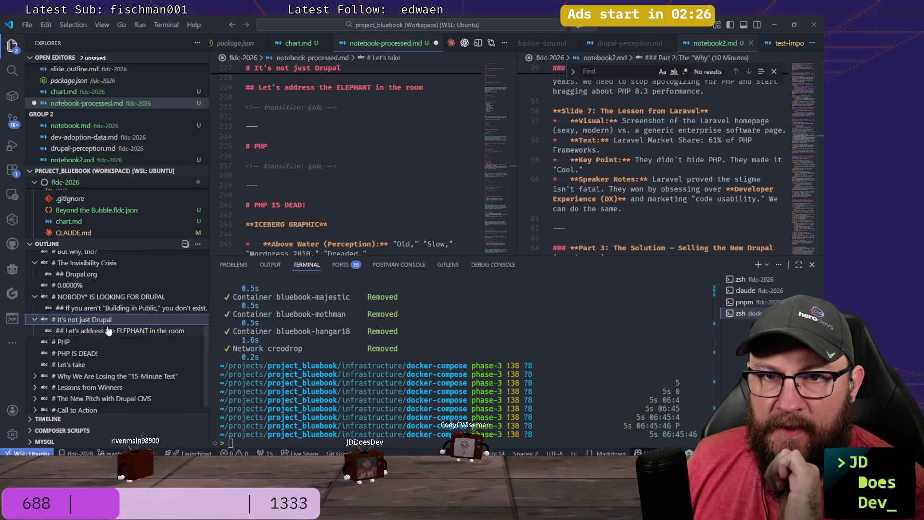
{"action": "scroll", "coordinate": [44, 344], "scroll_direction": "down", "scroll_amount": 1}
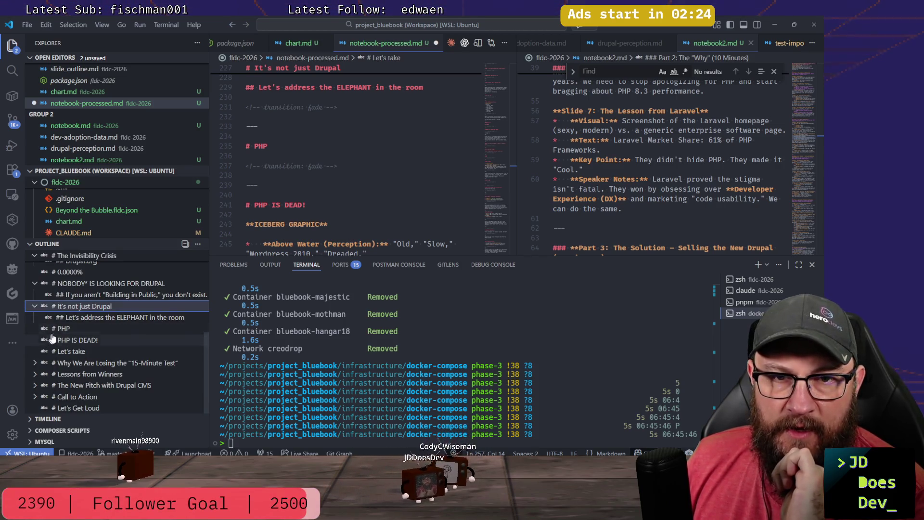
Jump to the PHP and 'Let's take' headings from the outline and reread the It's not just Drupal slide.
{"action": "left_click", "coordinate": [67, 329]}
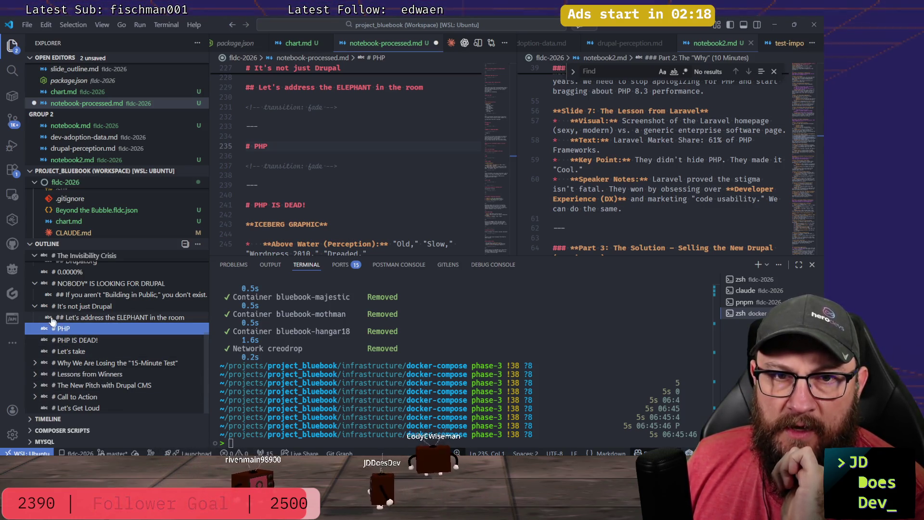
{"action": "left_click", "coordinate": [68, 351]}
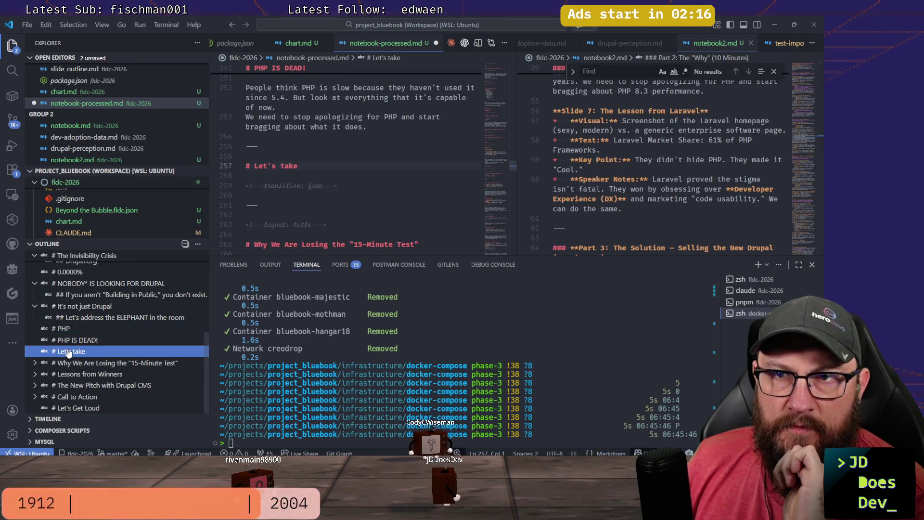
{"action": "scroll", "coordinate": [405, 182], "scroll_direction": "up", "scroll_amount": 2}
{"action": "scroll", "coordinate": [405, 182], "scroll_direction": "down", "scroll_amount": 2}
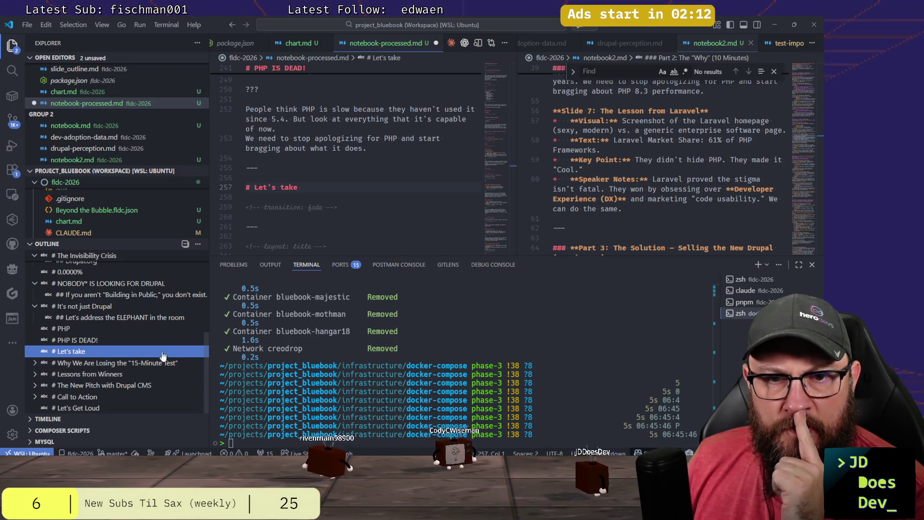
{"action": "left_click", "coordinate": [34, 363]}
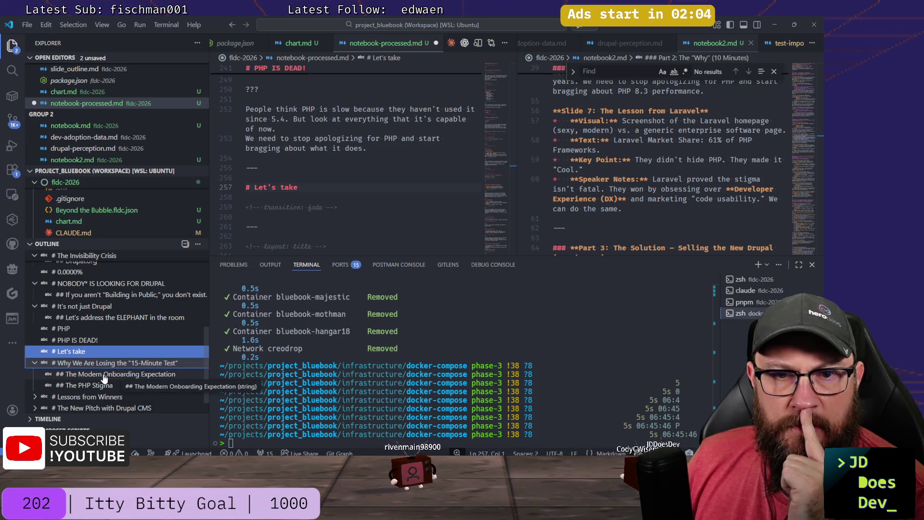
{"action": "scroll", "coordinate": [434, 152], "scroll_direction": "up", "scroll_amount": 3}
{"action": "scroll", "coordinate": [406, 159], "scroll_direction": "up", "scroll_amount": 2}
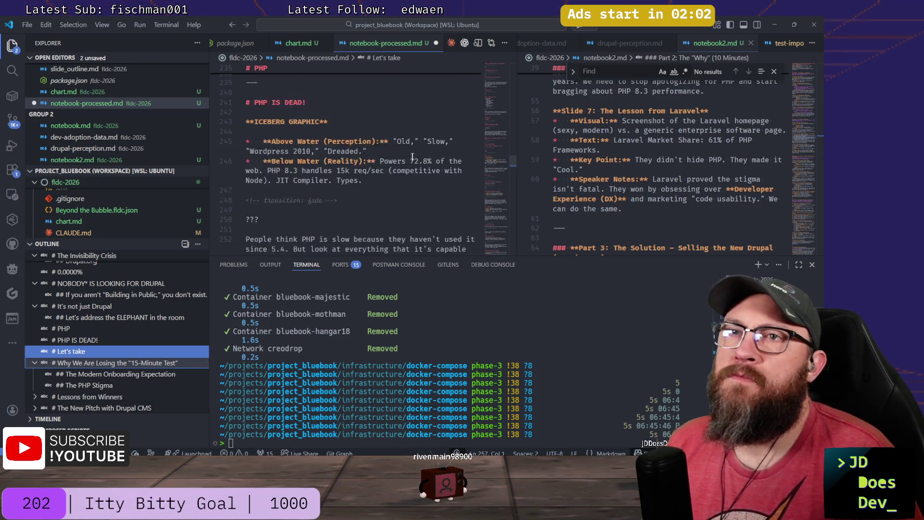
{"action": "scroll", "coordinate": [407, 159], "scroll_direction": "up", "scroll_amount": 3}
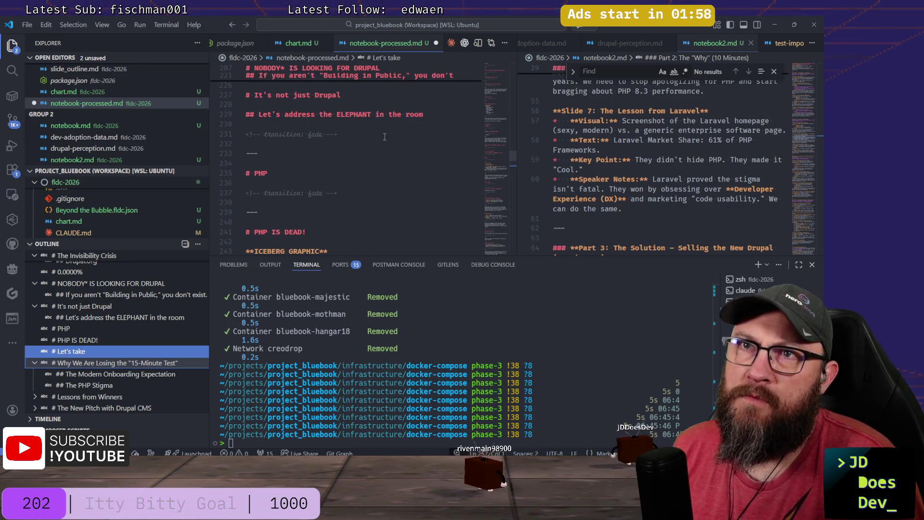
{"action": "scroll", "coordinate": [386, 148], "scroll_direction": "up", "scroll_amount": 2}
{"action": "scroll", "coordinate": [379, 173], "scroll_direction": "down", "scroll_amount": 1}
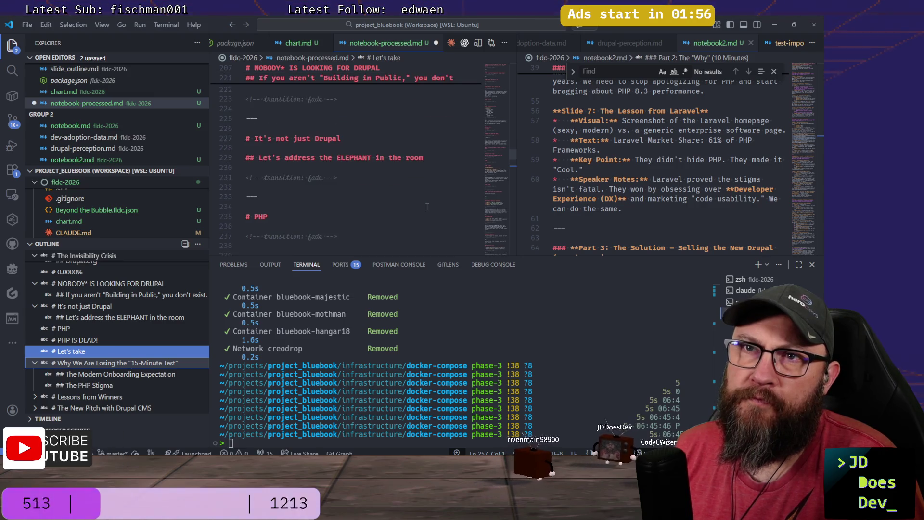
{"action": "scroll", "coordinate": [371, 199], "scroll_direction": "up", "scroll_amount": 1}
{"action": "left_click_drag", "start_coordinate": [346, 159], "coordinate": [231, 157]}
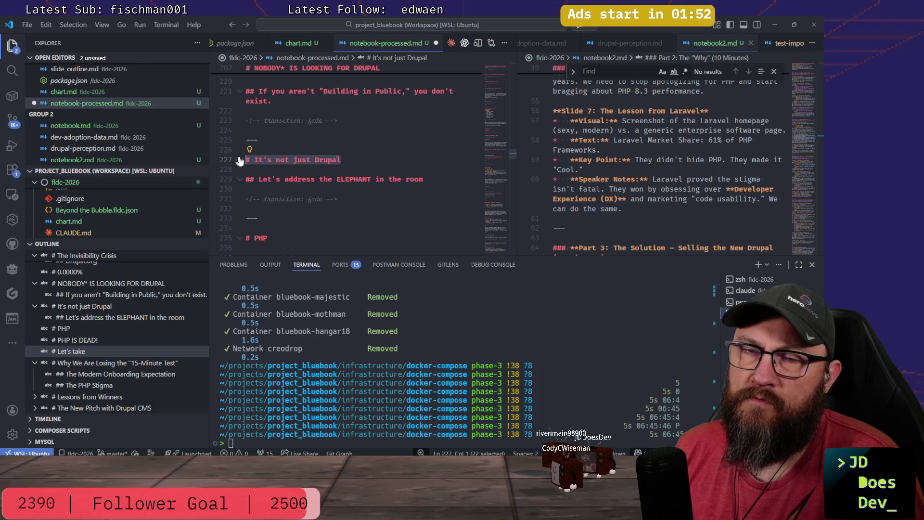
{"action": "scroll", "coordinate": [417, 176], "scroll_direction": "down", "scroll_amount": 1}
{"action": "scroll", "coordinate": [418, 174], "scroll_direction": "down", "scroll_amount": 2}
{"action": "scroll", "coordinate": [418, 171], "scroll_direction": "down", "scroll_amount": 1}
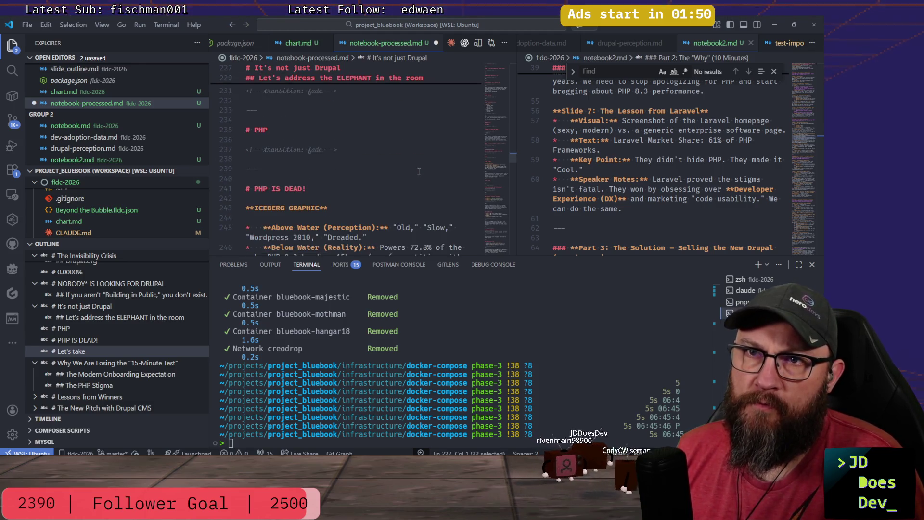
{"action": "scroll", "coordinate": [417, 167], "scroll_direction": "down", "scroll_amount": 1}
{"action": "scroll", "coordinate": [416, 163], "scroll_direction": "down", "scroll_amount": 2}
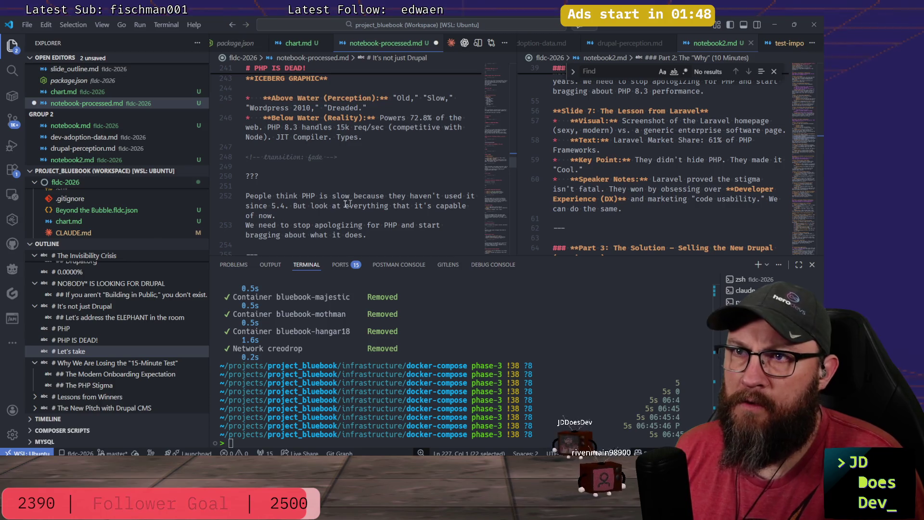
{"action": "scroll", "coordinate": [395, 230], "scroll_direction": "down", "scroll_amount": 2}
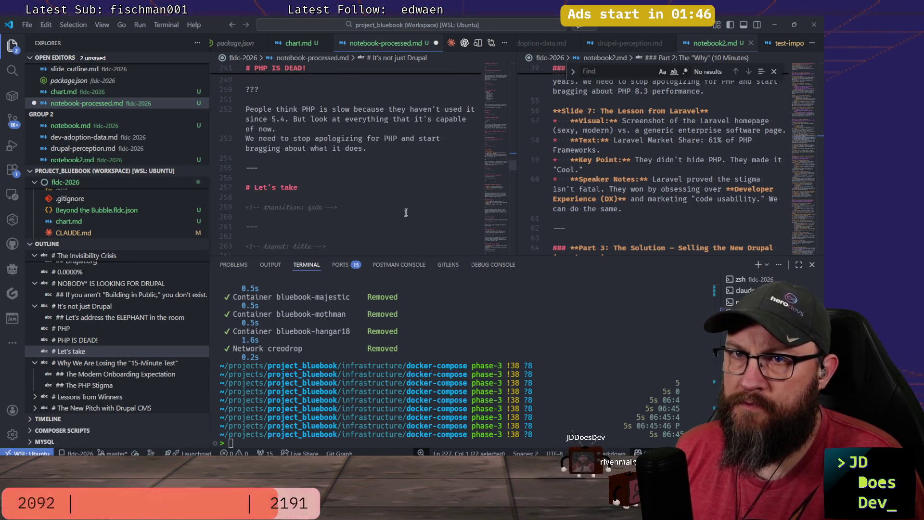
{"action": "scroll", "coordinate": [354, 183], "scroll_direction": "down", "scroll_amount": 2}
{"action": "left_click", "coordinate": [339, 144]}
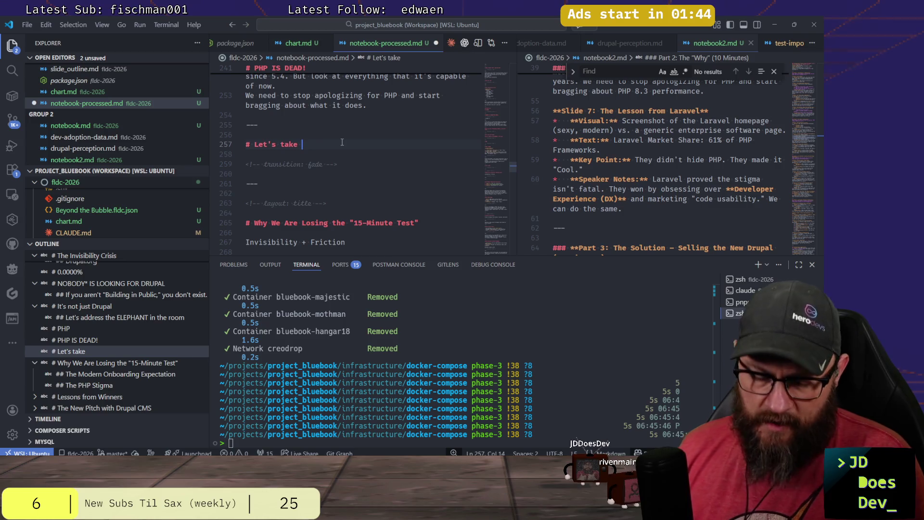
{"action": "type", "text": "a m"}
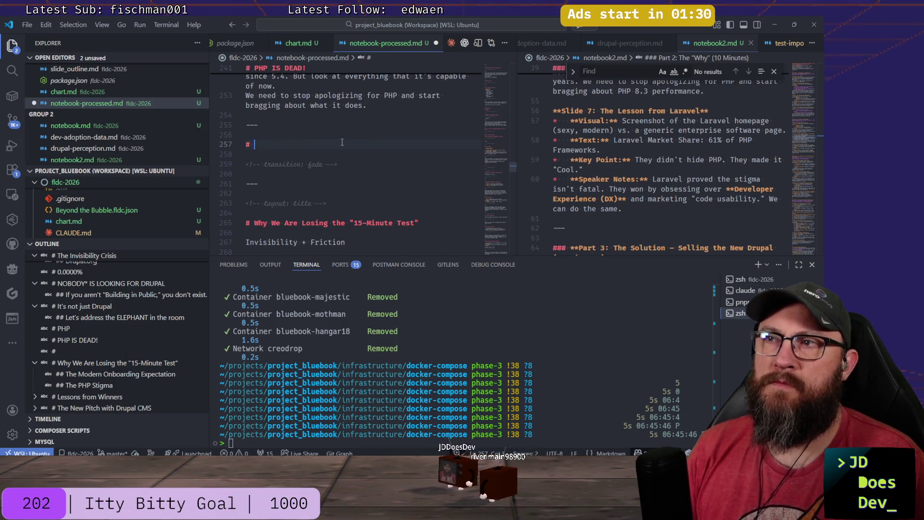
{"action": "scroll", "coordinate": [672, 165], "scroll_direction": "up", "scroll_amount": 2}
{"action": "scroll", "coordinate": [672, 164], "scroll_direction": "up", "scroll_amount": 2}
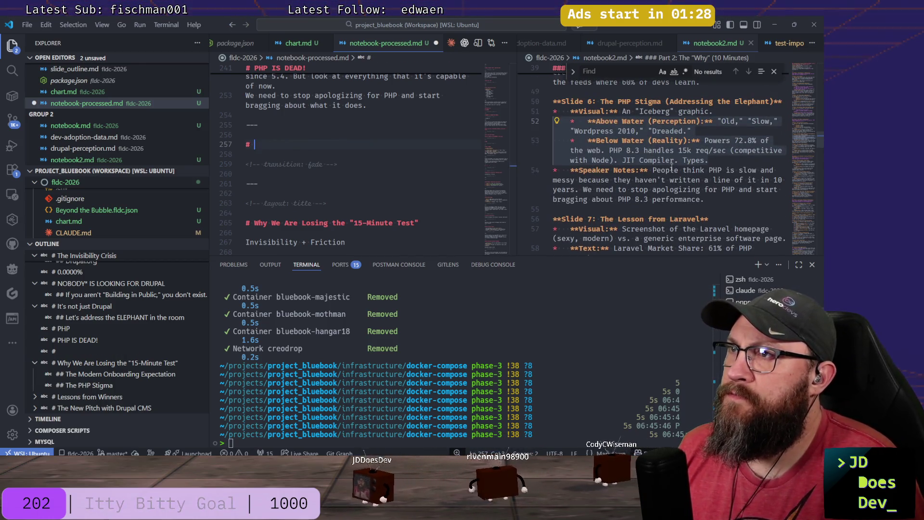
{"action": "scroll", "coordinate": [671, 167], "scroll_direction": "up", "scroll_amount": 2}
{"action": "scroll", "coordinate": [673, 168], "scroll_direction": "up", "scroll_amount": 2}
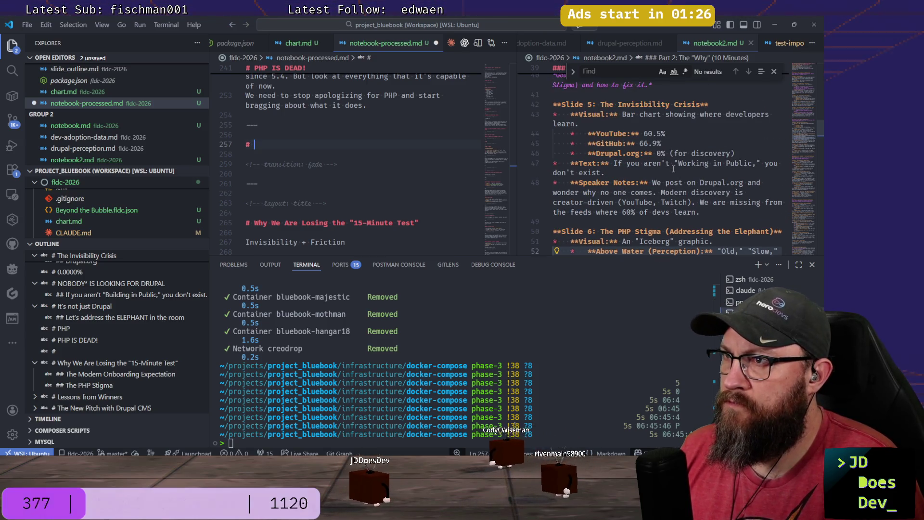
{"action": "scroll", "coordinate": [673, 167], "scroll_direction": "down", "scroll_amount": 3}
{"action": "scroll", "coordinate": [675, 165], "scroll_direction": "down", "scroll_amount": 3}
{"action": "scroll", "coordinate": [674, 164], "scroll_direction": "down", "scroll_amount": 3}
{"action": "scroll", "coordinate": [675, 163], "scroll_direction": "down", "scroll_amount": 3}
{"action": "scroll", "coordinate": [676, 160], "scroll_direction": "down", "scroll_amount": 2}
{"action": "scroll", "coordinate": [677, 160], "scroll_direction": "down", "scroll_amount": 1}
{"action": "scroll", "coordinate": [676, 161], "scroll_direction": "down", "scroll_amount": 1}
{"action": "scroll", "coordinate": [676, 170], "scroll_direction": "up", "scroll_amount": 1}
{"action": "scroll", "coordinate": [675, 177], "scroll_direction": "up", "scroll_amount": 5}
{"action": "scroll", "coordinate": [677, 168], "scroll_direction": "up", "scroll_amount": 1}
{"action": "scroll", "coordinate": [677, 167], "scroll_direction": "up", "scroll_amount": 1}
{"action": "scroll", "coordinate": [677, 168], "scroll_direction": "up", "scroll_amount": 2}
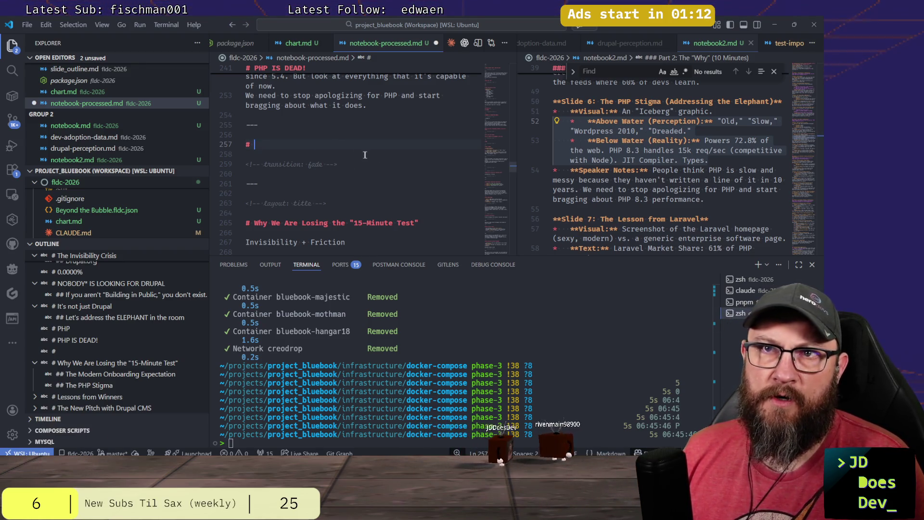
{"action": "scroll", "coordinate": [364, 175], "scroll_direction": "down", "scroll_amount": 1}
{"action": "scroll", "coordinate": [365, 175], "scroll_direction": "down", "scroll_amount": 1}
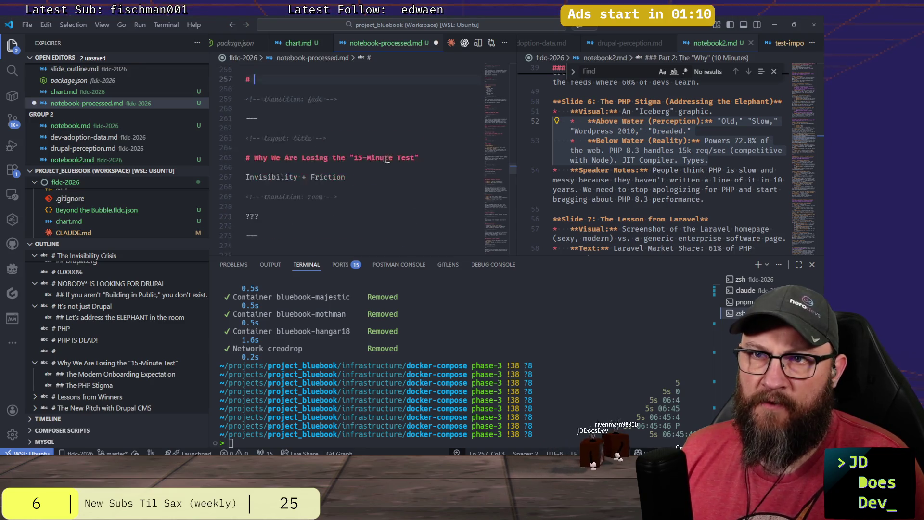
{"action": "scroll", "coordinate": [392, 163], "scroll_direction": "down", "scroll_amount": 1}
{"action": "scroll", "coordinate": [416, 162], "scroll_direction": "up", "scroll_amount": 3}
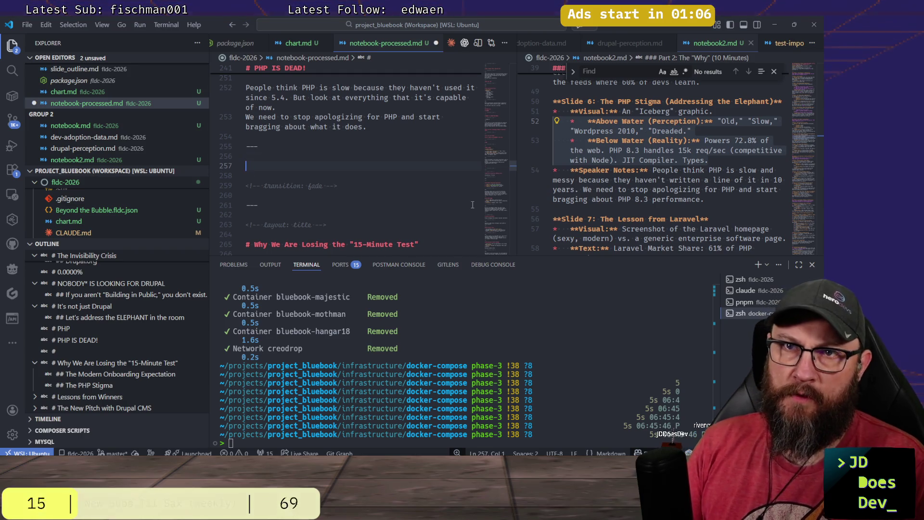
Remove the empty heading line and open a blank line for the new heading above the transition block.
{"action": "key", "text": "BackSpace"}
{"action": "key", "text": "shift+Down"}
{"action": "key", "text": "shift+Down"}
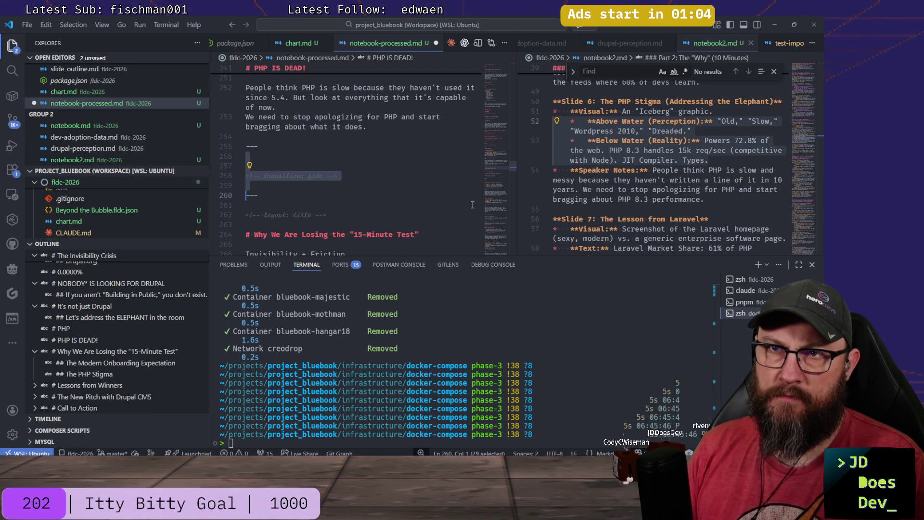
{"action": "key", "text": "shift+Down"}
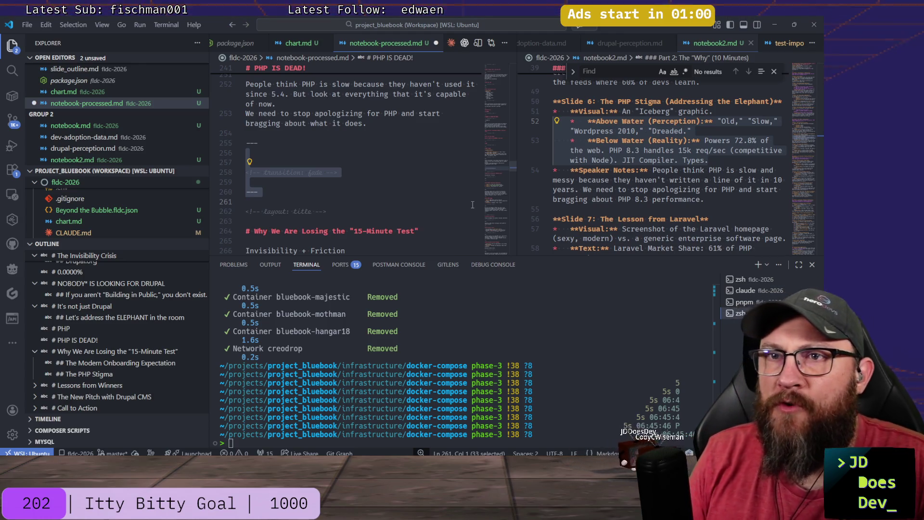
{"action": "key", "text": "Up"}
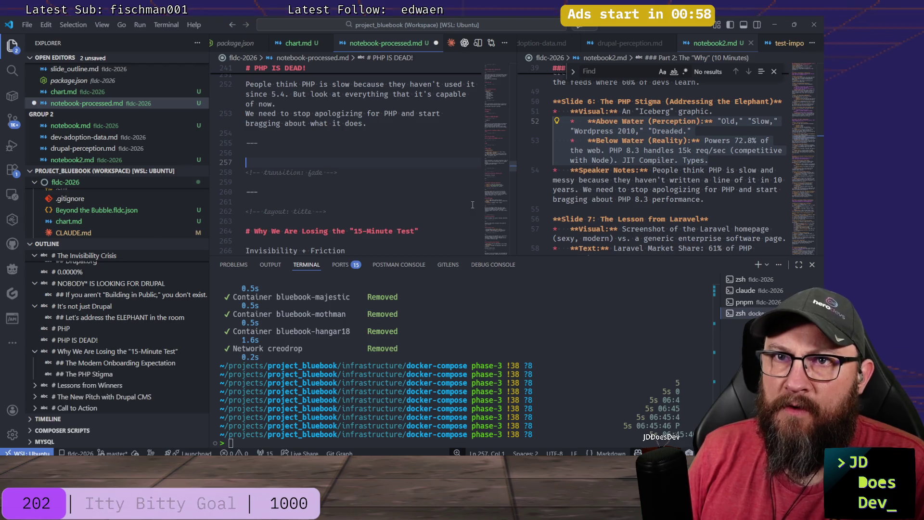
{"action": "key", "text": "Return"}
{"action": "type", "text": "#"}
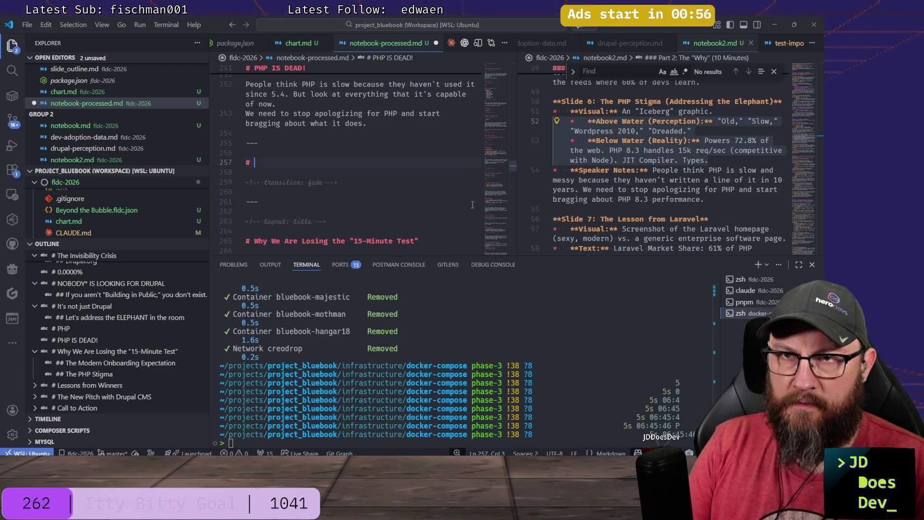
{"action": "type", "text": "Alright, so if we"}
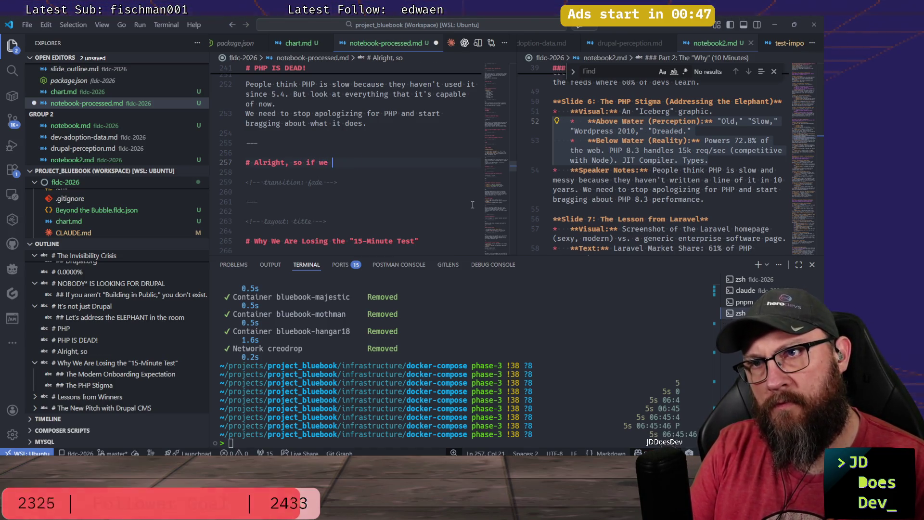
{"action": "type", "text": "fix"}
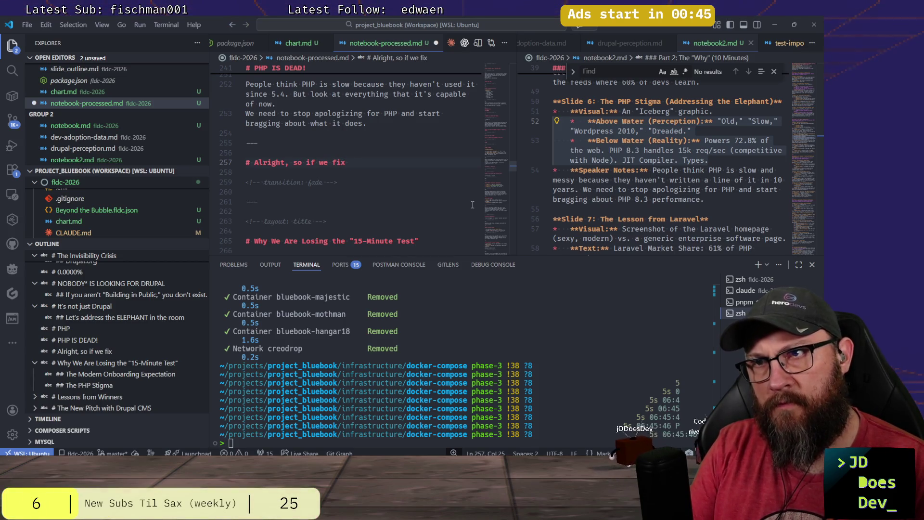
{"action": "type", "text": "visibility, everything will"}
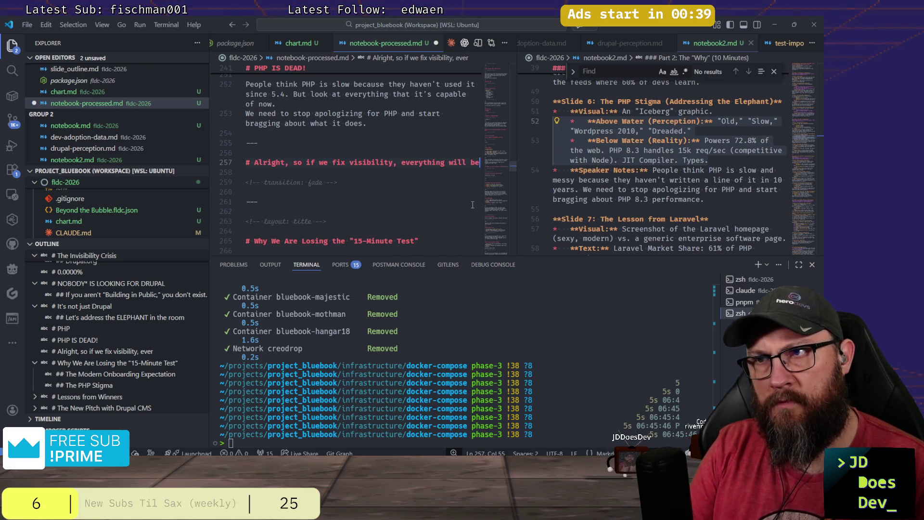
{"action": "type", "text": " better, right"}
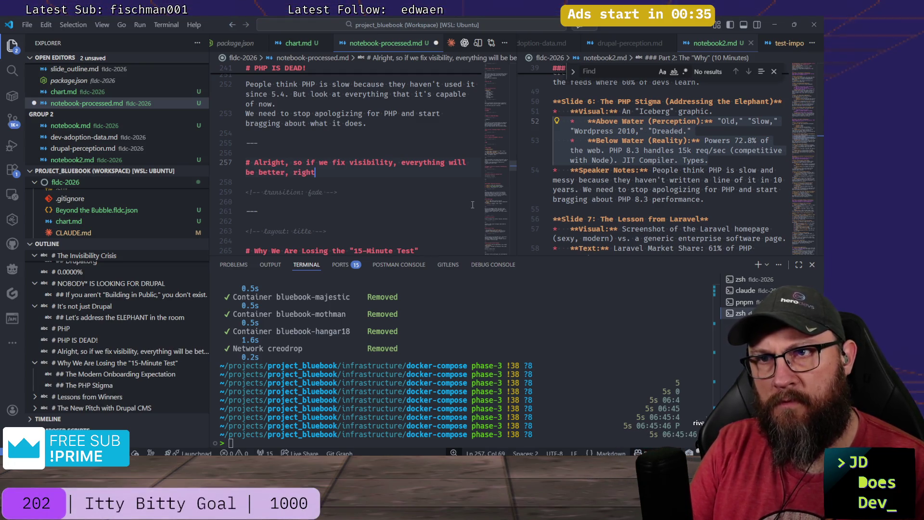
Drop 'Alright' so the heading reads 'So if we fix visibility...' and start the next slide's line.
{"action": "key", "text": "ctrl+Left"}
{"action": "key", "text": "ctrl+Left"}
{"action": "key", "text": "ctrl+Left"}
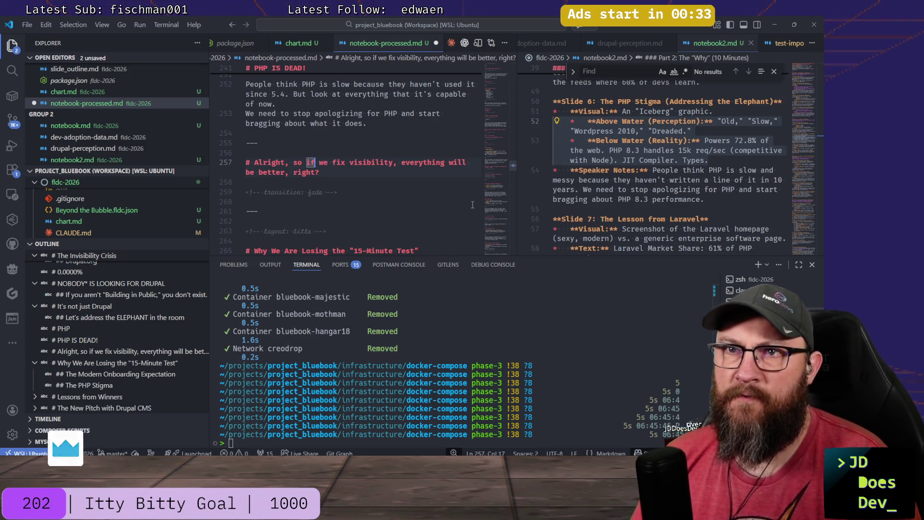
{"action": "key", "text": "Left"}
{"action": "key", "text": "Left"}
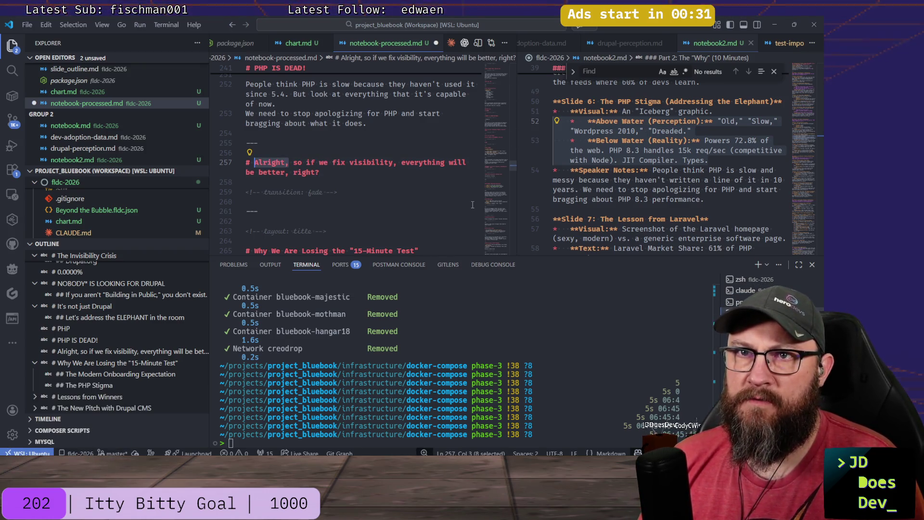
{"action": "key", "text": "BackSpace"}
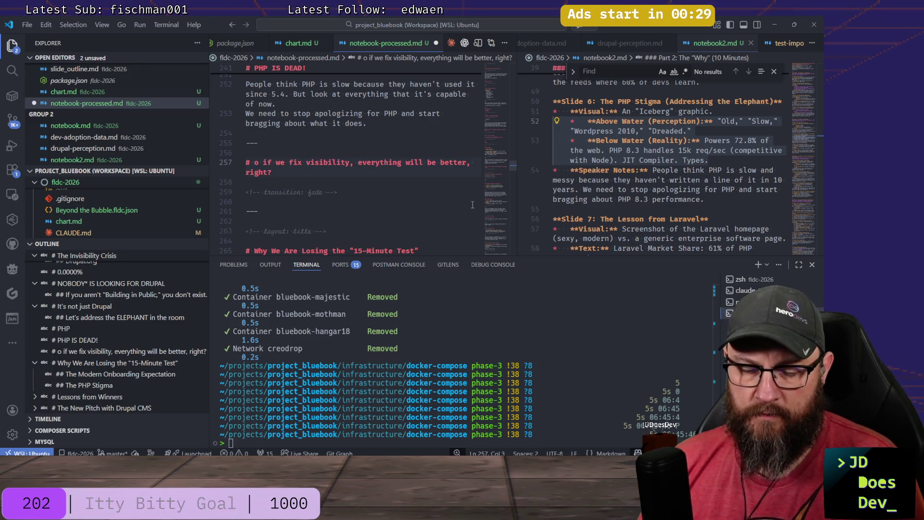
{"action": "type", "text": "S"}
{"action": "key", "text": "Down"}
{"action": "key", "text": "Down"}
{"action": "key", "text": "Down"}
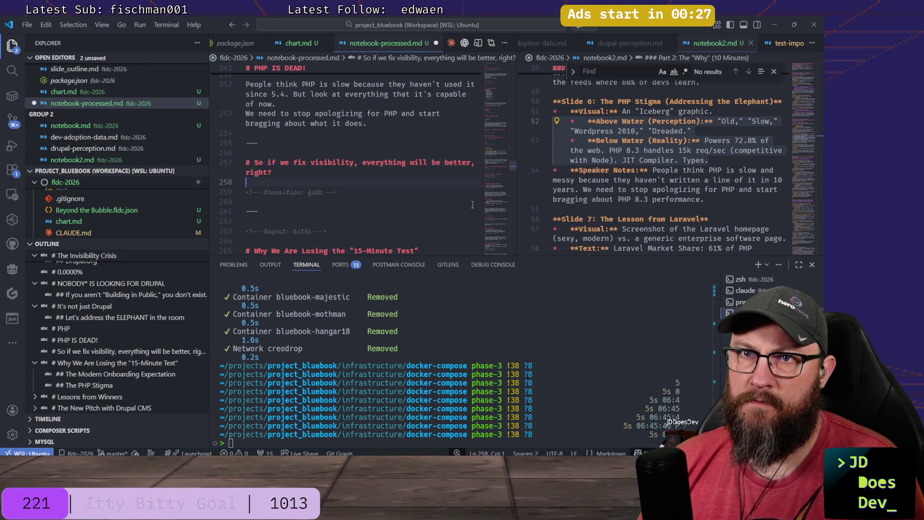
{"action": "key", "text": "Down"}
{"action": "key", "text": "End"}
{"action": "key", "text": "Return"}
{"action": "key", "text": "Return"}
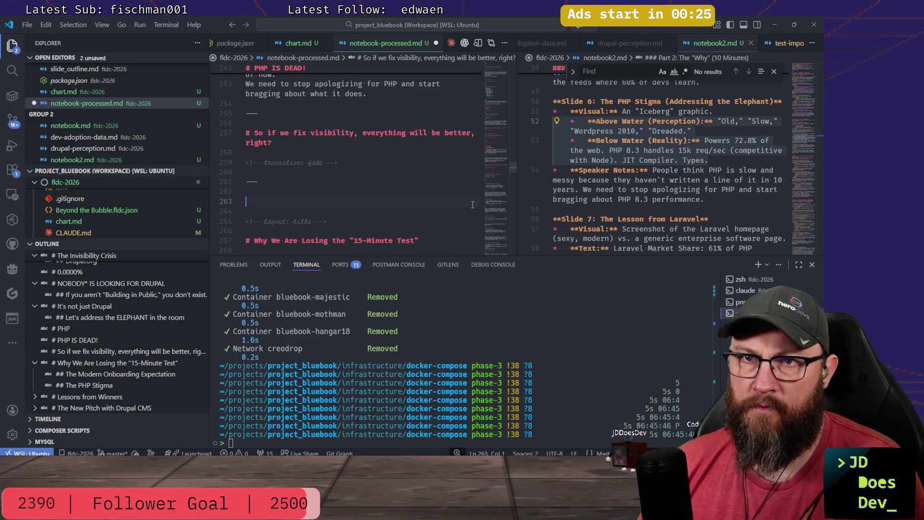
{"action": "type", "text": "#"}
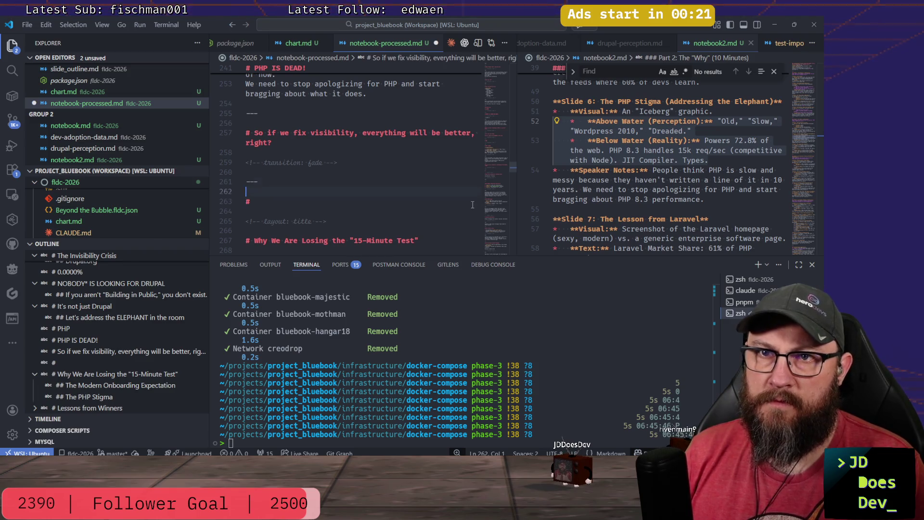
Duplicate the fade transition and separator and add the '# WRONG!' slide above them.
{"action": "key", "text": "shift+Up"}
{"action": "key", "text": "shift+Up"}
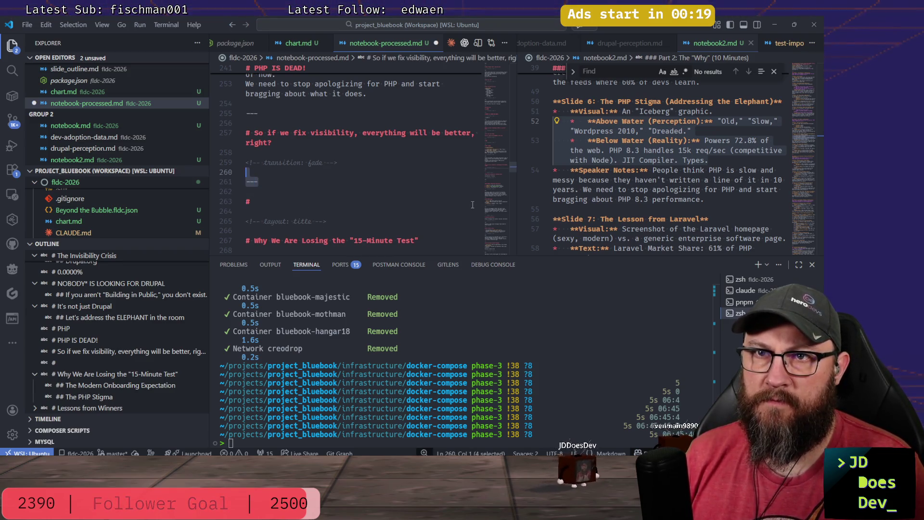
{"action": "key", "text": "shift+alt+Down"}
{"action": "key", "text": "Home"}
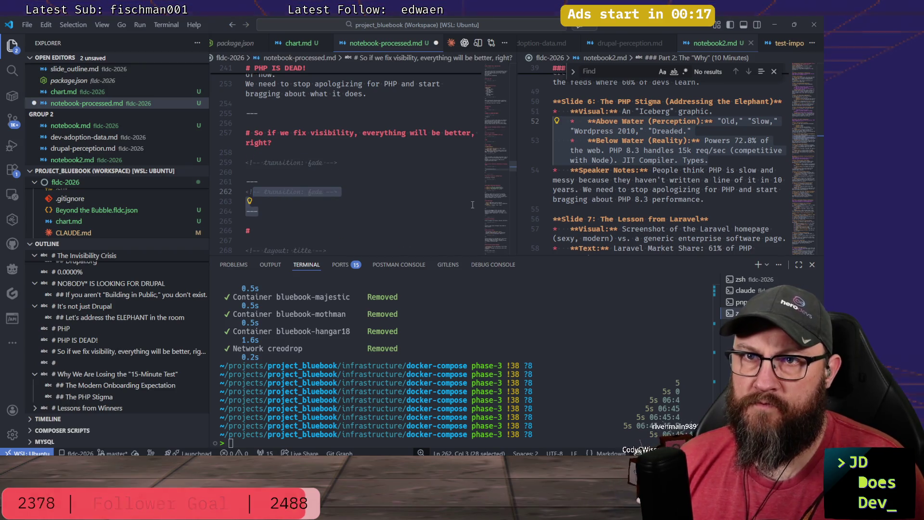
{"action": "key", "text": "Return"}
{"action": "key", "text": "Return"}
{"action": "key", "text": "Return"}
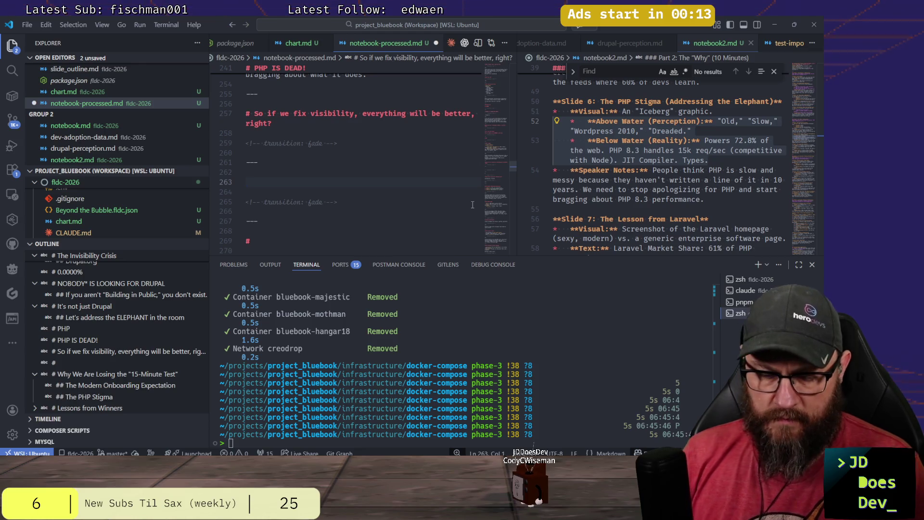
{"action": "type", "text": "# WRO"}
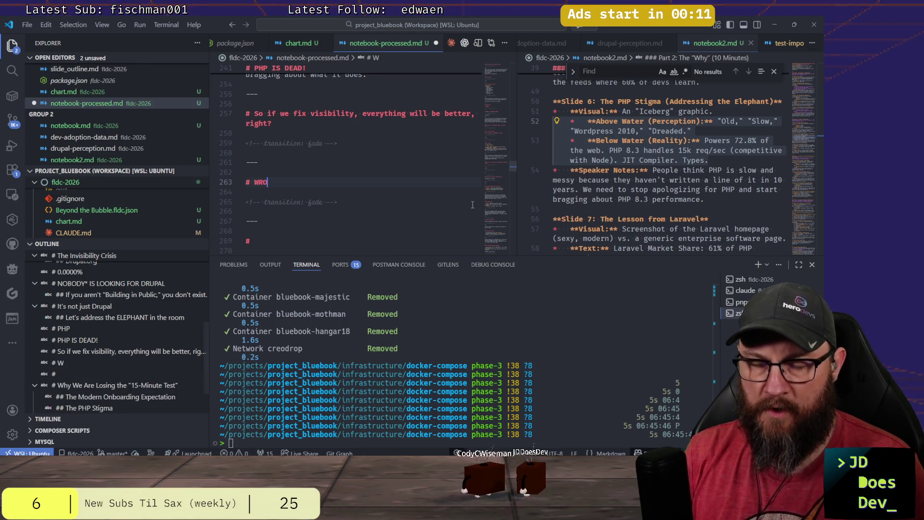
{"action": "type", "text": "NG!"}
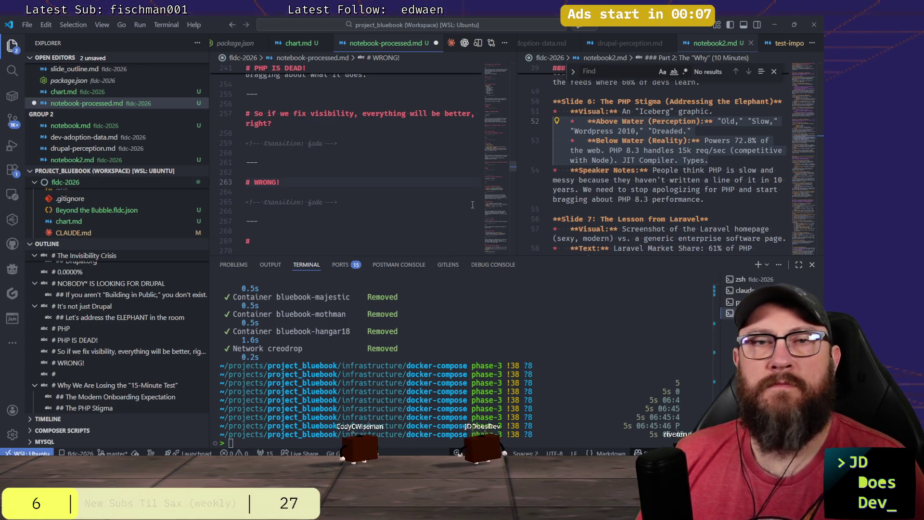
Paste another fade transition and --- separator after the WRONG! slide.
{"action": "key", "text": "Down"}
{"action": "key", "text": "Down"}
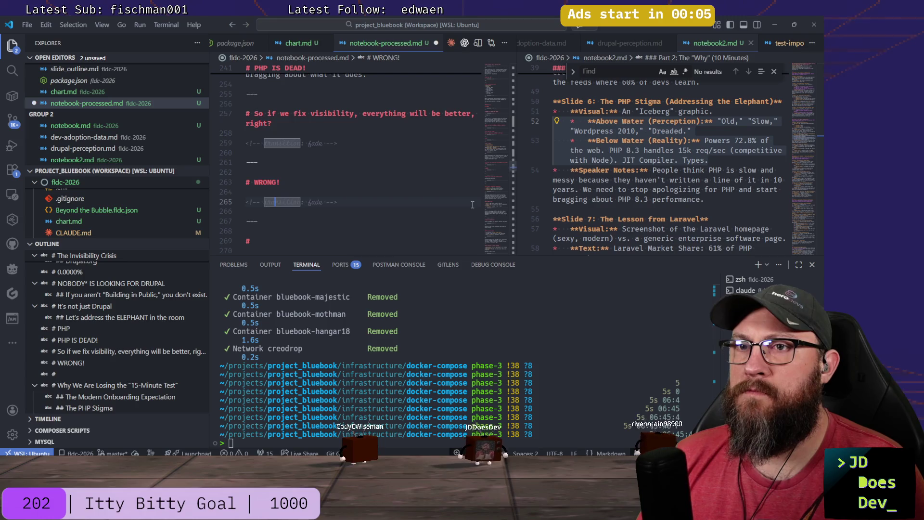
{"action": "key", "text": "Down"}
{"action": "key", "text": "Down"}
{"action": "key", "text": "shift+Up"}
{"action": "key", "text": "shift+Up"}
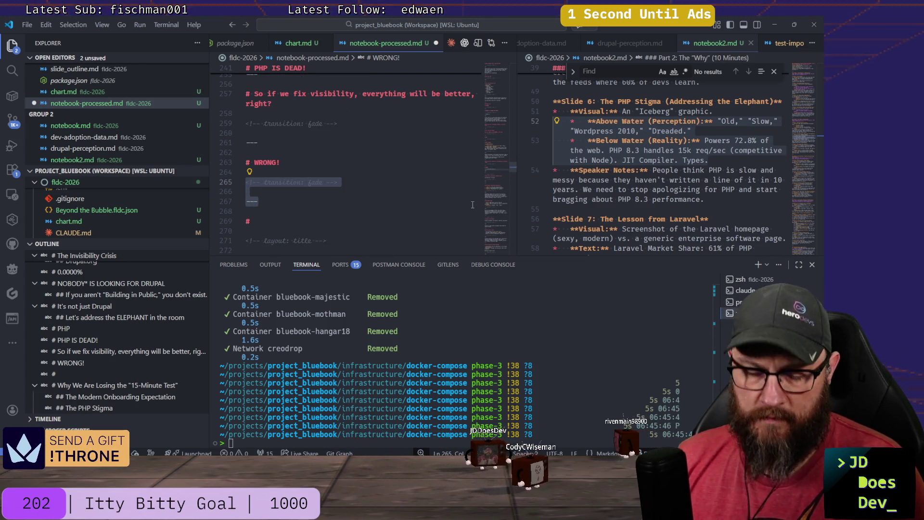
{"action": "key", "text": "Down"}
{"action": "key", "text": "Down"}
{"action": "key", "text": "Down"}
{"action": "key", "text": "Return"}
{"action": "key", "text": "Return"}
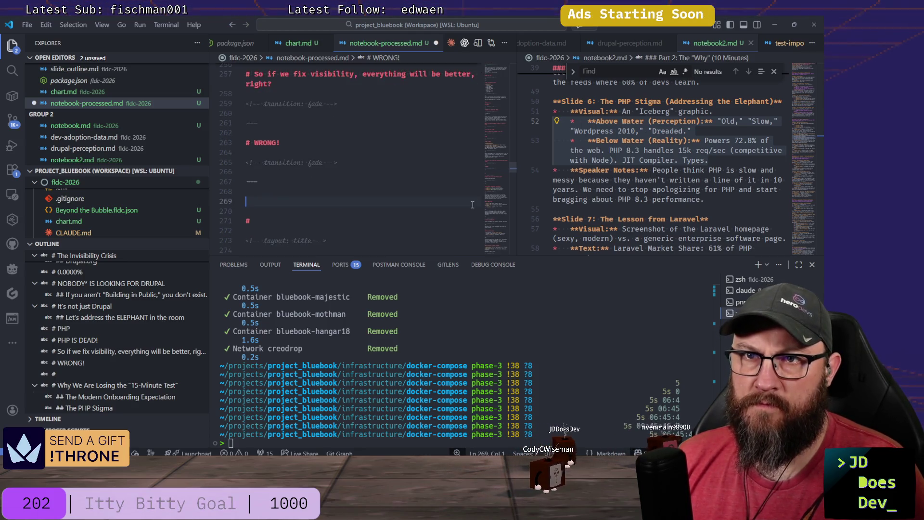
{"action": "key", "text": "ctrl+v"}
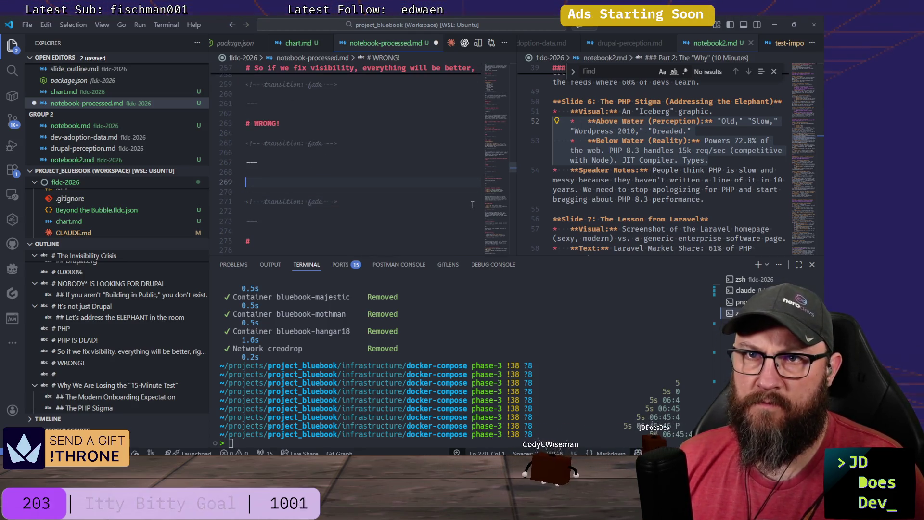
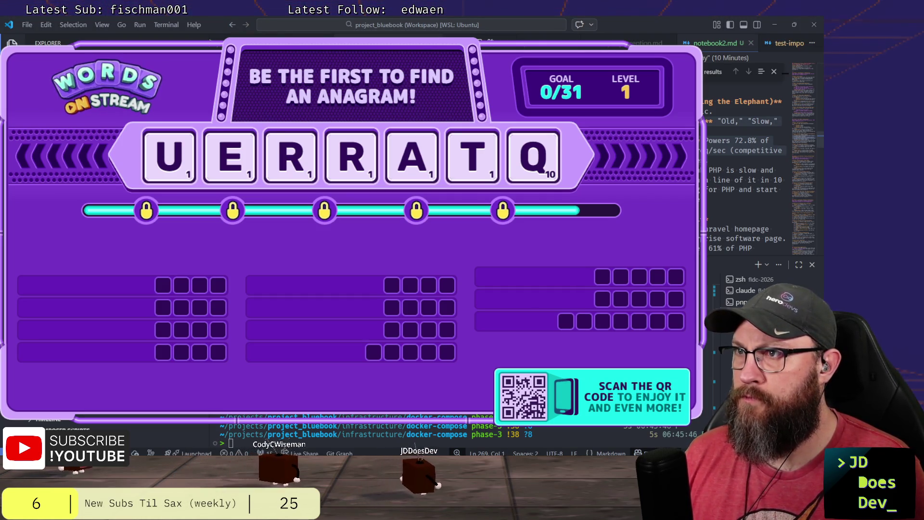
{"action": "scroll", "coordinate": [744, 174], "scroll_direction": "down", "scroll_amount": 2}
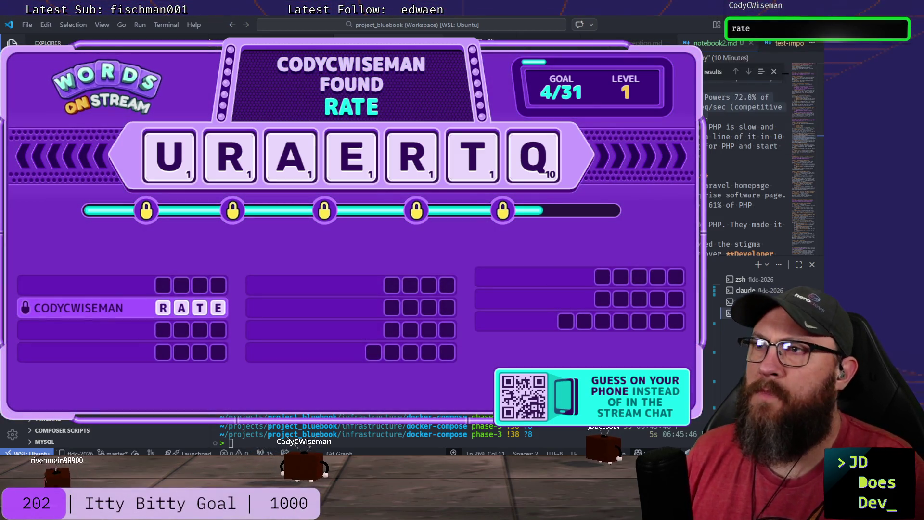
{"action": "scroll", "coordinate": [718, 209], "scroll_direction": "down", "scroll_amount": 5}
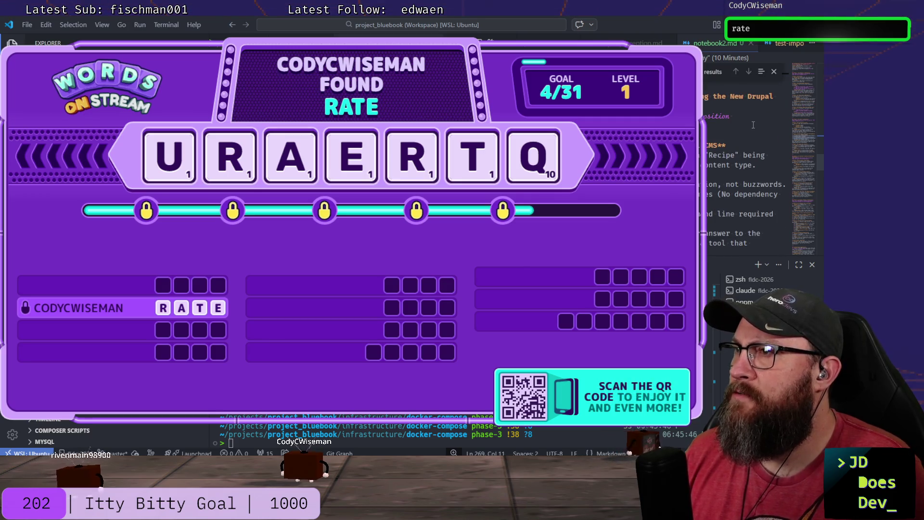
Step through Find matches to land on the '12 months' line in Takeaways.
{"action": "key", "text": "Return"}
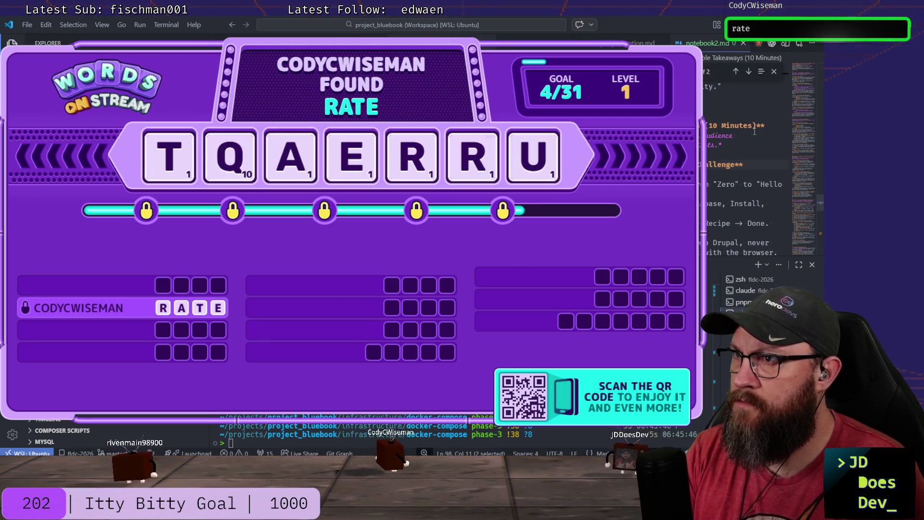
{"action": "key", "text": "Return"}
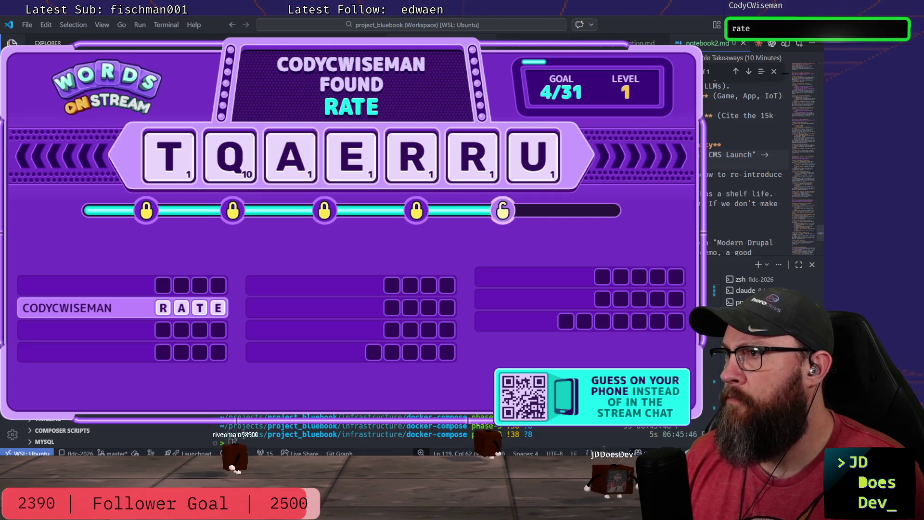
{"action": "scroll", "coordinate": [714, 190], "scroll_direction": "down", "scroll_amount": 1}
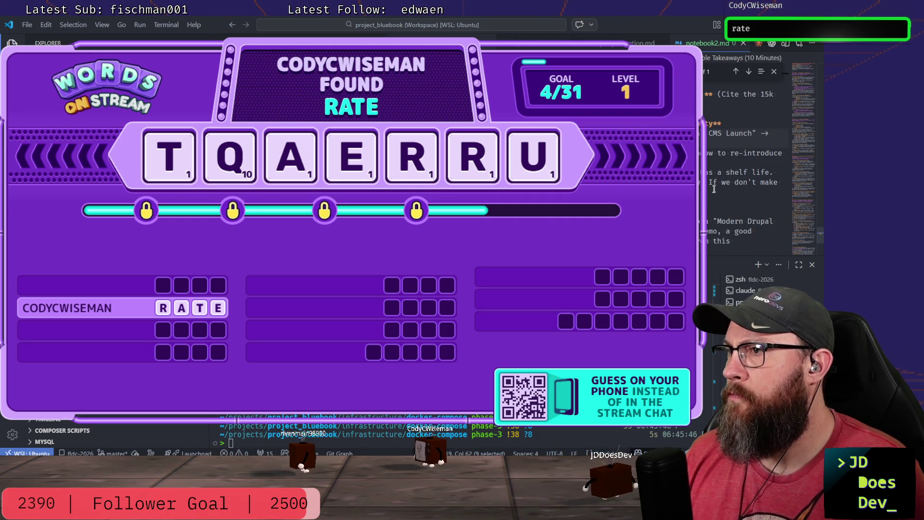
{"action": "scroll", "coordinate": [714, 189], "scroll_direction": "down", "scroll_amount": 1}
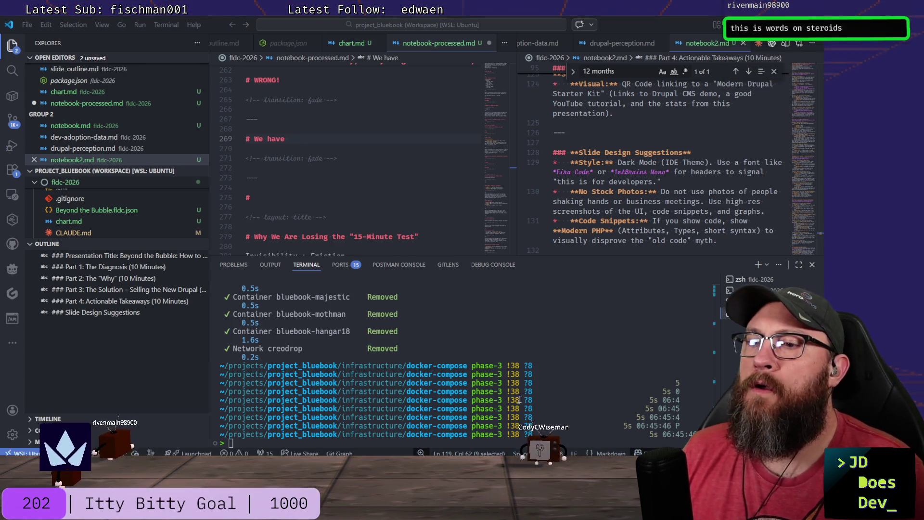
Place the cursor back in notebook-processed.md at line 275.
{"action": "left_click", "coordinate": [287, 196]}
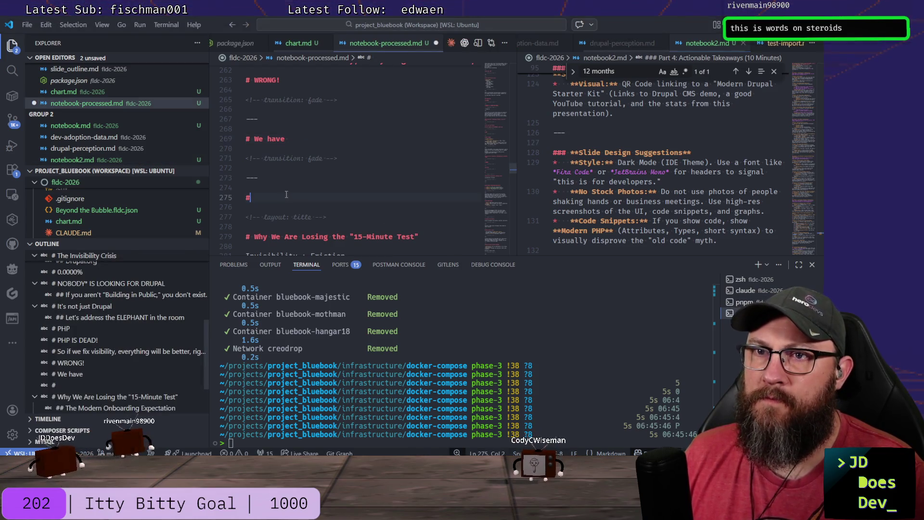
{"action": "scroll", "coordinate": [413, 198], "scroll_direction": "up", "scroll_amount": 2}
{"action": "scroll", "coordinate": [384, 188], "scroll_direction": "down", "scroll_amount": 1}
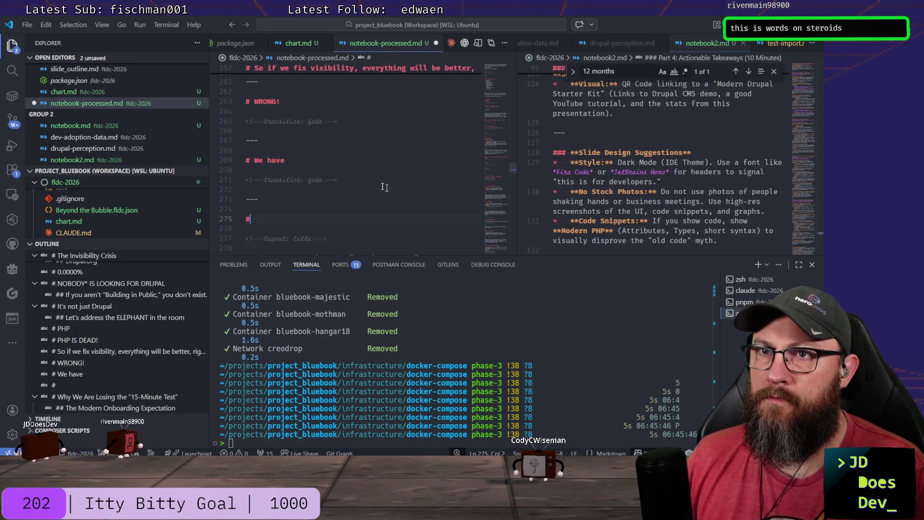
{"action": "type", "text": " 15"}
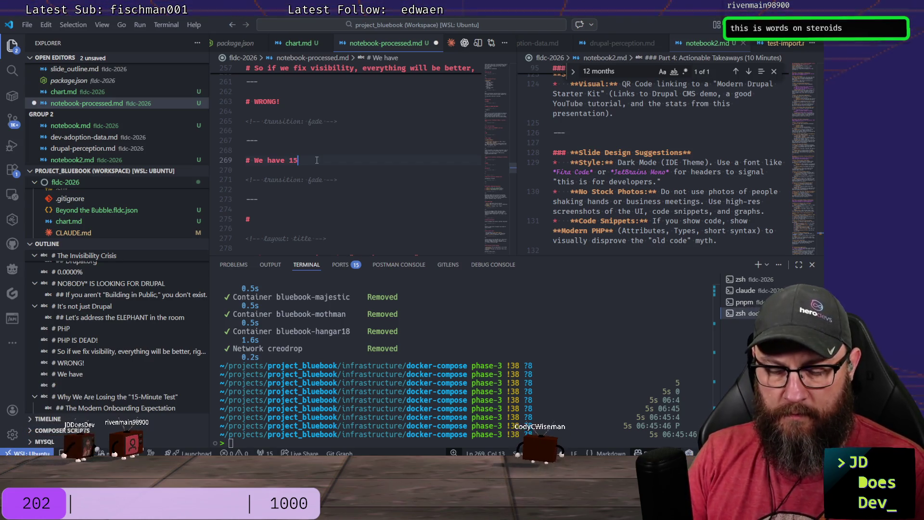
{"action": "type", "text": " minutes to "}
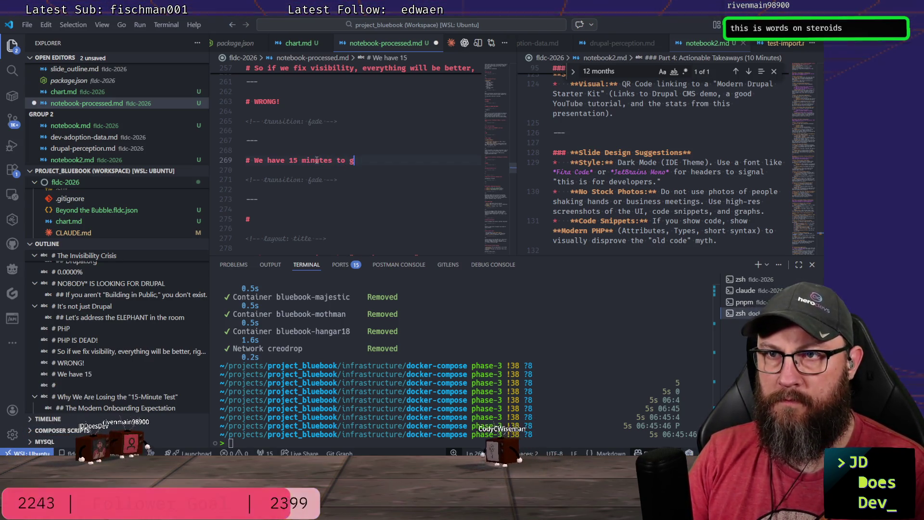
{"action": "type", "text": "grab "}
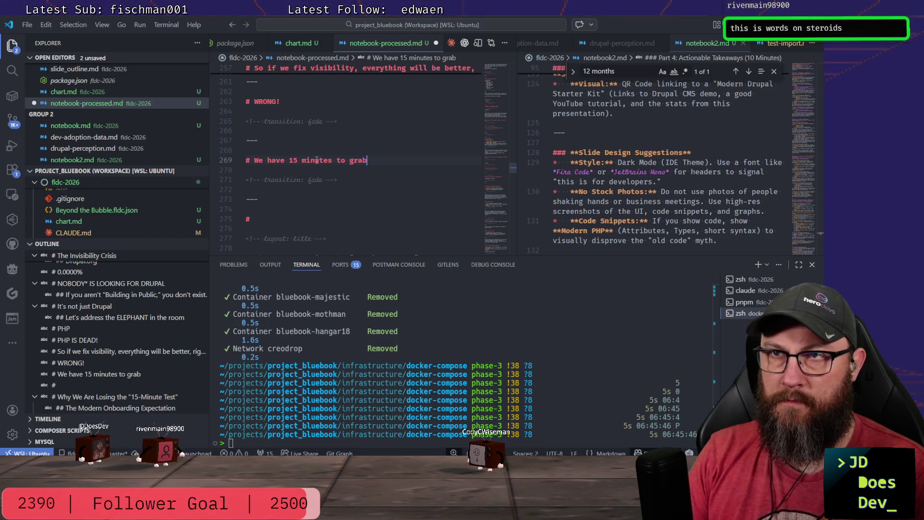
{"action": "type", "text": "a "}
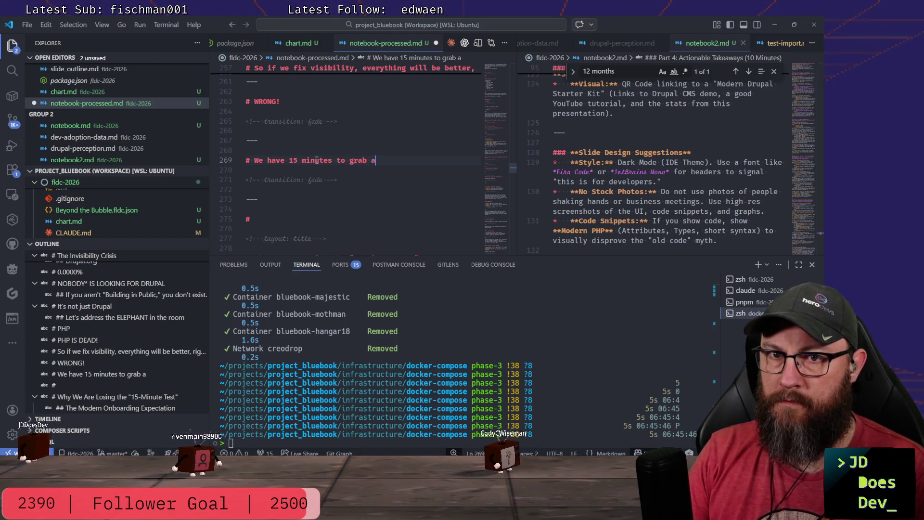
{"action": "type", "text": "developer's"}
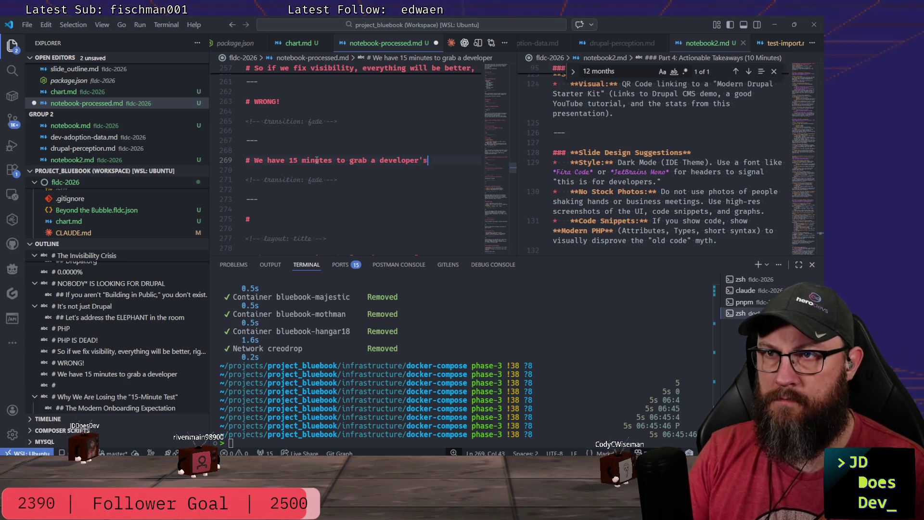
{"action": "type", "text": " attention"}
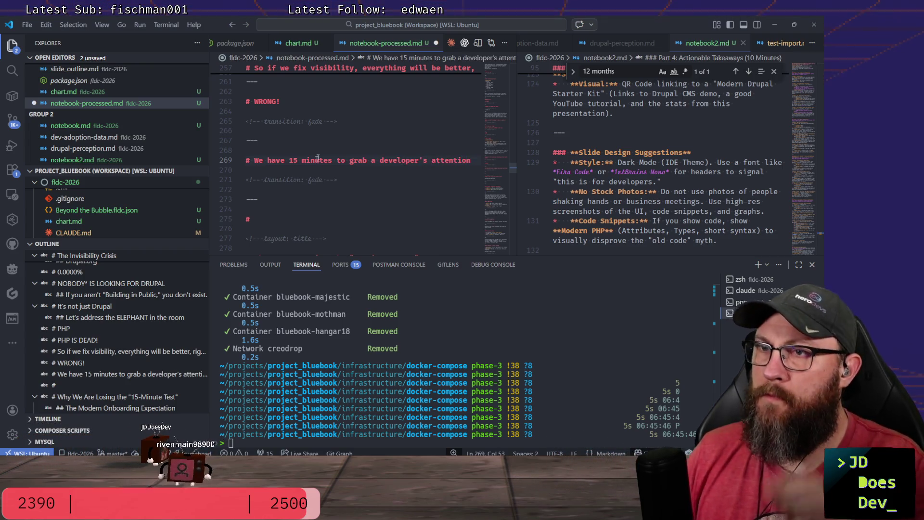
{"action": "scroll", "coordinate": [637, 203], "scroll_direction": "up", "scroll_amount": 3}
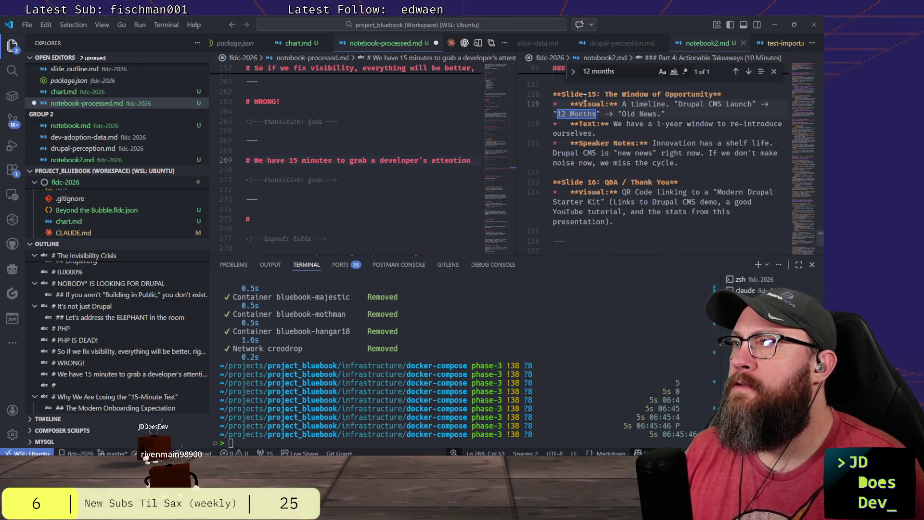
{"action": "scroll", "coordinate": [585, 96], "scroll_direction": "up", "scroll_amount": 1}
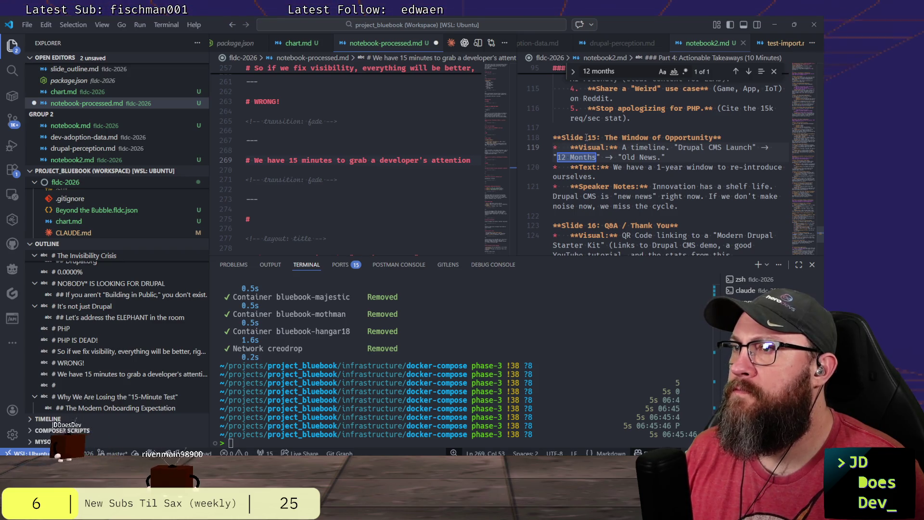
{"action": "scroll", "coordinate": [592, 137], "scroll_direction": "up", "scroll_amount": 2}
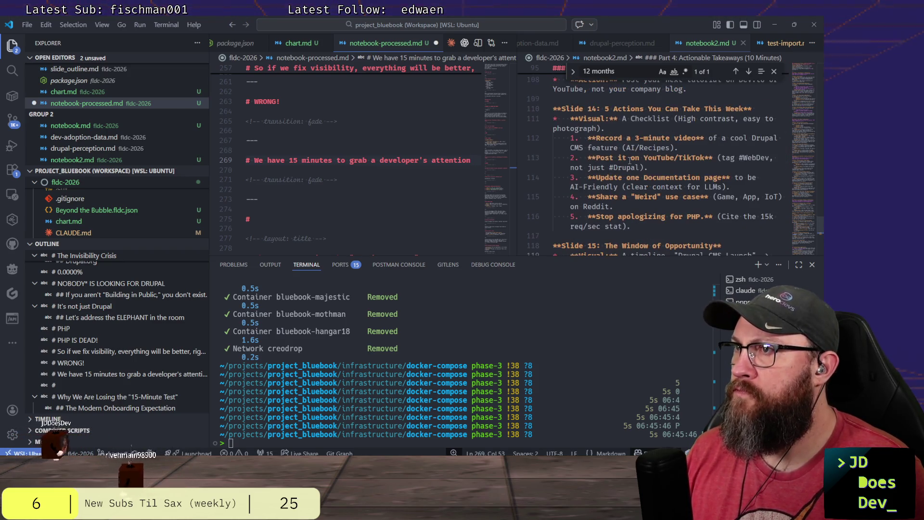
{"action": "scroll", "coordinate": [666, 103], "scroll_direction": "up", "scroll_amount": 1}
Search the notes for '15' to reach the 15-minute test note, then select the line 269 heading.
{"action": "double_click", "coordinate": [631, 70]}
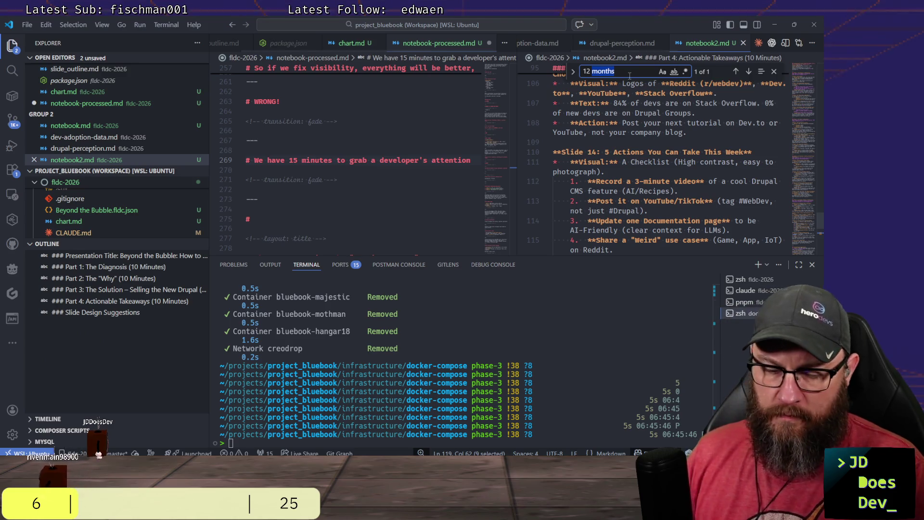
{"action": "key", "text": "ctrl+a"}
{"action": "type", "text": "15"}
{"action": "key", "text": "Return"}
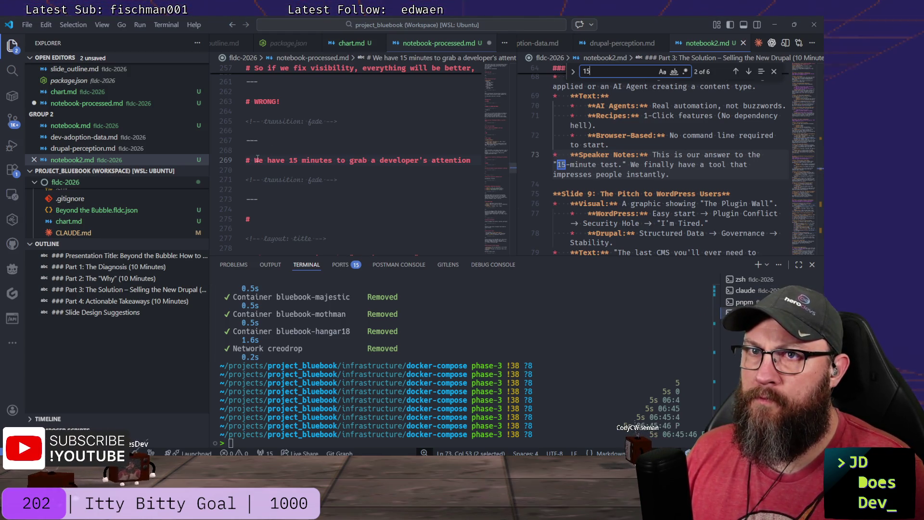
{"action": "left_click_drag", "start_coordinate": [254, 160], "coordinate": [476, 161]}
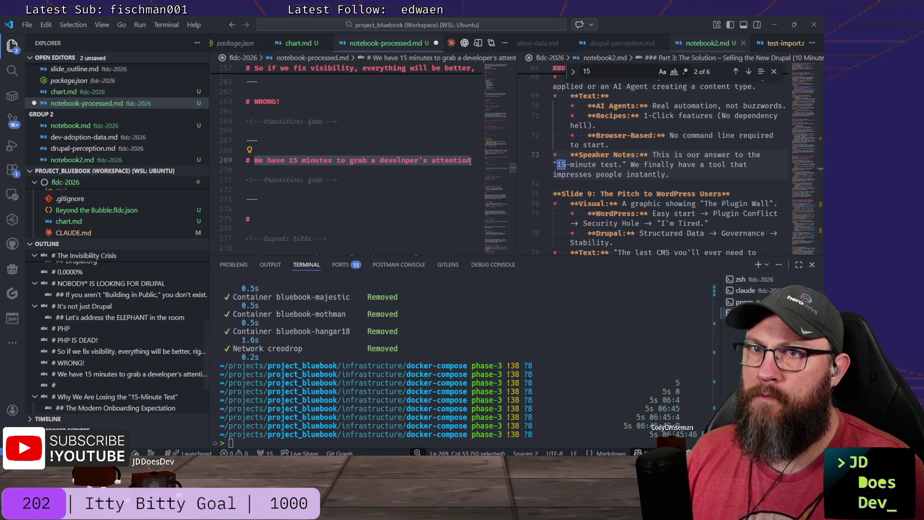
{"action": "type", "text": "We don't p"}
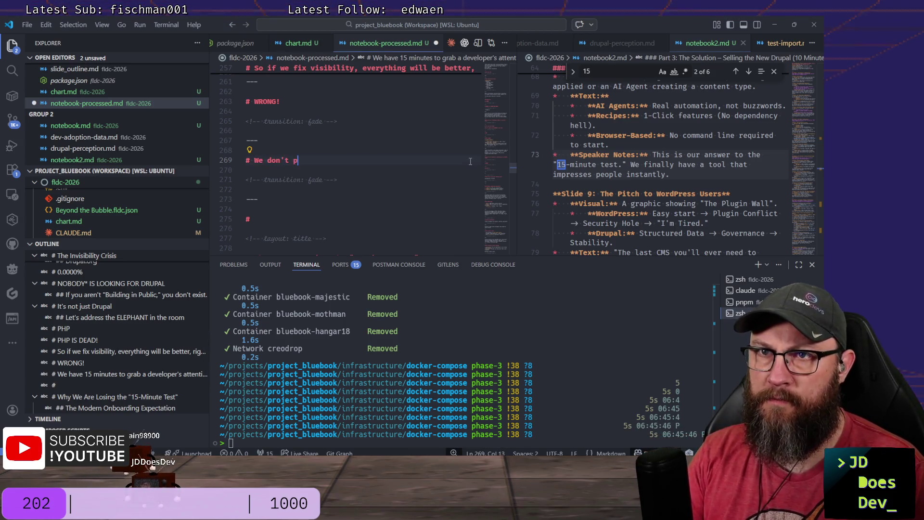
{"action": "type", "text": "ass the \"15-"}
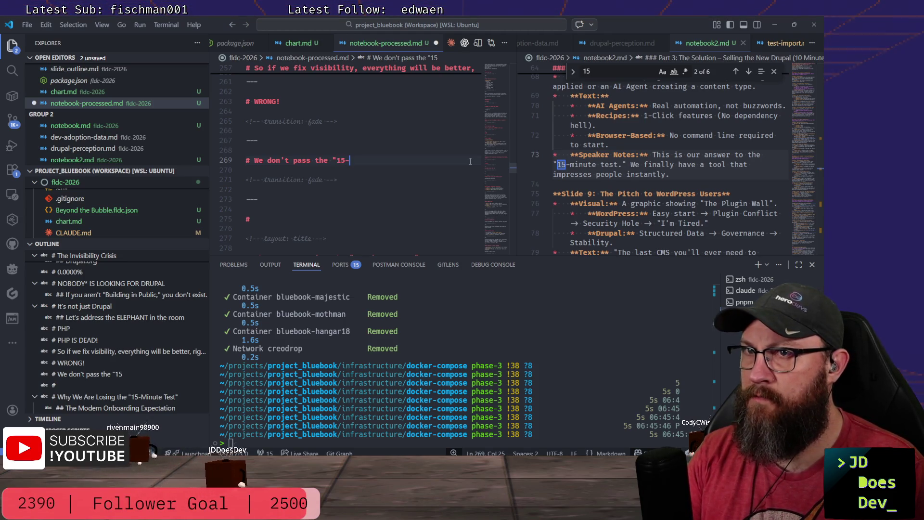
{"action": "type", "text": "minu"}
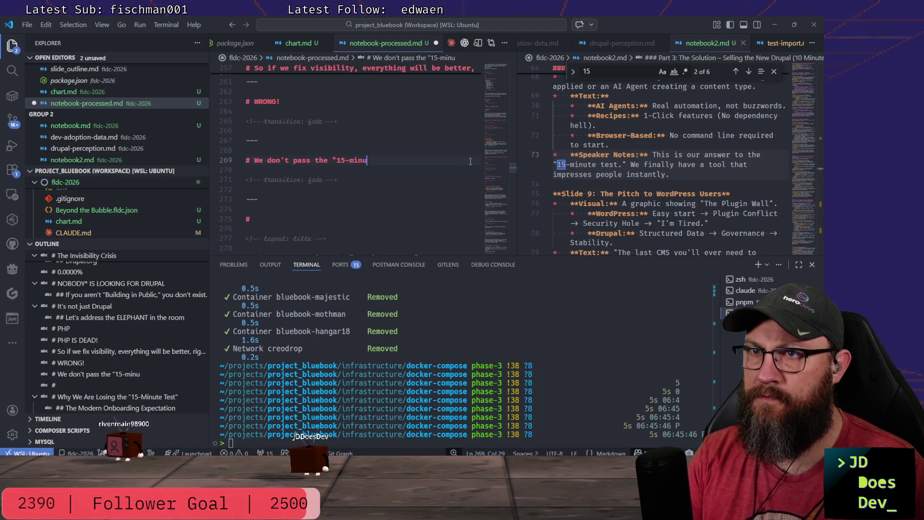
{"action": "type", "text": "te test"}
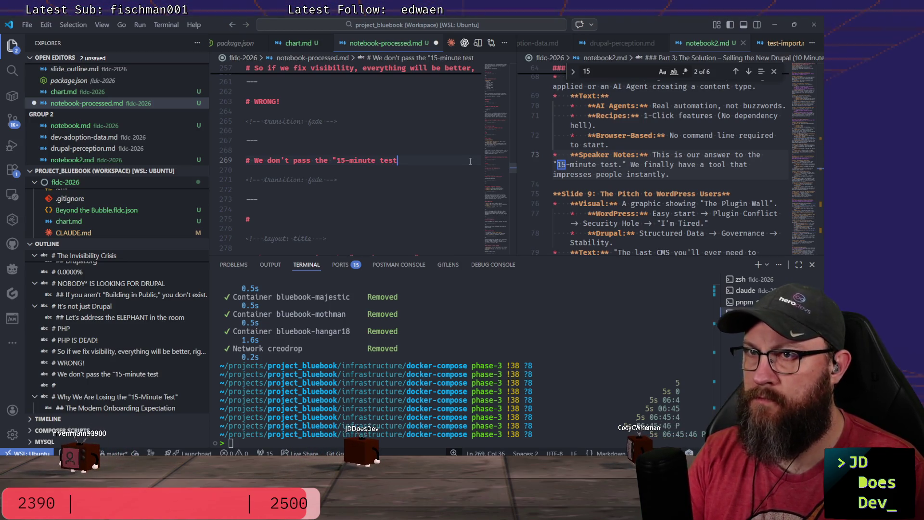
{"action": "scroll", "coordinate": [616, 114], "scroll_direction": "up", "scroll_amount": 2}
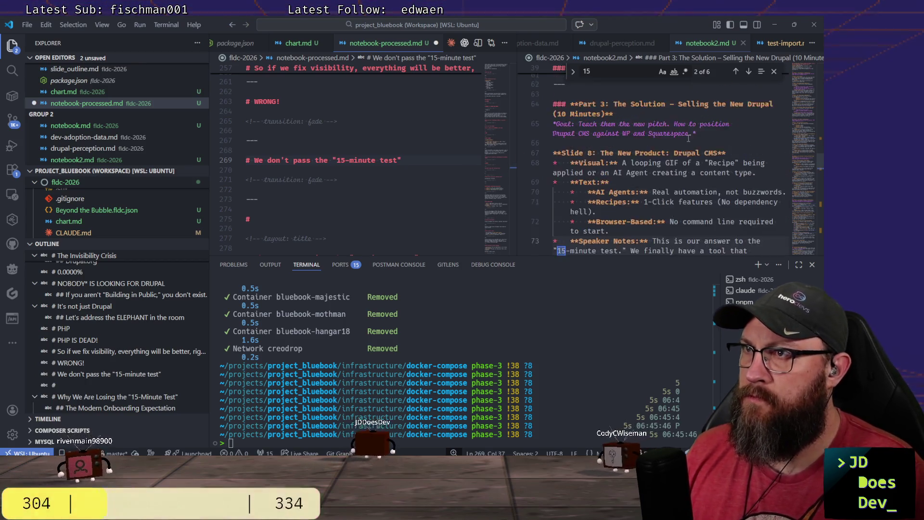
{"action": "scroll", "coordinate": [616, 114], "scroll_direction": "up", "scroll_amount": 1}
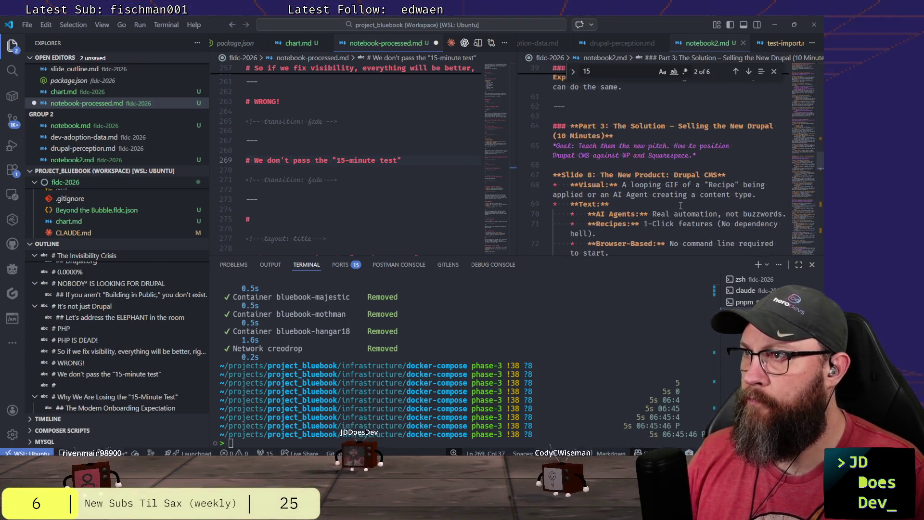
{"action": "scroll", "coordinate": [680, 201], "scroll_direction": "up", "scroll_amount": 2}
{"action": "scroll", "coordinate": [680, 201], "scroll_direction": "up", "scroll_amount": 2}
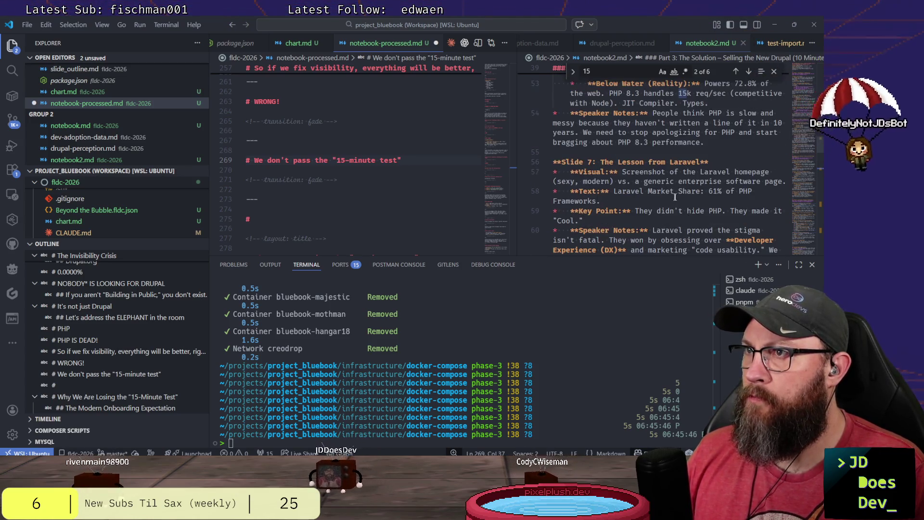
{"action": "scroll", "coordinate": [680, 201], "scroll_direction": "up", "scroll_amount": 2}
{"action": "scroll", "coordinate": [680, 200], "scroll_direction": "up", "scroll_amount": 1}
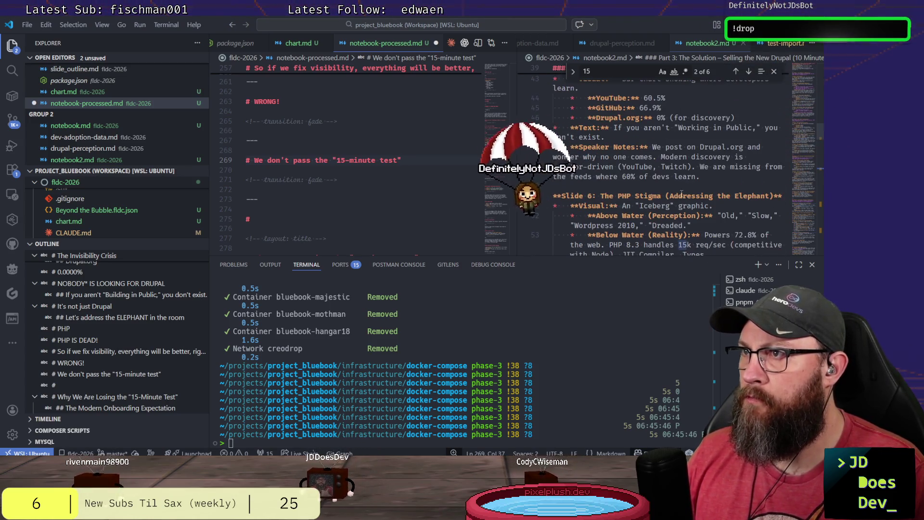
{"action": "scroll", "coordinate": [426, 154], "scroll_direction": "down", "scroll_amount": 2}
{"action": "scroll", "coordinate": [426, 153], "scroll_direction": "down", "scroll_amount": 3}
{"action": "scroll", "coordinate": [425, 154], "scroll_direction": "up", "scroll_amount": 3}
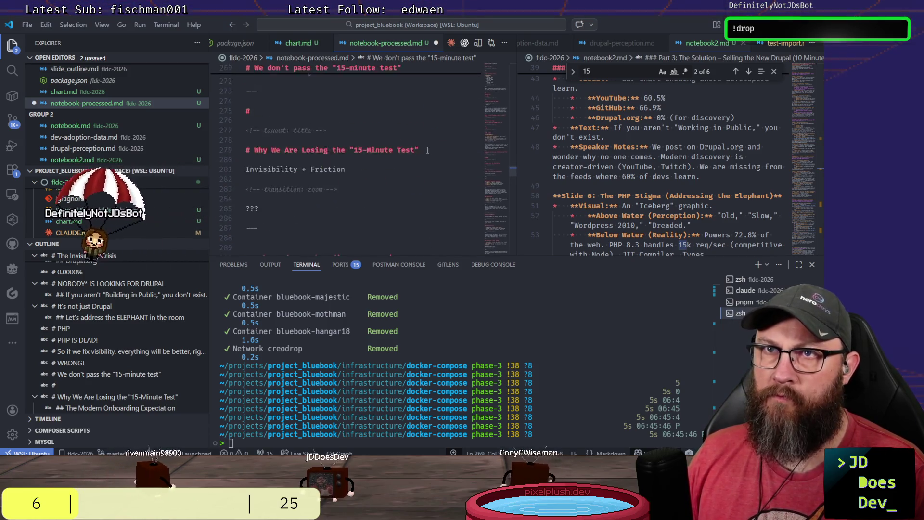
{"action": "scroll", "coordinate": [423, 154], "scroll_direction": "up", "scroll_amount": 1}
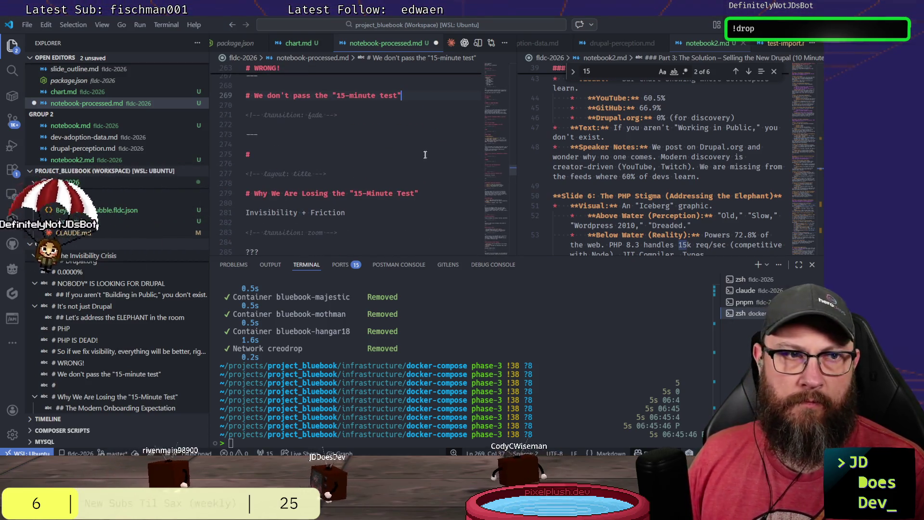
{"action": "left_click", "coordinate": [389, 159]}
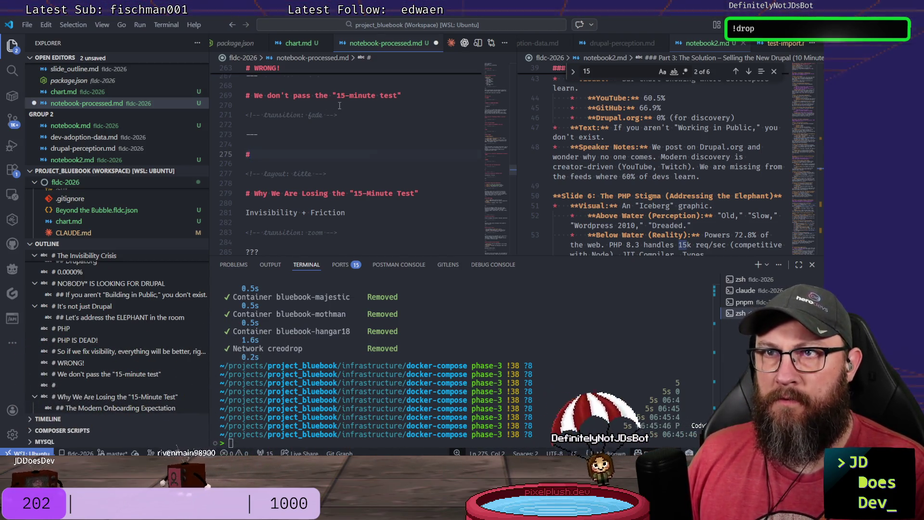
{"action": "scroll", "coordinate": [383, 130], "scroll_direction": "up", "scroll_amount": 1}
{"action": "left_click", "coordinate": [408, 138]}
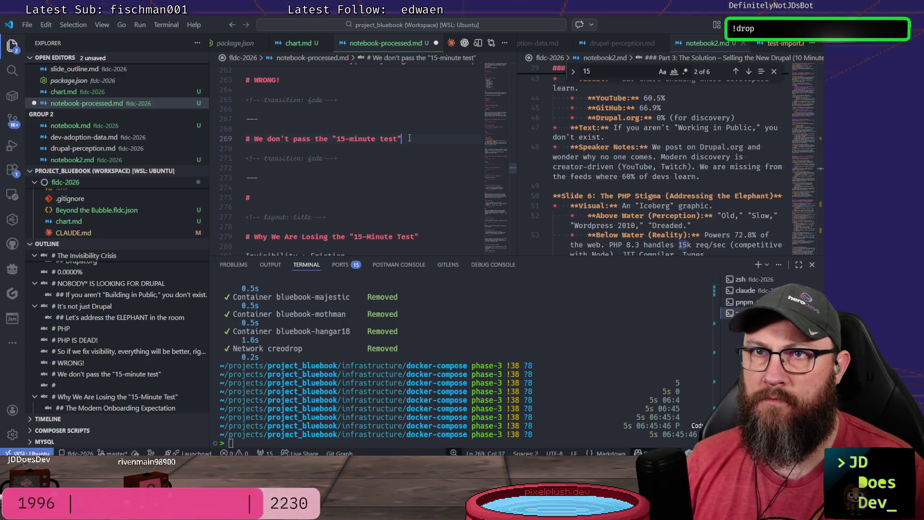
Reword the heading to 'Why we don't pass the "15-minute test"' and add an '## Invisibility + Friction' subheading.
{"action": "key", "text": "Home"}
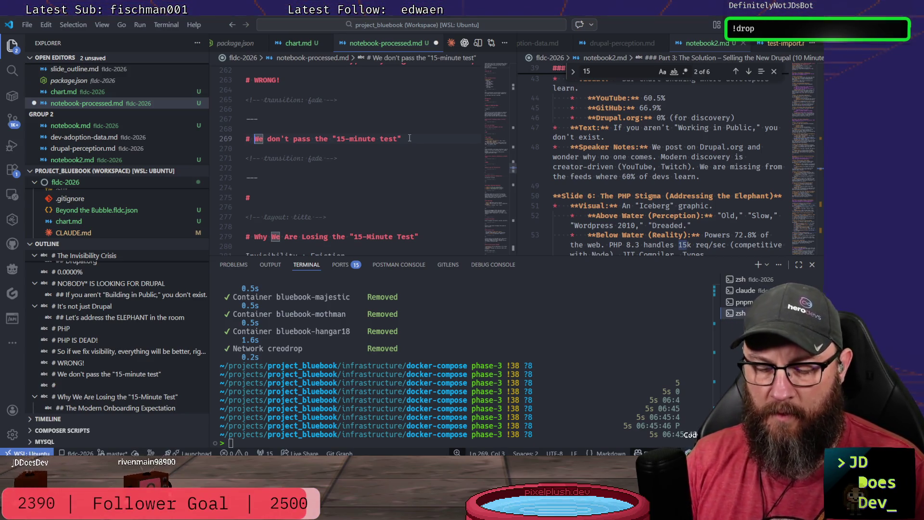
{"action": "type", "text": "Why"}
{"action": "key", "text": "Delete"}
{"action": "type", "text": "w"}
{"action": "key", "text": "End"}
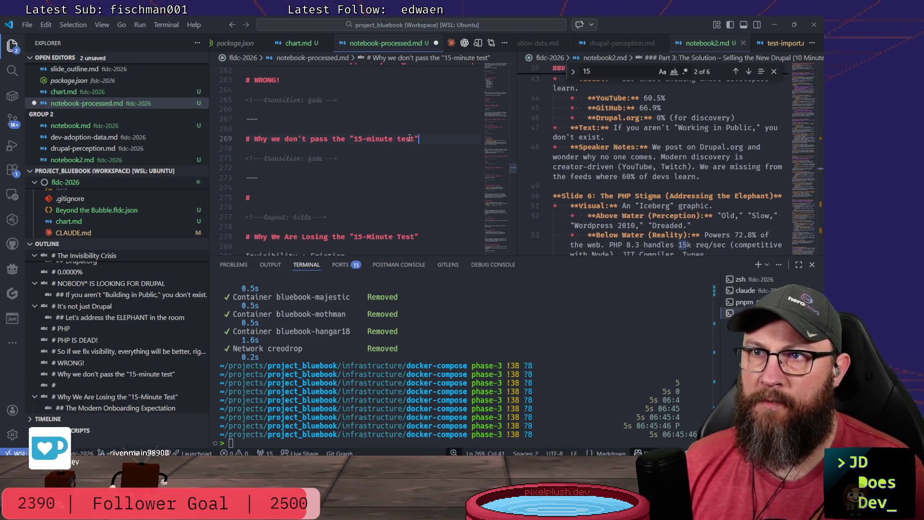
{"action": "key", "text": "Return"}
{"action": "key", "text": "Return"}
{"action": "type", "text": "##"}
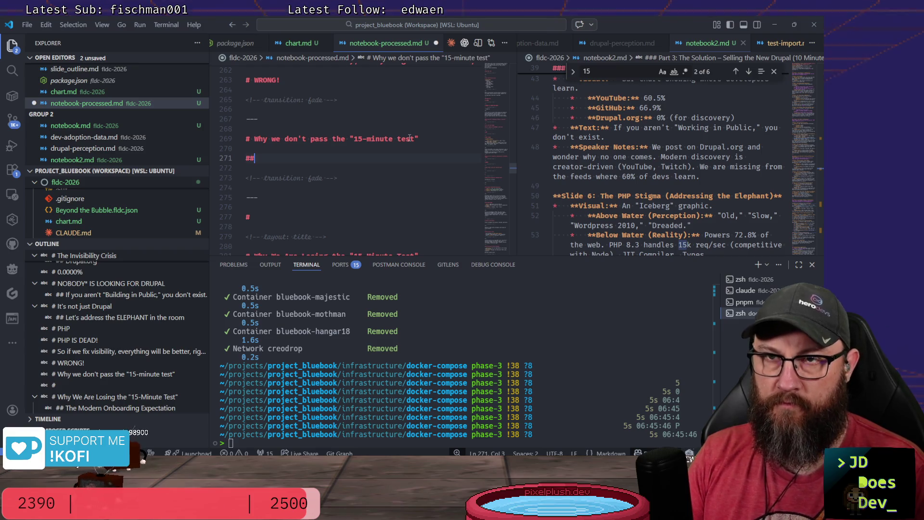
{"action": "type", "text": " Invisibility"}
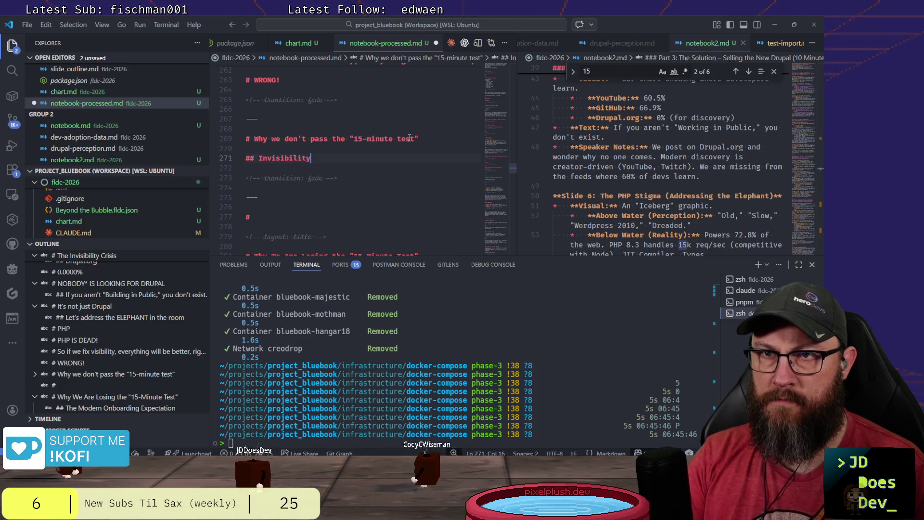
{"action": "type", "text": " + Fr"}
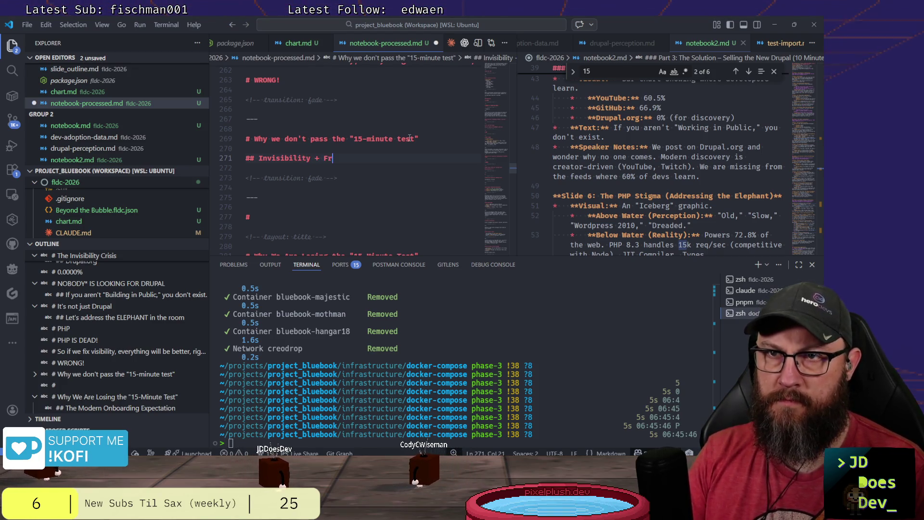
{"action": "type", "text": "ic"}
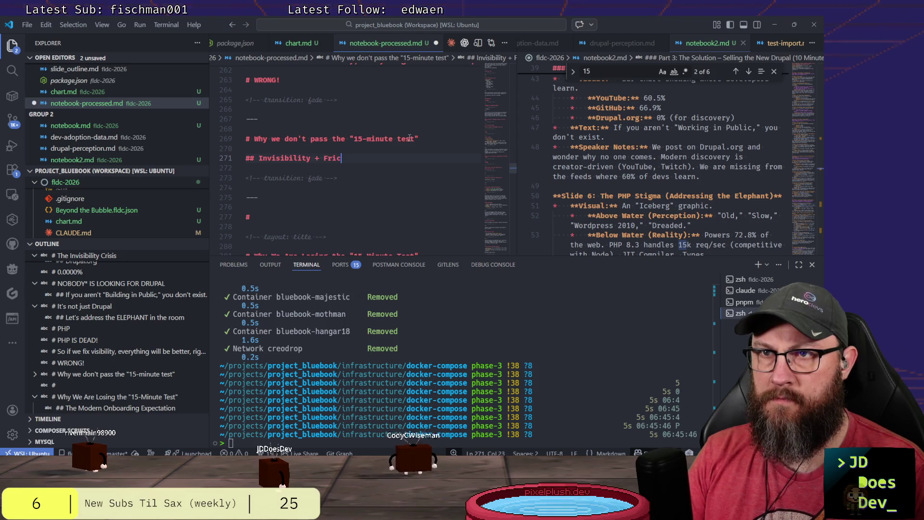
{"action": "type", "text": "tion"}
{"action": "key", "text": "Down"}
{"action": "key", "text": "Down"}
{"action": "key", "text": "Down"}
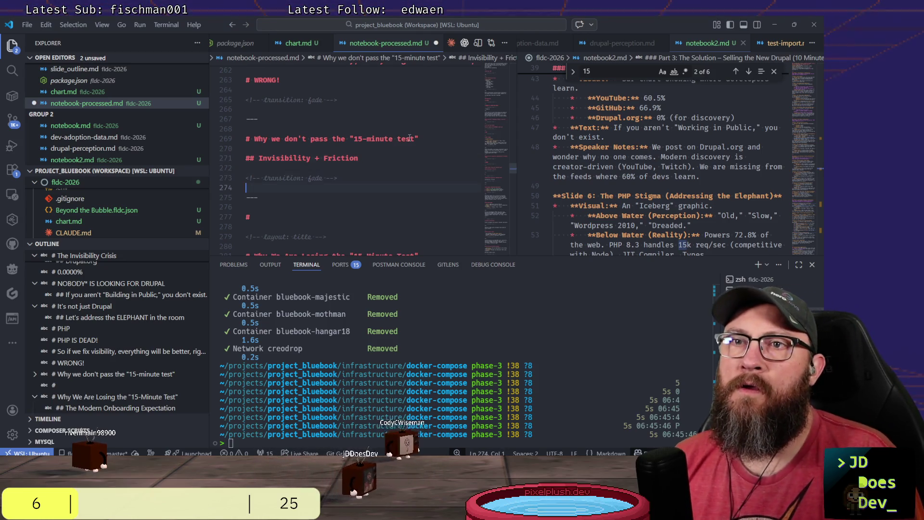
Add a ??? placeholder and 'It's hard to be judged in 15 minutes if you aren't visible.'.
{"action": "key", "text": "Down"}
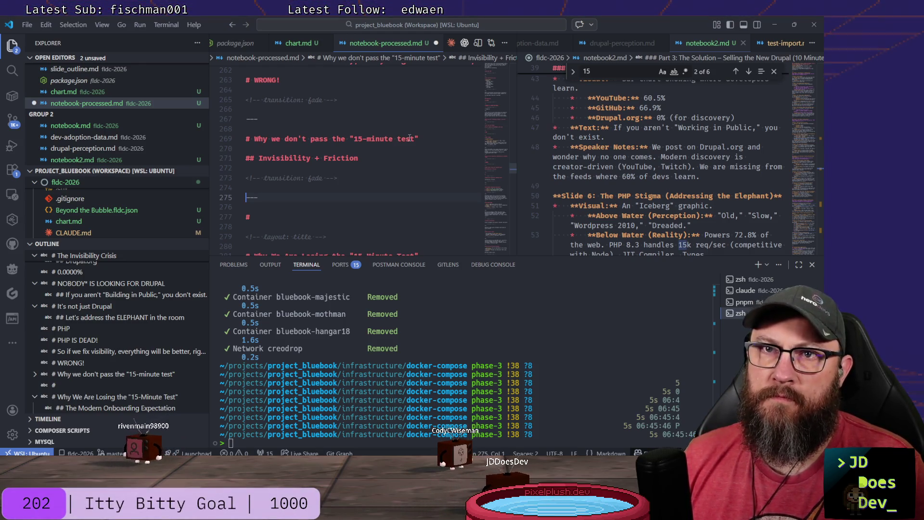
{"action": "key", "text": "Return"}
{"action": "key", "text": "Return"}
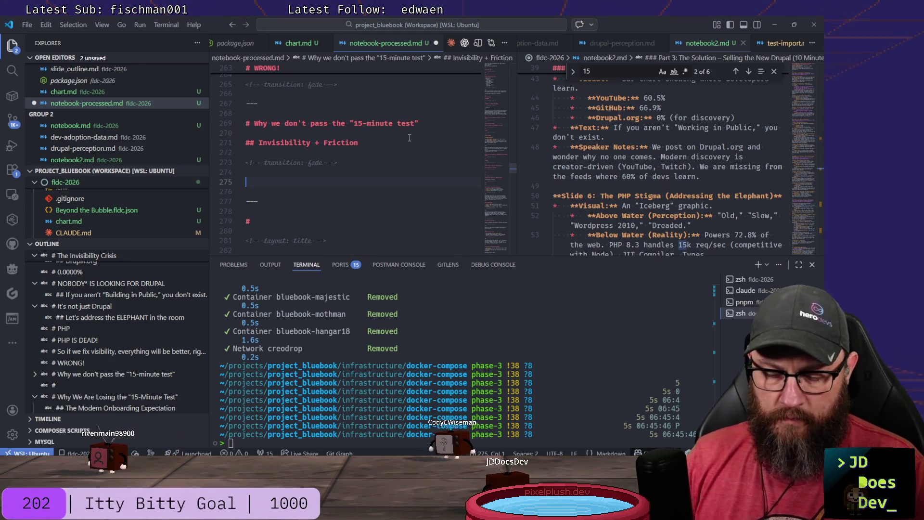
{"action": "type", "text": "???"}
{"action": "key", "text": "Return"}
{"action": "key", "text": "Return"}
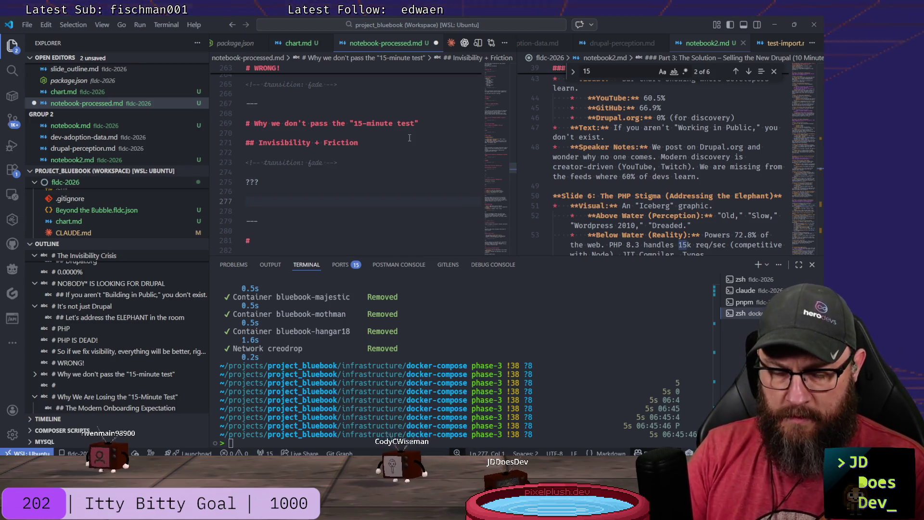
{"action": "type", "text": "It's h"}
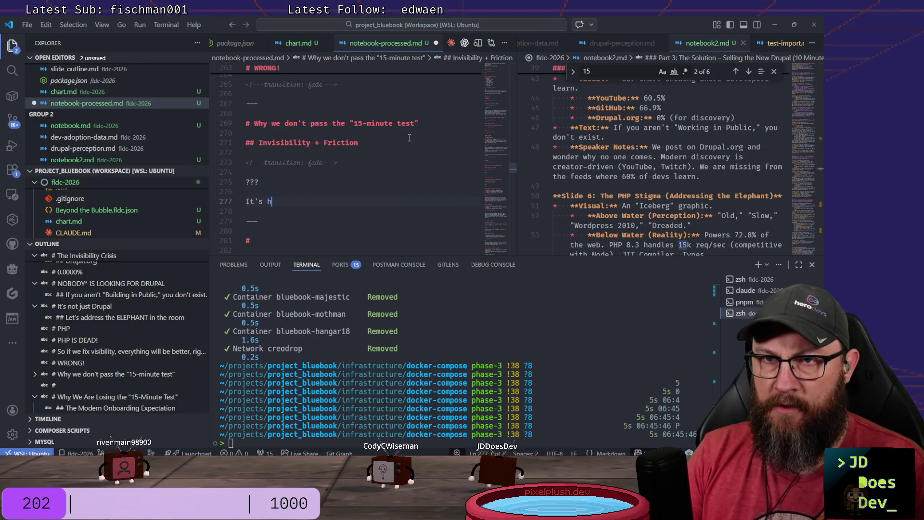
{"action": "type", "text": "ard to"}
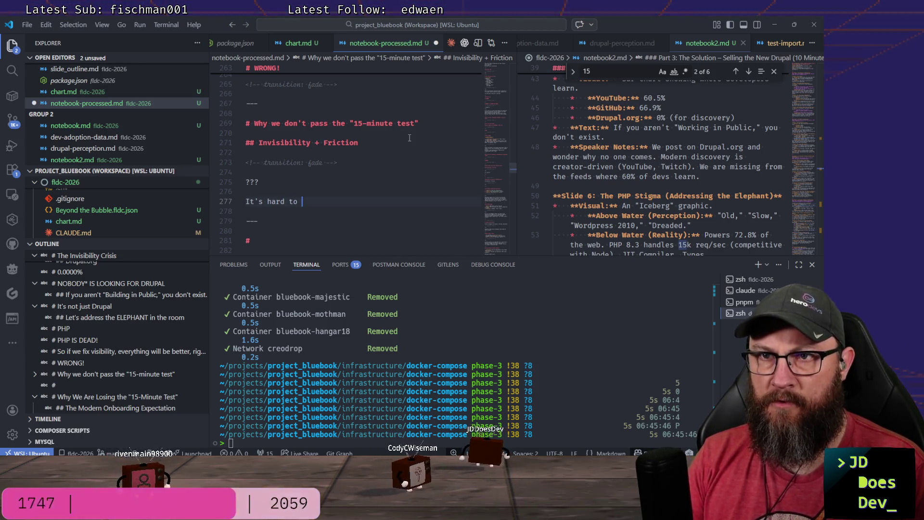
{"action": "type", "text": " be judged in 15 minutes if yo"}
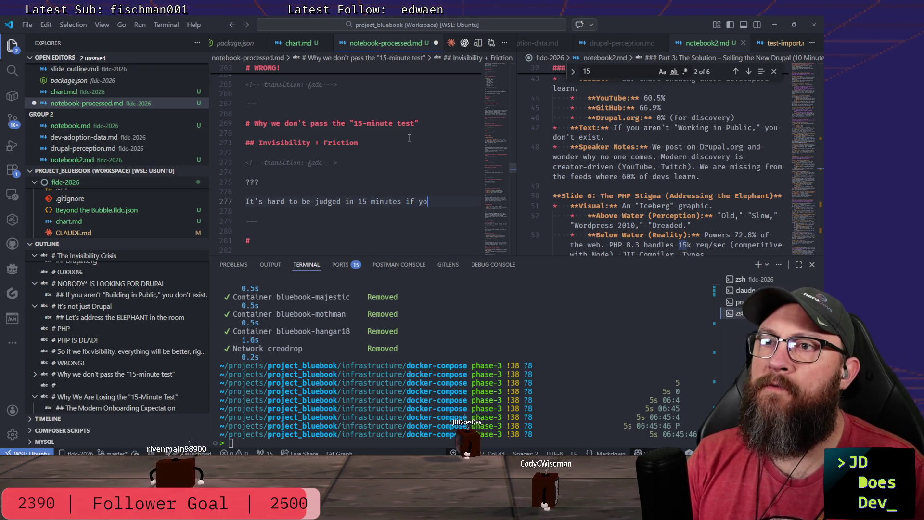
{"action": "type", "text": "ua"}
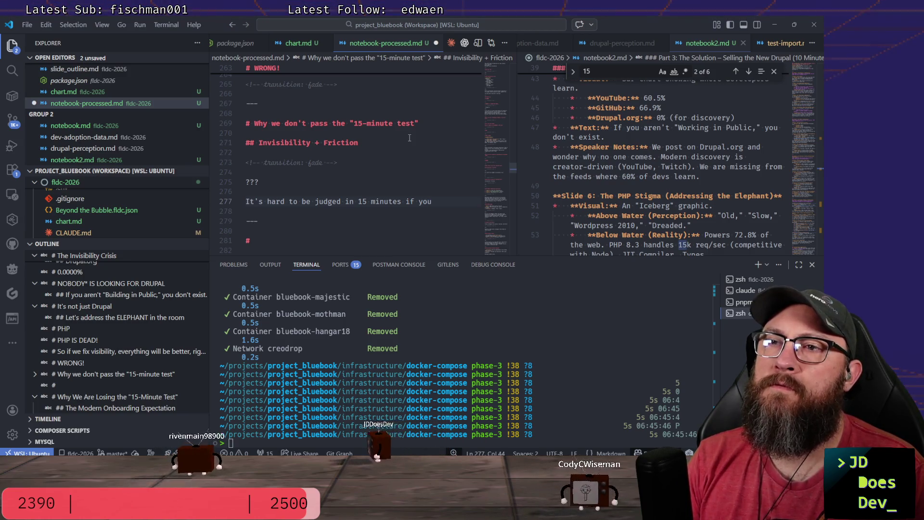
{"action": "key", "text": "BackSpace"}
{"action": "type", "text": "aren't visib"}
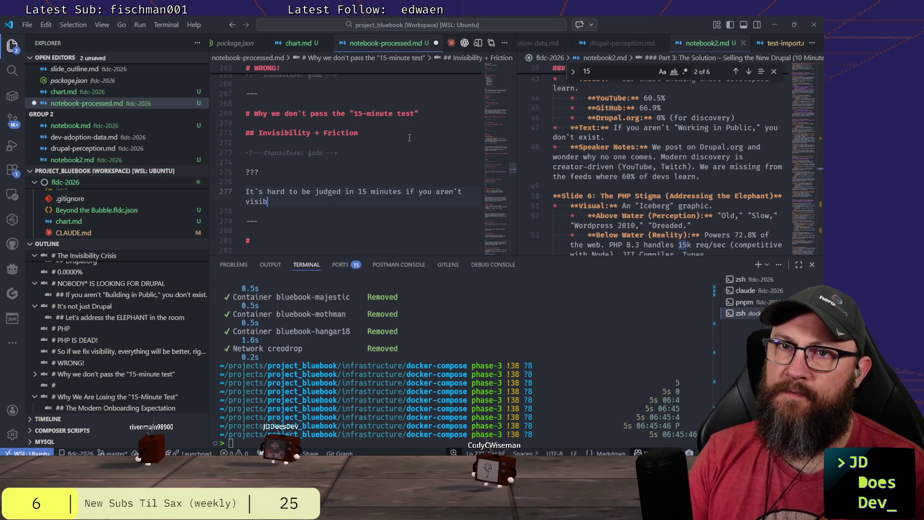
{"action": "type", "text": "le."}
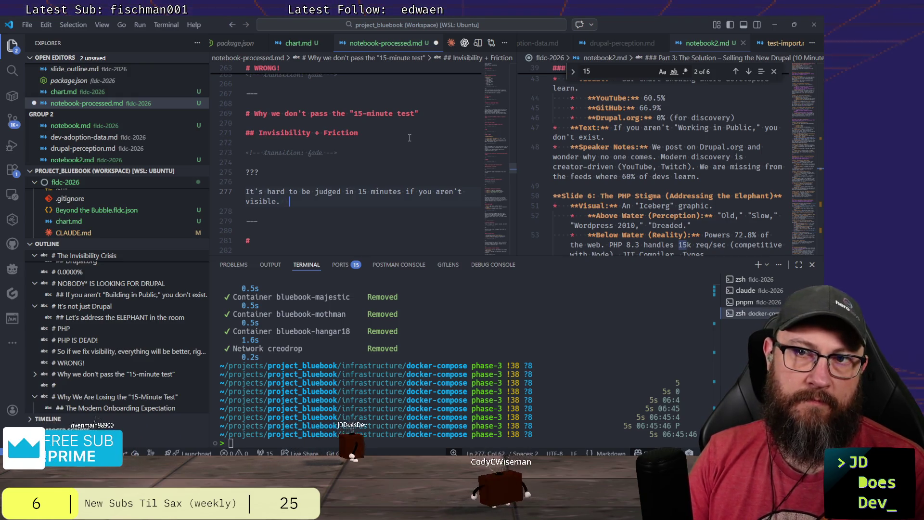
Start a new paragraph 'Once we're found, it's not easy to actually see what'.
{"action": "key", "text": "Return"}
{"action": "key", "text": "Return"}
{"action": "type", "text": "On"}
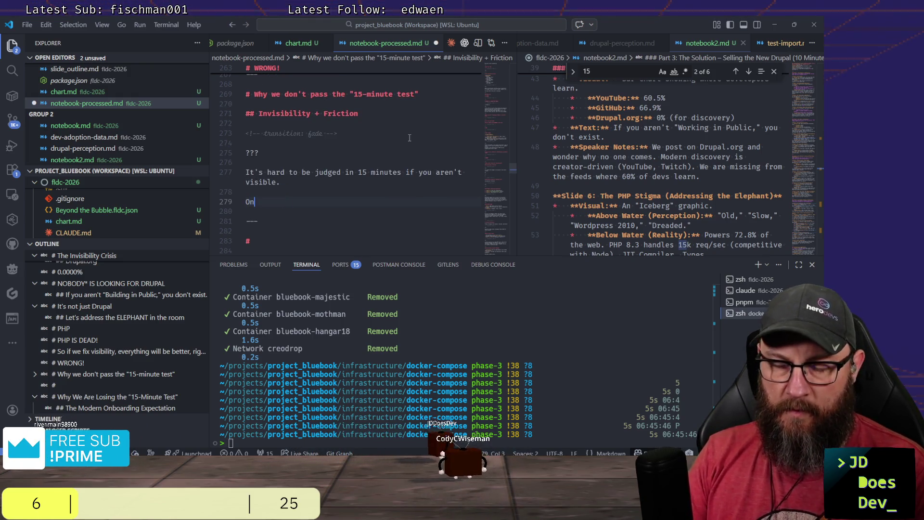
{"action": "type", "text": "ce we're found,"}
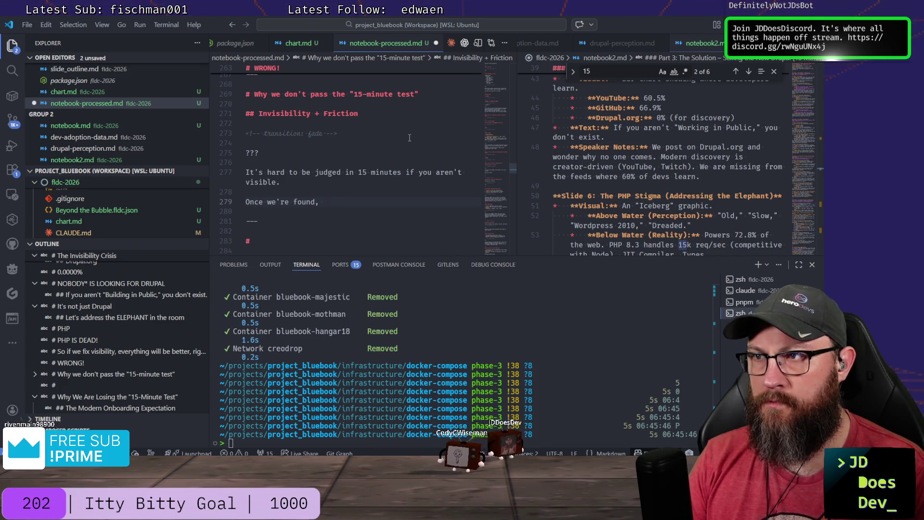
{"action": "type", "text": " it's"}
{"action": "key", "text": "BackSpace"}
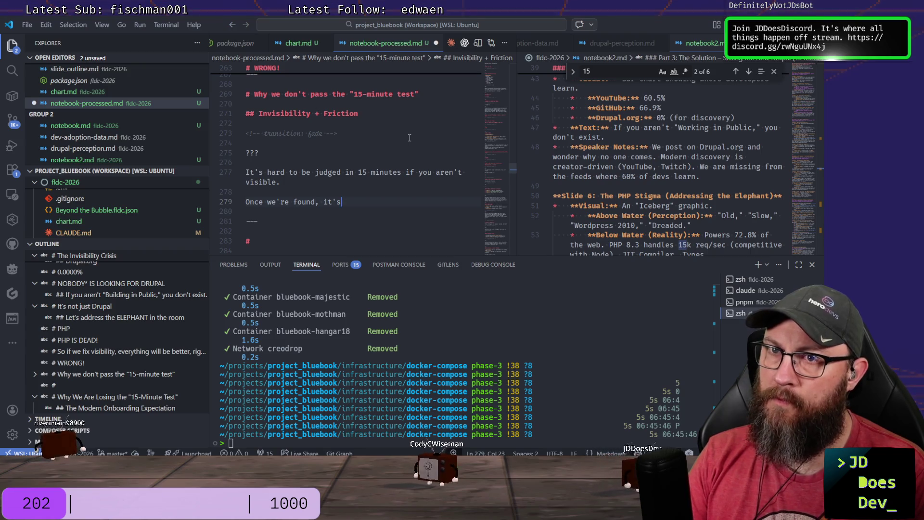
{"action": "type", "text": "easy to actually "}
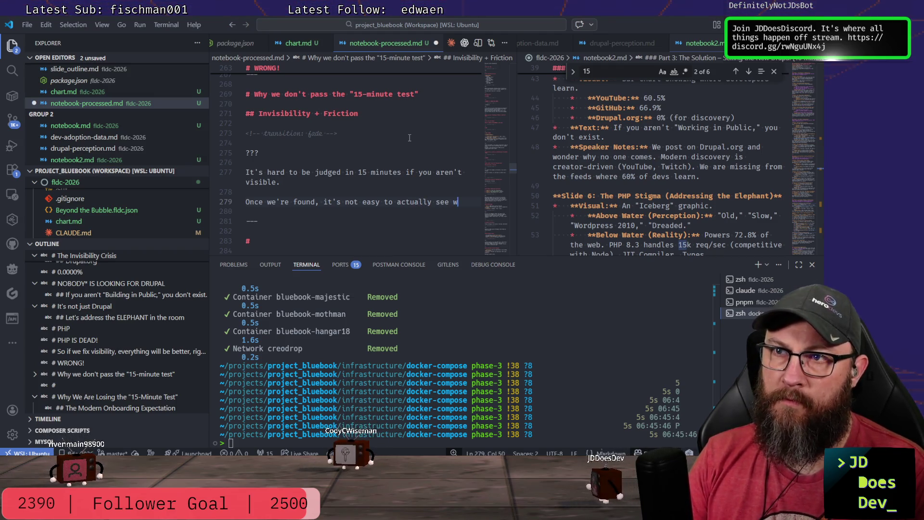
{"action": "type", "text": "see"}
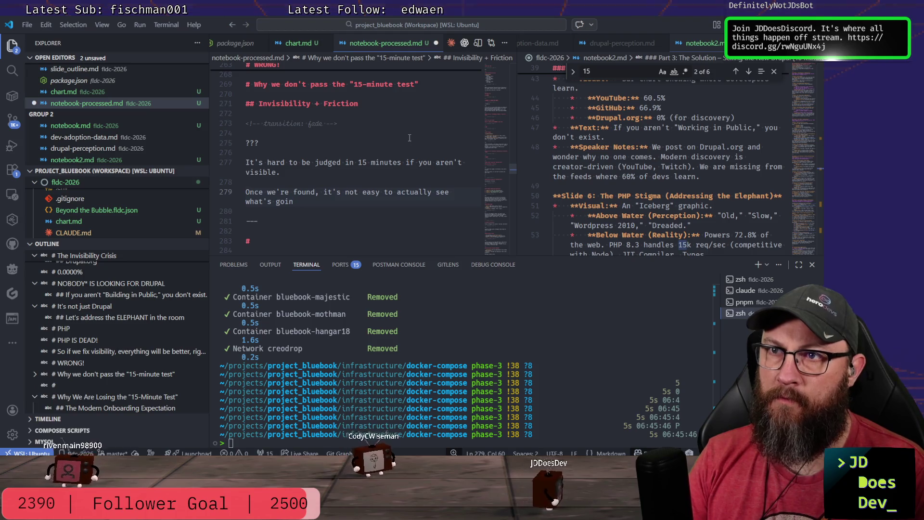
{"action": "key", "text": "BackSpace"}
{"action": "key", "text": "BackSpace"}
{"action": "key", "text": "BackSpace"}
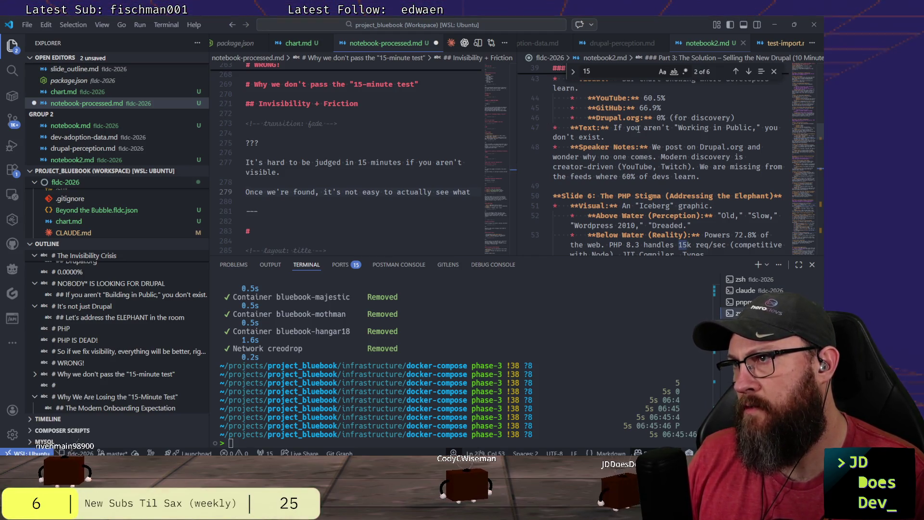
{"action": "scroll", "coordinate": [637, 129], "scroll_direction": "down", "scroll_amount": 2}
{"action": "scroll", "coordinate": [639, 129], "scroll_direction": "down", "scroll_amount": 1}
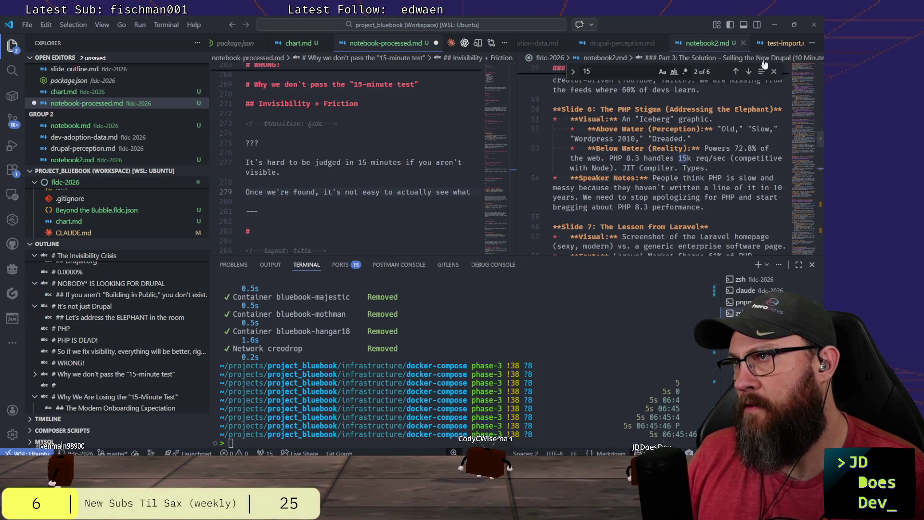
Step through the '15' matches in the notebook2 notes.
{"action": "left_click", "coordinate": [736, 70]}
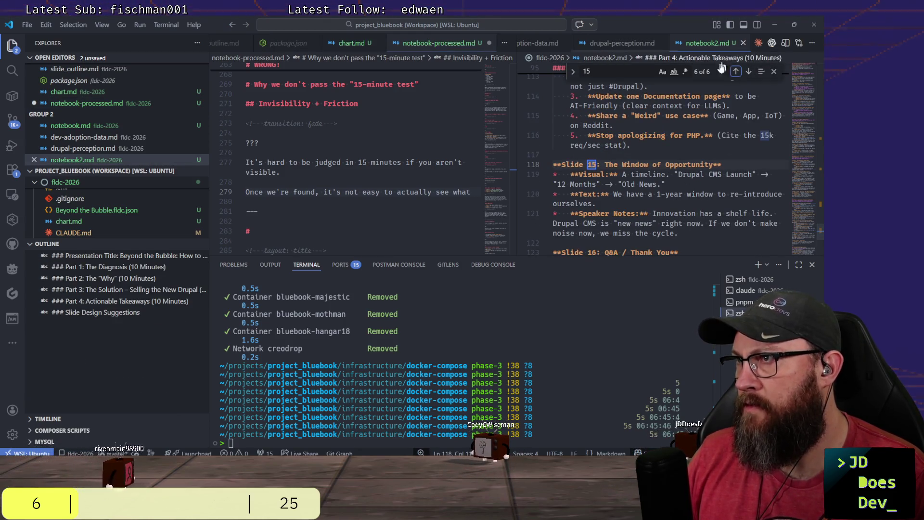
{"action": "left_click", "coordinate": [749, 72]}
{"action": "left_click", "coordinate": [750, 75]}
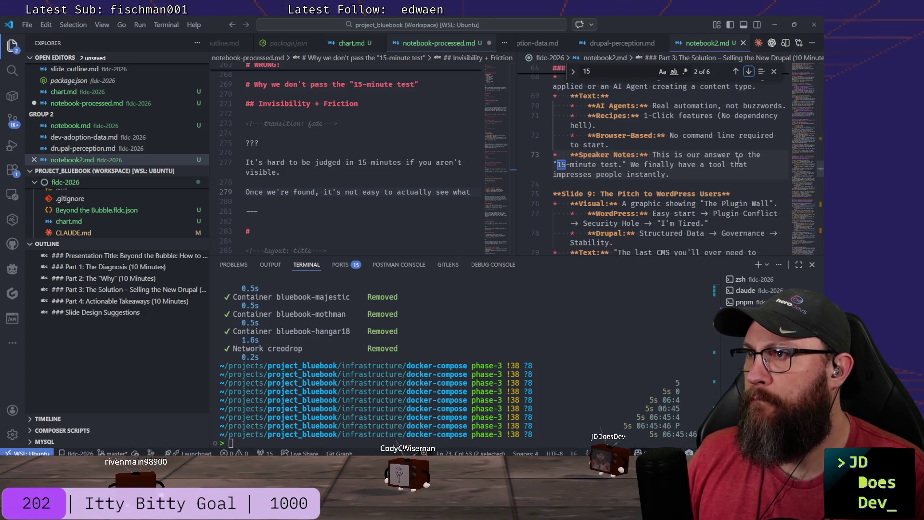
{"action": "scroll", "coordinate": [738, 157], "scroll_direction": "up", "scroll_amount": 2}
{"action": "scroll", "coordinate": [737, 157], "scroll_direction": "up", "scroll_amount": 3}
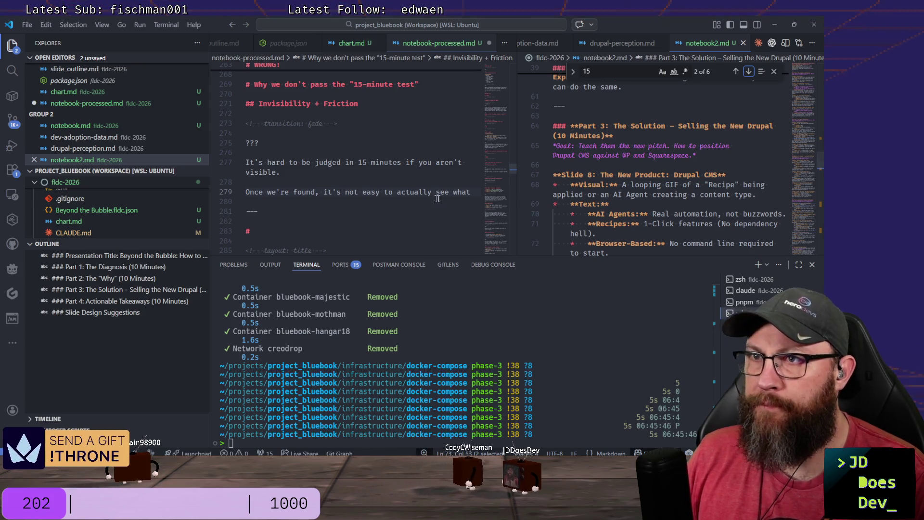
Add a '---' separator and an empty '#' heading for a new slide after line 279.
{"action": "left_click", "coordinate": [472, 191]}
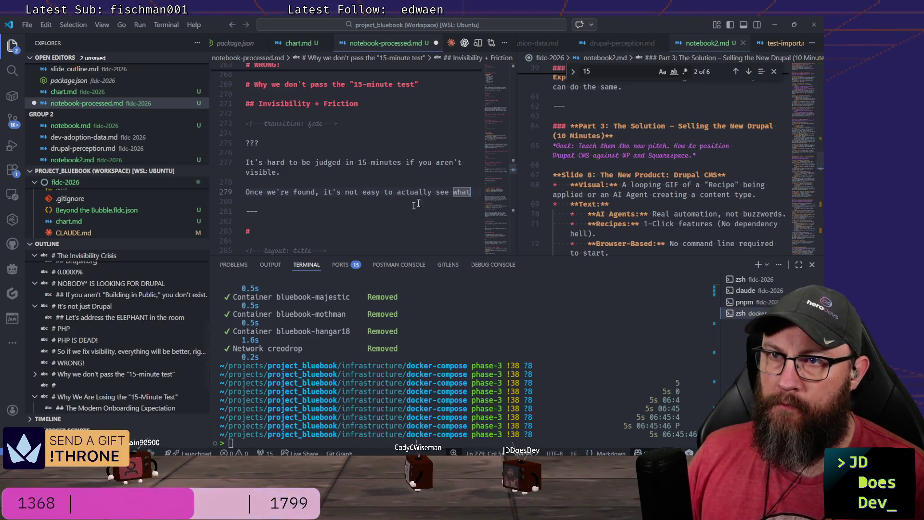
{"action": "type", "text": " we're offering"}
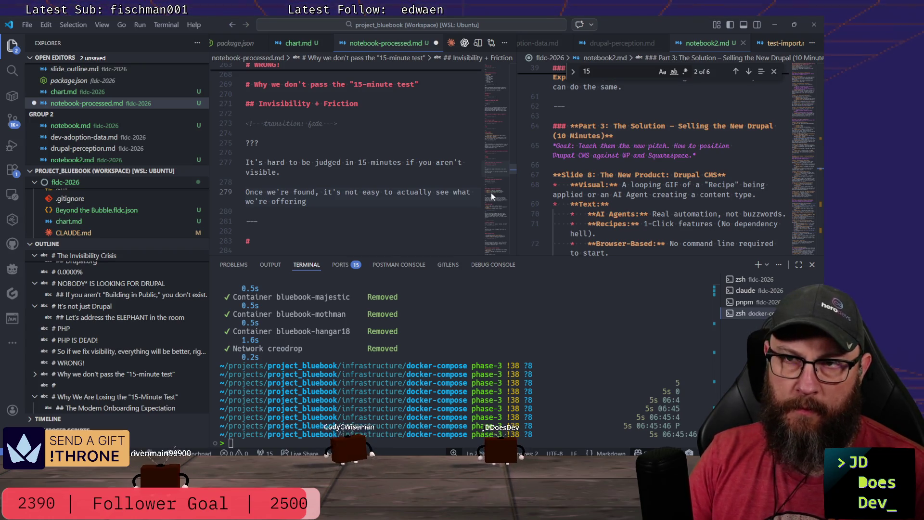
{"action": "type", "text": "."}
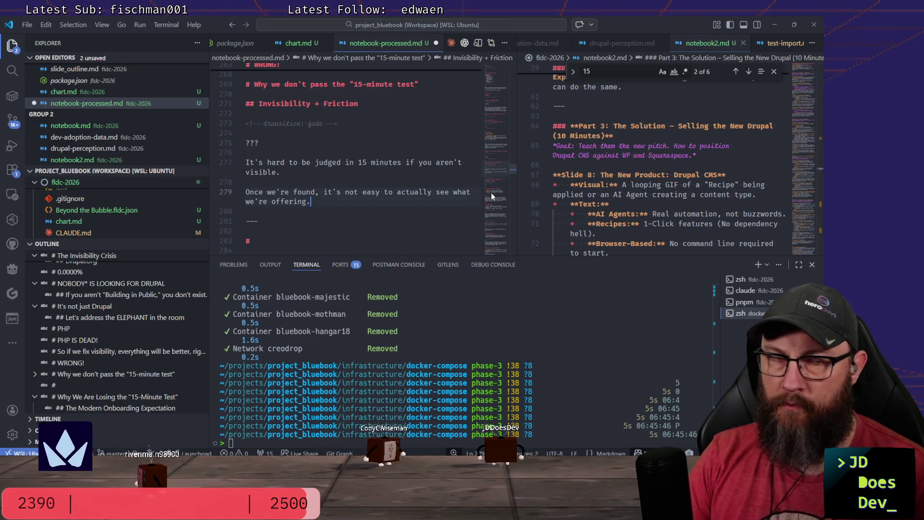
{"action": "key", "text": "Down"}
{"action": "key", "text": "Down"}
{"action": "key", "text": "Down"}
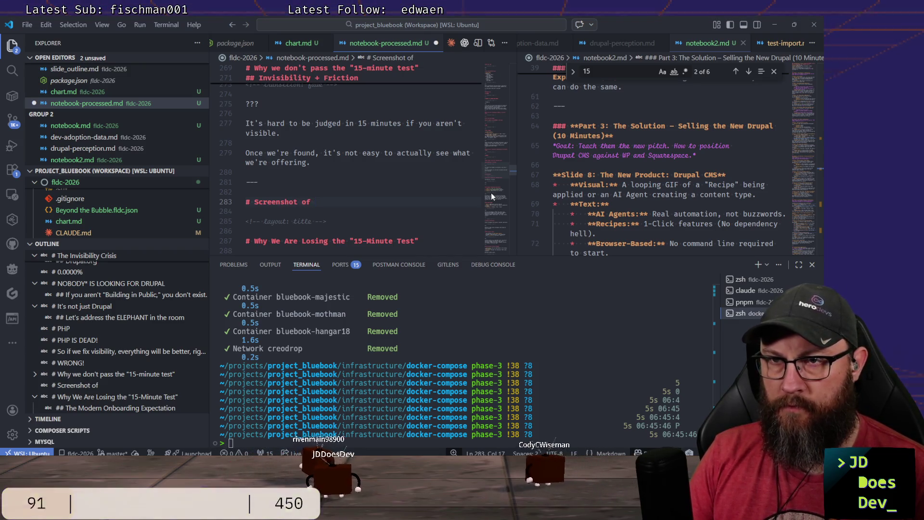
{"action": "type", "text": "new."}
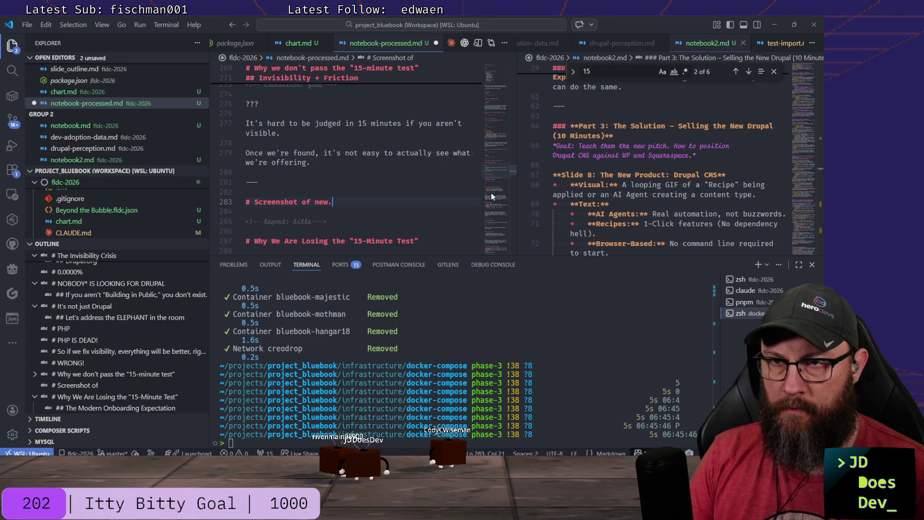
{"action": "type", "text": "drupal.o"}
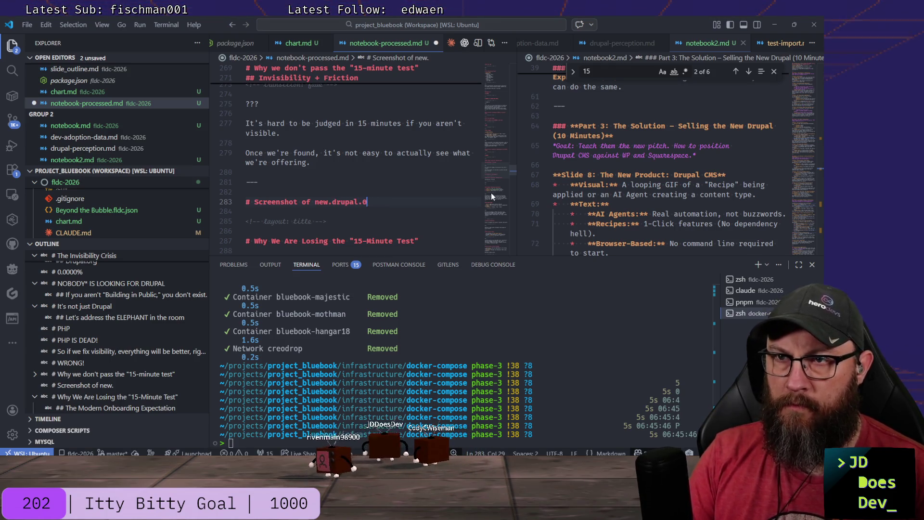
{"action": "type", "text": "rg"}
Title the new slide 'Screenshot of new.drupal.org'.
{"action": "key", "text": "Down"}
{"action": "key", "text": "Down"}
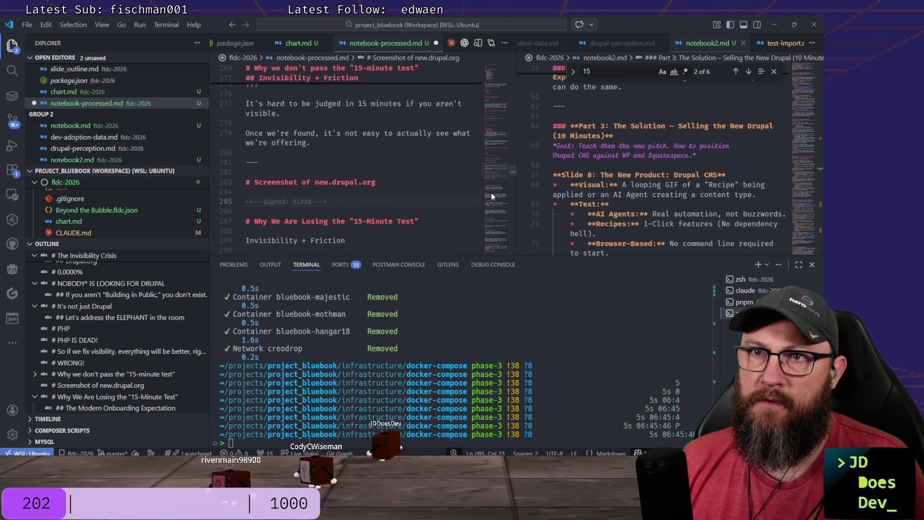
{"action": "key", "text": "Up"}
{"action": "key", "text": "Up"}
{"action": "key", "text": "Up"}
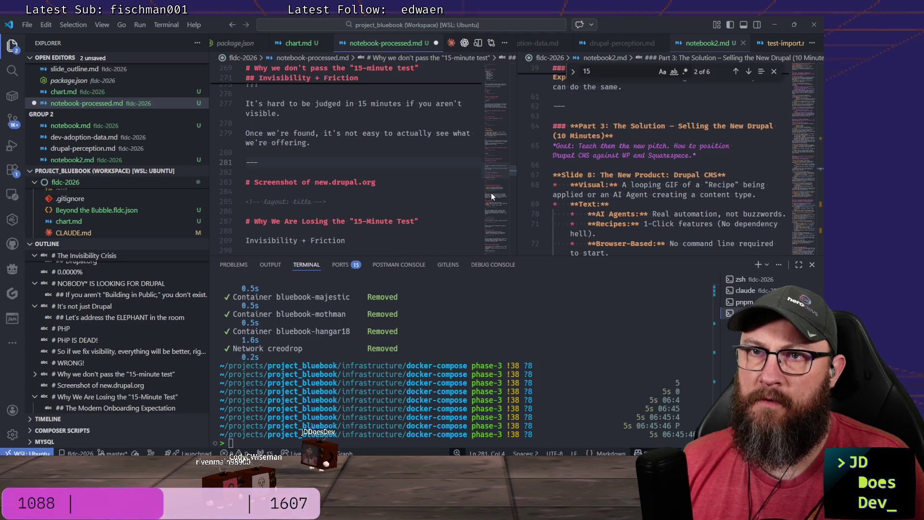
{"action": "scroll", "coordinate": [491, 193], "scroll_direction": "up", "scroll_amount": 1}
{"action": "scroll", "coordinate": [322, 179], "scroll_direction": "up", "scroll_amount": 1}
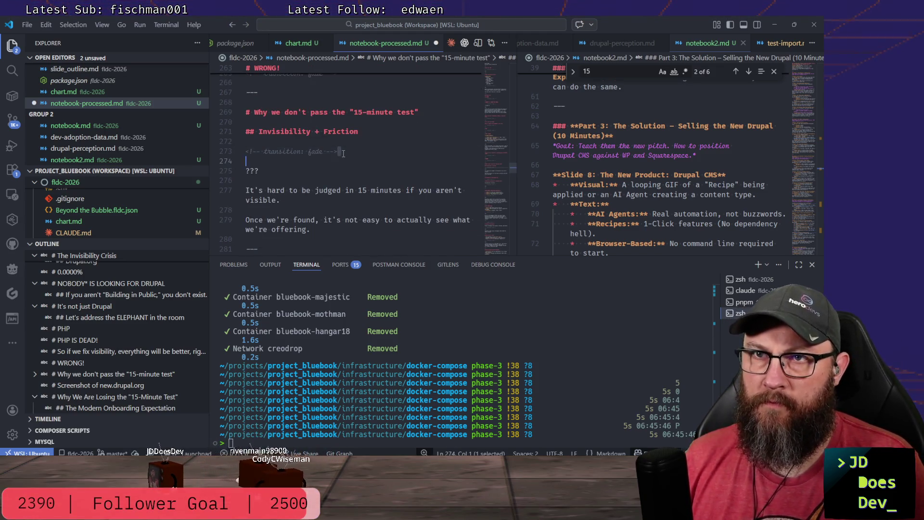
Copy the fade-transition ??? block under the new.drupal.org screenshot heading.
{"action": "key", "text": "shift+alt+Down"}
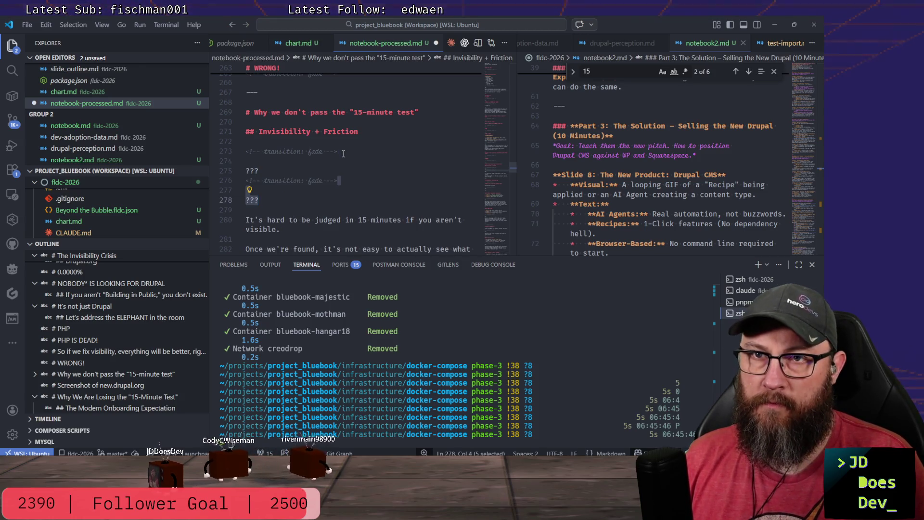
{"action": "key", "text": "alt+Down"}
{"action": "key", "text": "alt+Down"}
{"action": "key", "text": "alt+Down"}
{"action": "key", "text": "alt+Down"}
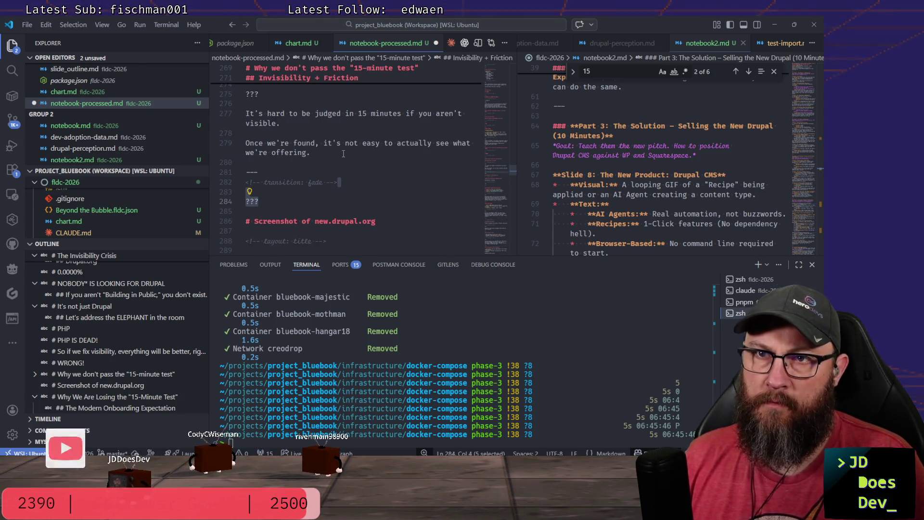
{"action": "key", "text": "alt+Down"}
{"action": "key", "text": "alt+Down"}
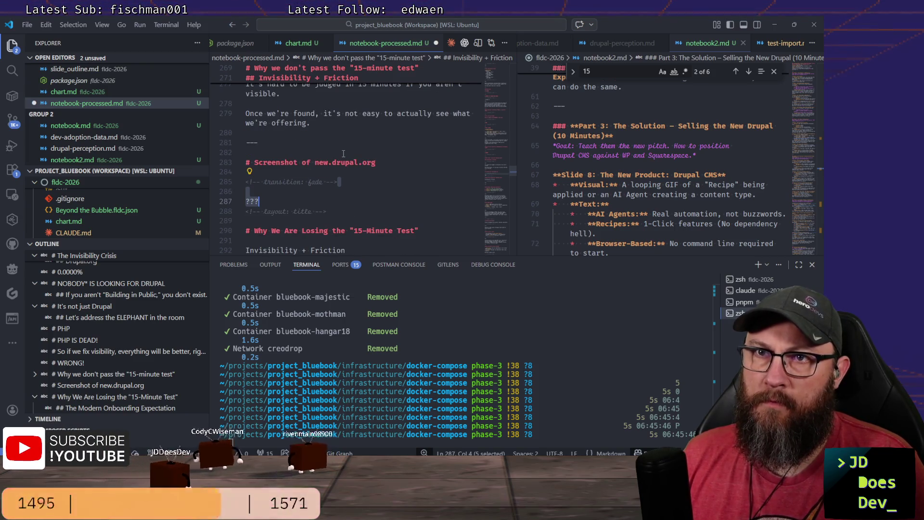
{"action": "key", "text": "Return"}
{"action": "key", "text": "Return"}
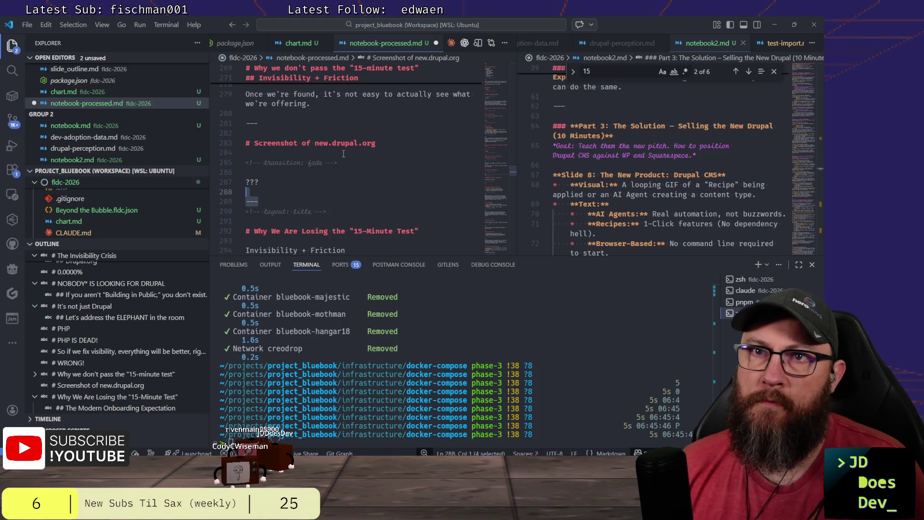
Duplicate the transition placeholder slide several times and start another '# Screenshot of' heading.
{"action": "key", "text": "shift+alt+Down"}
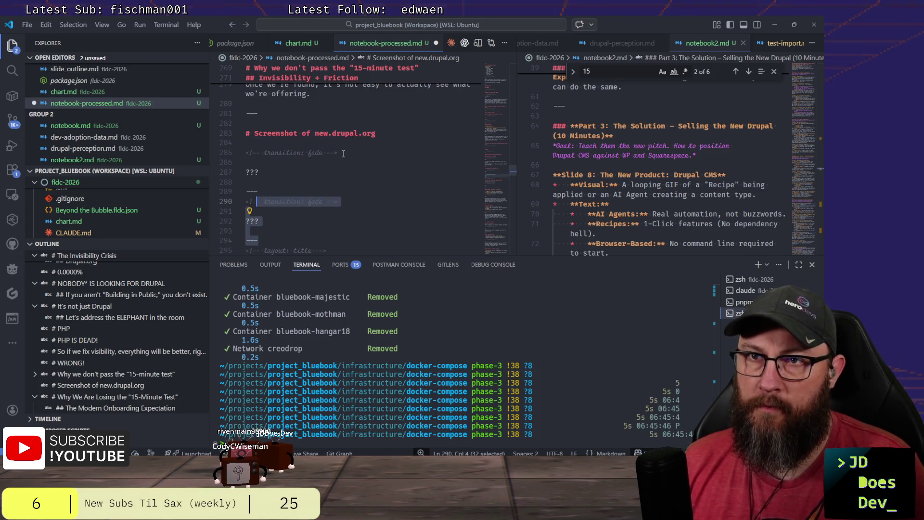
{"action": "key", "text": "shift+alt+Down"}
{"action": "key", "text": "shift+alt+Up"}
{"action": "key", "text": "Down"}
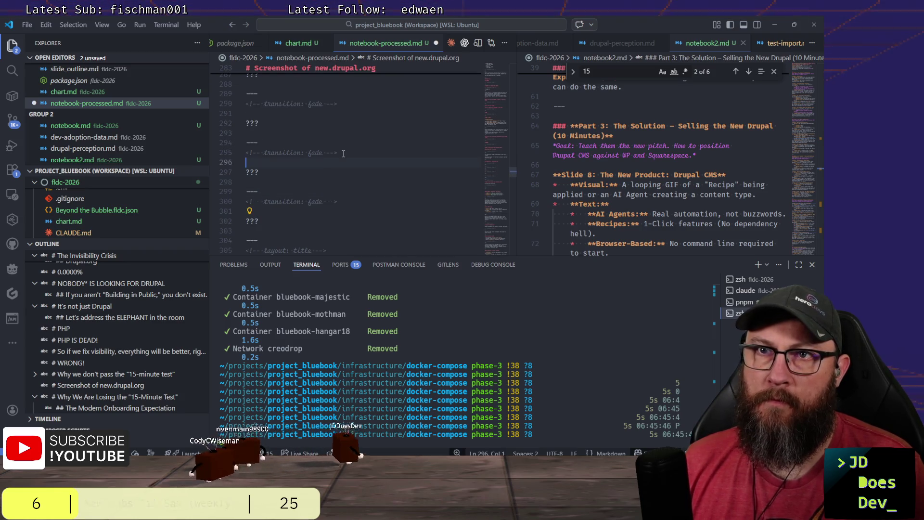
{"action": "key", "text": "Up"}
{"action": "key", "text": "Up"}
{"action": "key", "text": "Up"}
{"action": "key", "text": "Up"}
{"action": "key", "text": "Up"}
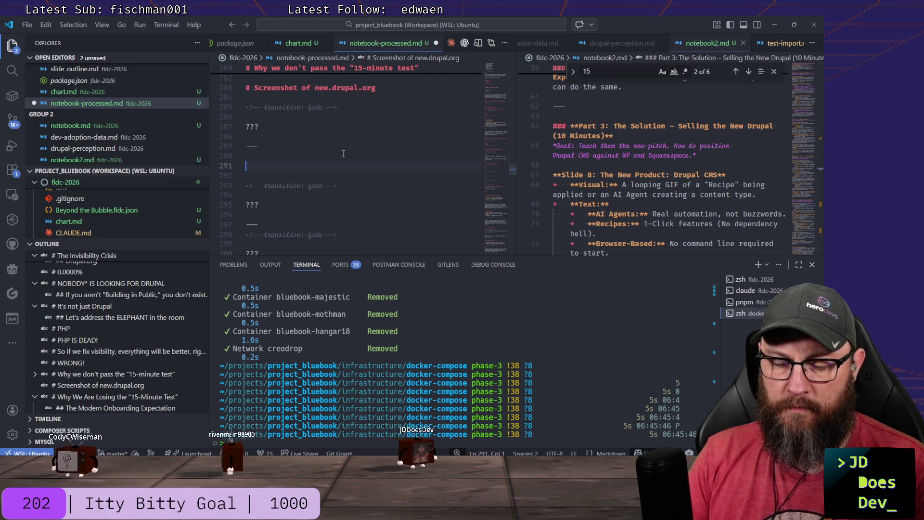
{"action": "type", "text": "# Screenshot of"}
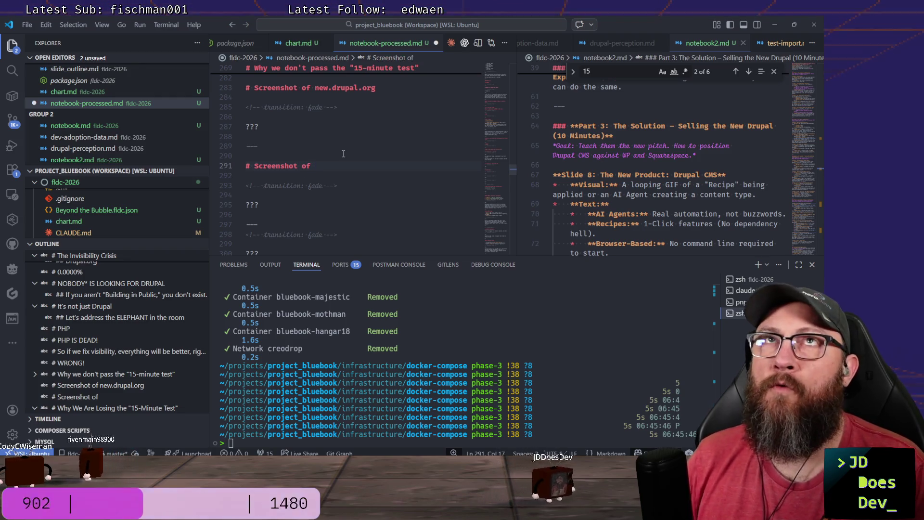
Switch to the Beyond the Bubble Chrome window and open a new tab.
{"action": "key", "text": "alt+Tab"}
{"action": "key", "text": "Tab"}
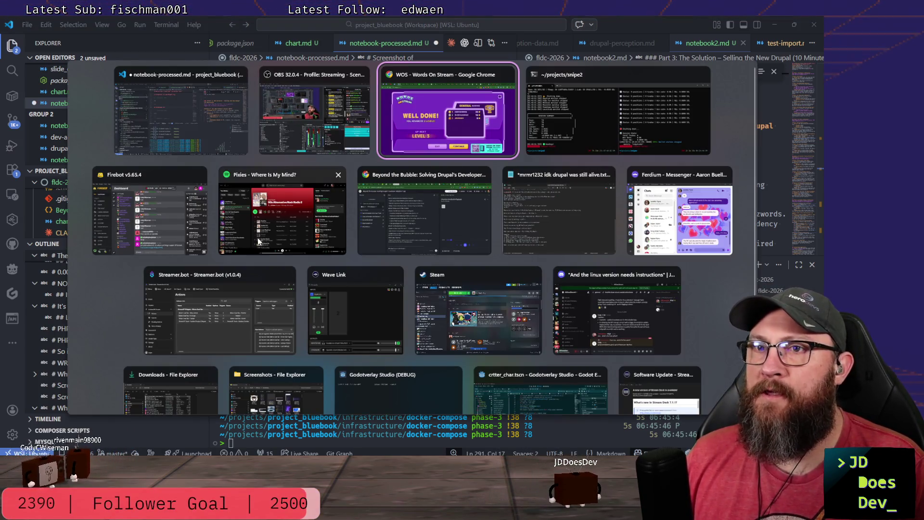
{"action": "left_click", "coordinate": [401, 210]}
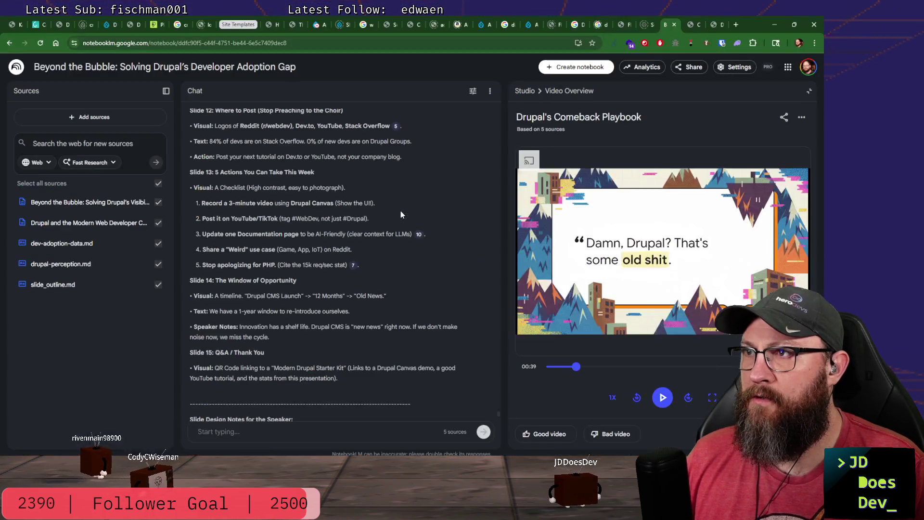
{"action": "mouse_move", "coordinate": [720, 25]}
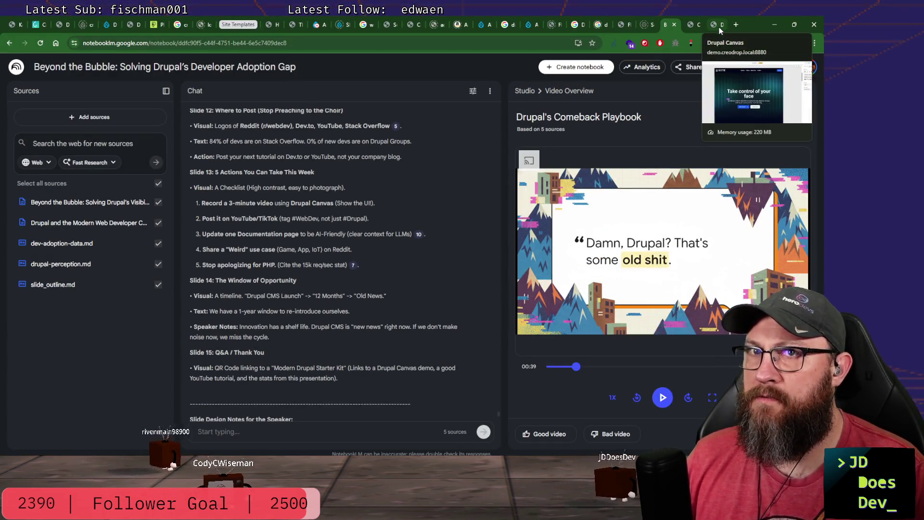
{"action": "left_click", "coordinate": [736, 25]}
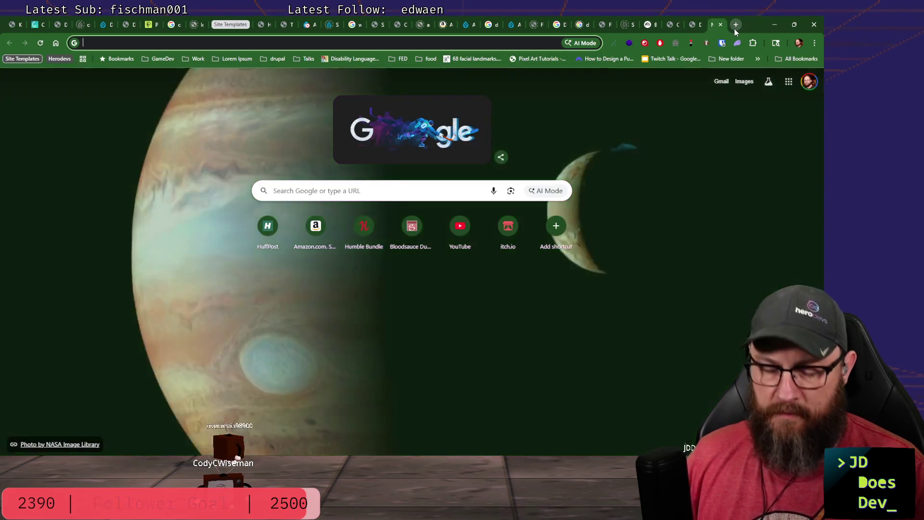
{"action": "type", "text": "laravel"}
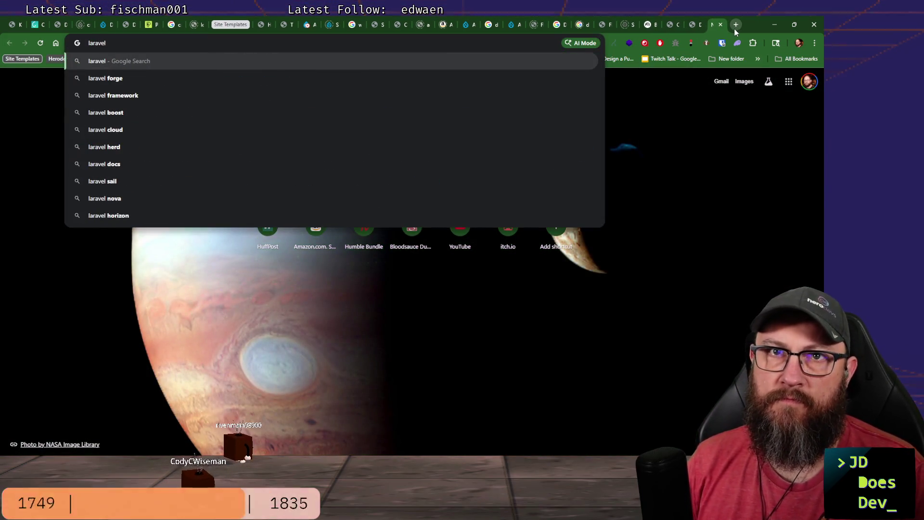
{"action": "type", "text": ".com"}
Load laravel.com and flip through its feature code examples (Eloquent ORM, File storage, Authorization).
{"action": "key", "text": "Return"}
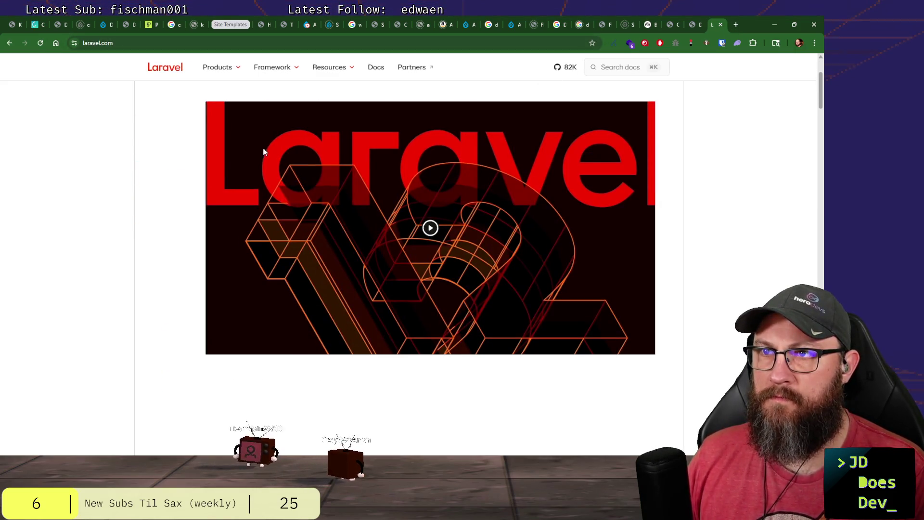
{"action": "scroll", "coordinate": [263, 151], "scroll_direction": "down", "scroll_amount": 3}
{"action": "scroll", "coordinate": [264, 151], "scroll_direction": "down", "scroll_amount": 3}
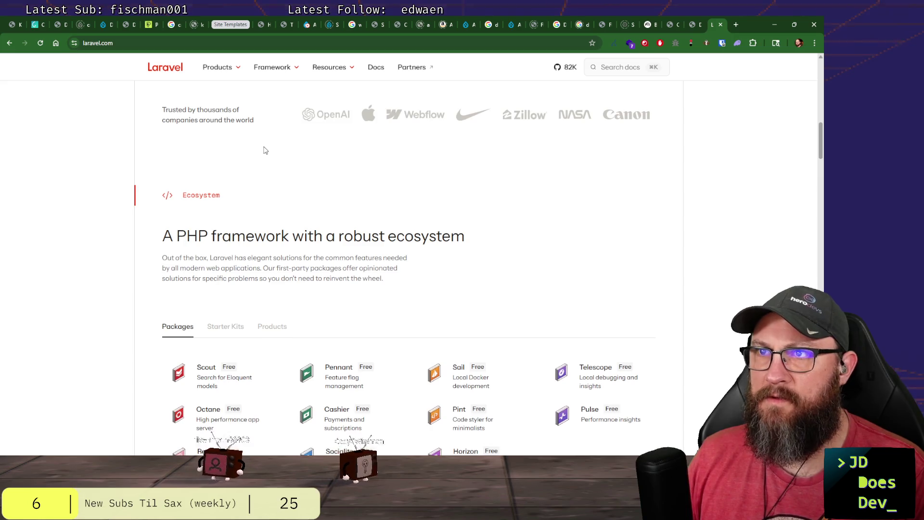
{"action": "scroll", "coordinate": [264, 150], "scroll_direction": "down", "scroll_amount": 3}
{"action": "scroll", "coordinate": [264, 151], "scroll_direction": "down", "scroll_amount": 3}
{"action": "scroll", "coordinate": [263, 151], "scroll_direction": "down", "scroll_amount": 2}
{"action": "left_click", "coordinate": [185, 246]}
{"action": "left_click", "coordinate": [203, 227]}
{"action": "left_click", "coordinate": [210, 326]}
{"action": "left_click", "coordinate": [190, 168]}
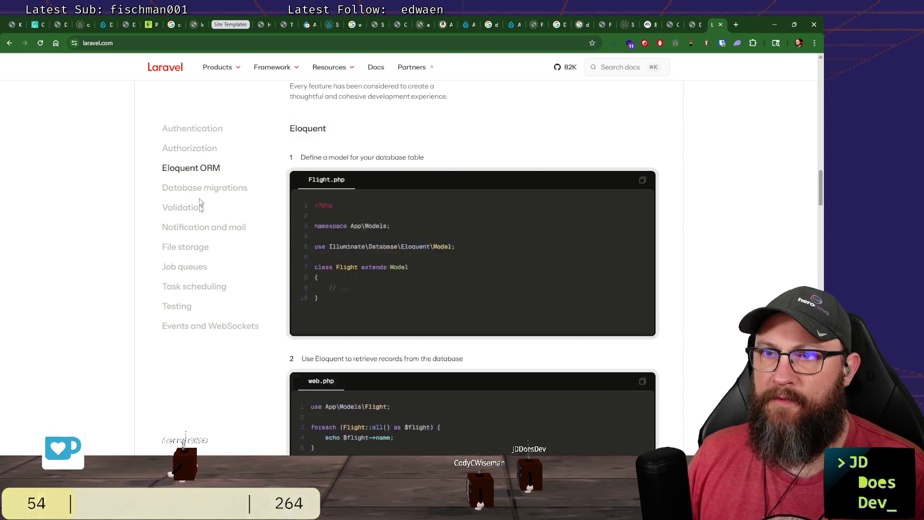
{"action": "left_click", "coordinate": [185, 247]}
{"action": "left_click", "coordinate": [189, 148]}
{"action": "scroll", "coordinate": [93, 221], "scroll_direction": "down", "scroll_amount": 2}
{"action": "scroll", "coordinate": [97, 220], "scroll_direction": "down", "scroll_amount": 3}
{"action": "scroll", "coordinate": [96, 219], "scroll_direction": "down", "scroll_amount": 1}
{"action": "scroll", "coordinate": [97, 217], "scroll_direction": "down", "scroll_amount": 5}
{"action": "scroll", "coordinate": [99, 217], "scroll_direction": "down", "scroll_amount": 3}
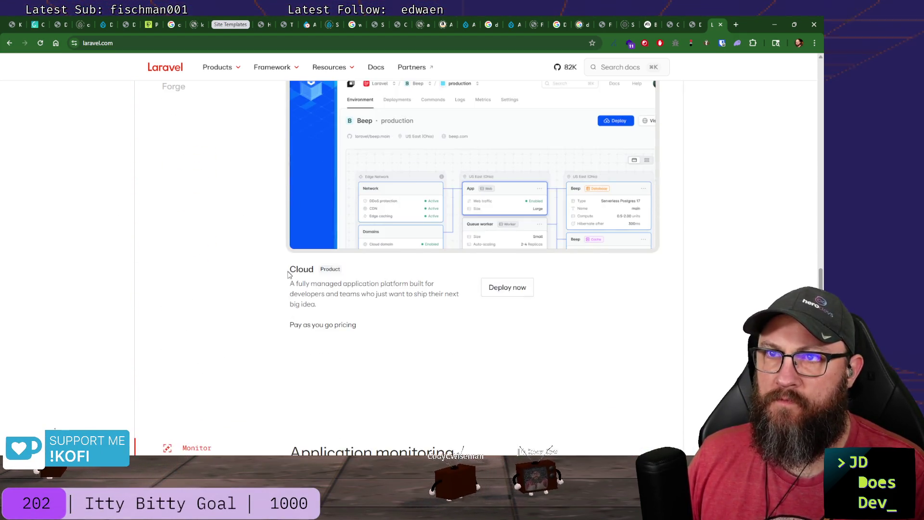
{"action": "scroll", "coordinate": [288, 274], "scroll_direction": "up", "scroll_amount": 2}
Preview the Forge and Cloud deployment sections, then select the address for editing.
{"action": "left_click", "coordinate": [180, 259]}
{"action": "left_click", "coordinate": [173, 239]}
{"action": "left_click", "coordinate": [181, 259]}
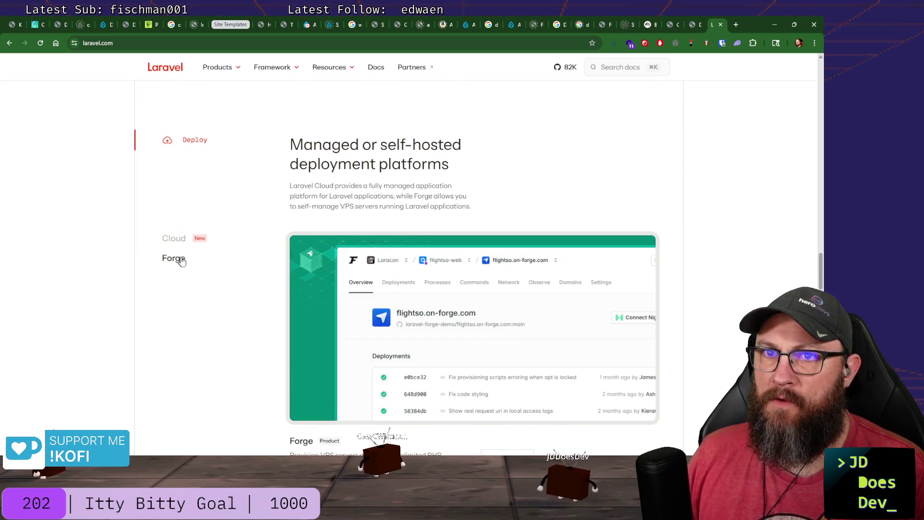
{"action": "scroll", "coordinate": [245, 275], "scroll_direction": "down", "scroll_amount": 2}
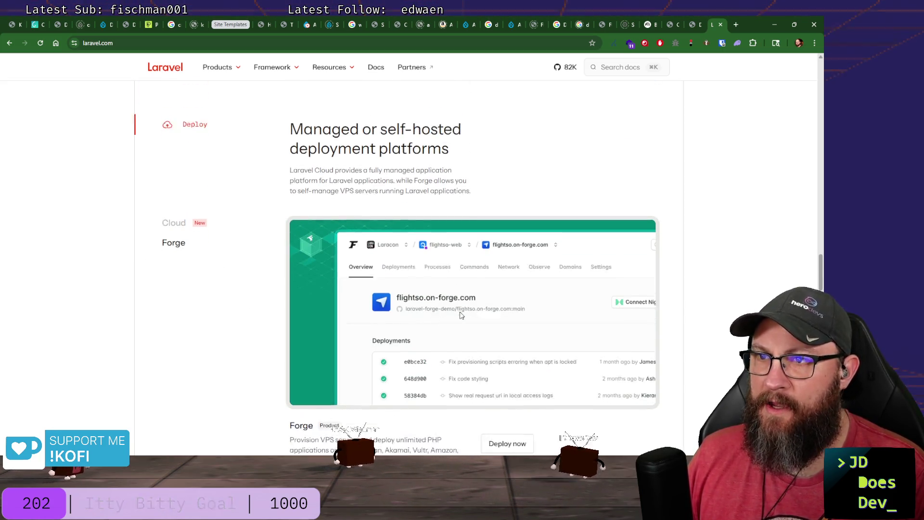
{"action": "scroll", "coordinate": [452, 388], "scroll_direction": "up", "scroll_amount": 2}
{"action": "scroll", "coordinate": [452, 383], "scroll_direction": "down", "scroll_amount": 1}
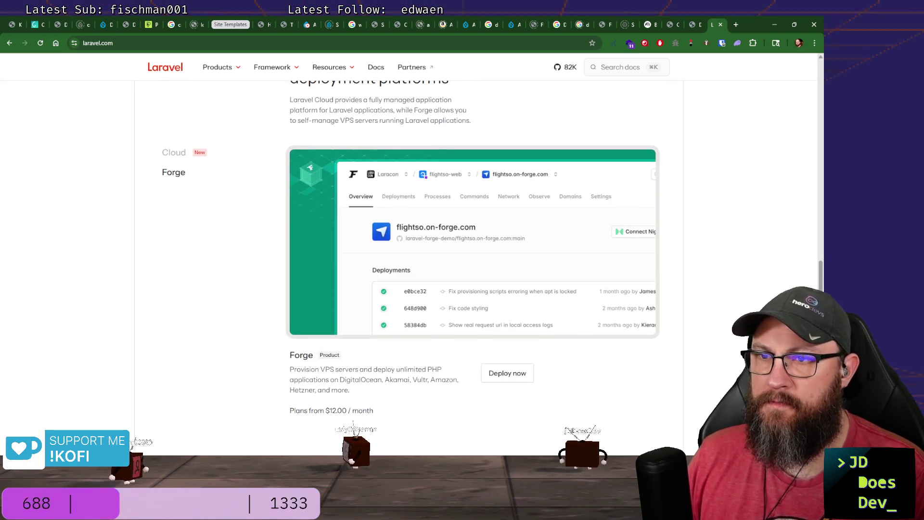
{"action": "scroll", "coordinate": [470, 349], "scroll_direction": "up", "scroll_amount": 4}
{"action": "scroll", "coordinate": [470, 350], "scroll_direction": "up", "scroll_amount": 5}
{"action": "scroll", "coordinate": [114, 289], "scroll_direction": "up", "scroll_amount": 1}
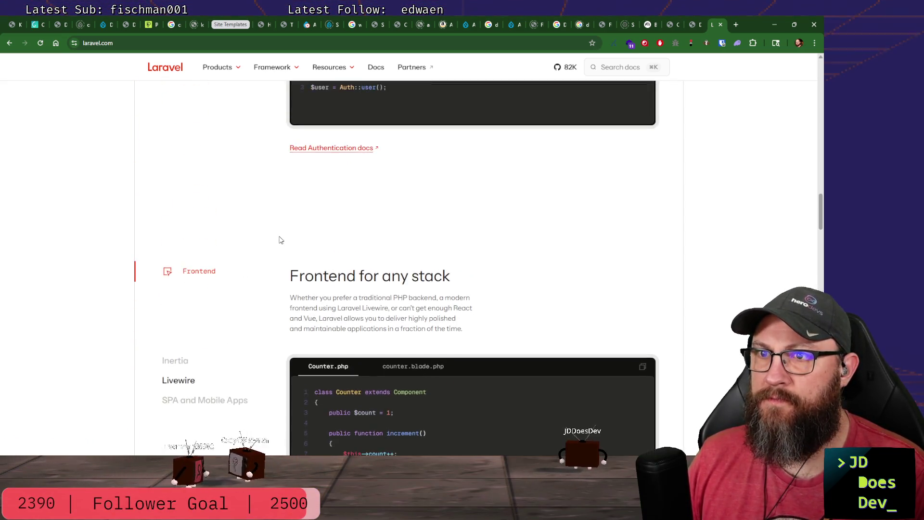
{"action": "scroll", "coordinate": [279, 238], "scroll_direction": "down", "scroll_amount": 3}
{"action": "scroll", "coordinate": [285, 239], "scroll_direction": "down", "scroll_amount": 2}
{"action": "scroll", "coordinate": [285, 239], "scroll_direction": "down", "scroll_amount": 4}
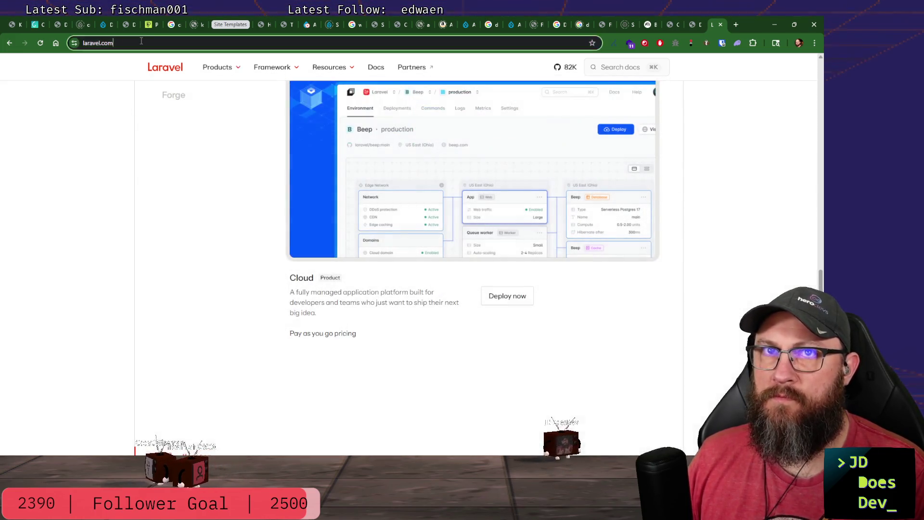
{"action": "left_click", "coordinate": [141, 41]}
{"action": "left_click", "coordinate": [141, 41]}
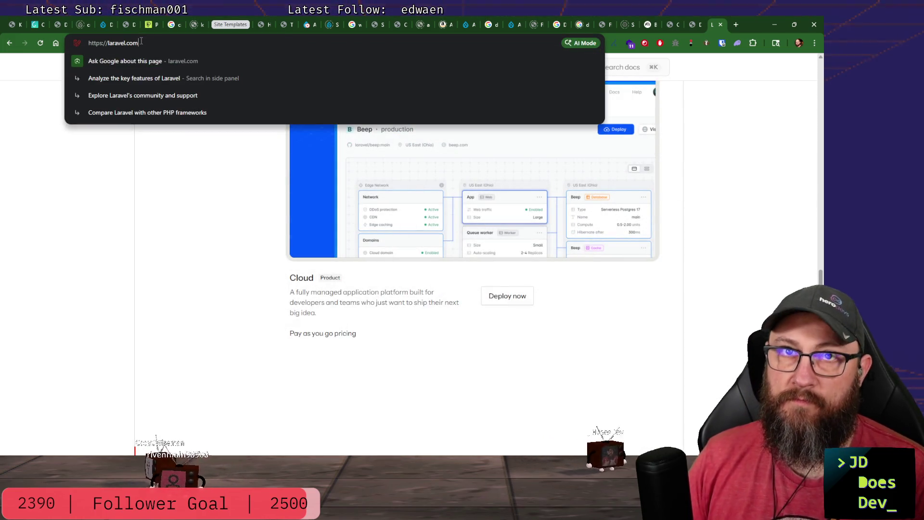
Load new.drupal.org, browse its homepage back to the top, and start a screen capture.
{"action": "key", "text": "BackSpace"}
{"action": "key", "text": "BackSpace"}
{"action": "key", "text": "BackSpace"}
{"action": "key", "text": "BackSpace"}
{"action": "key", "text": "BackSpace"}
{"action": "key", "text": "BackSpace"}
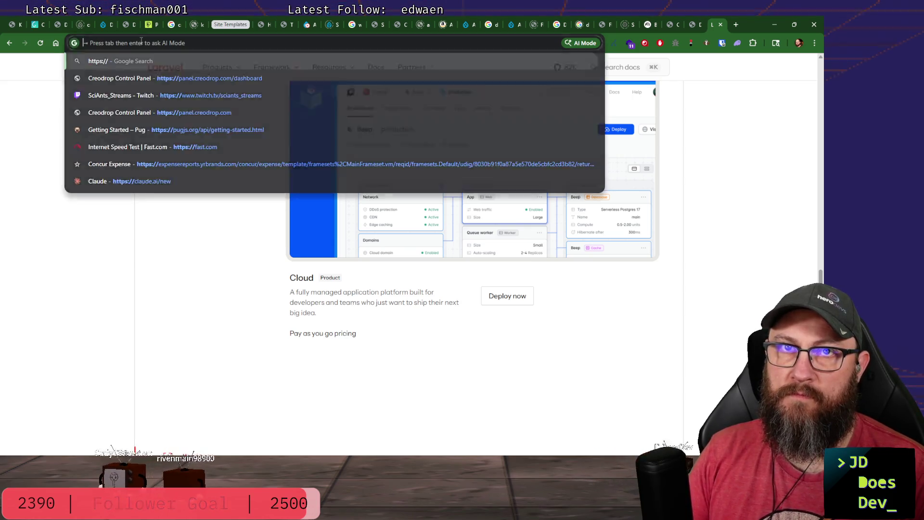
{"action": "type", "text": "new.drupal."}
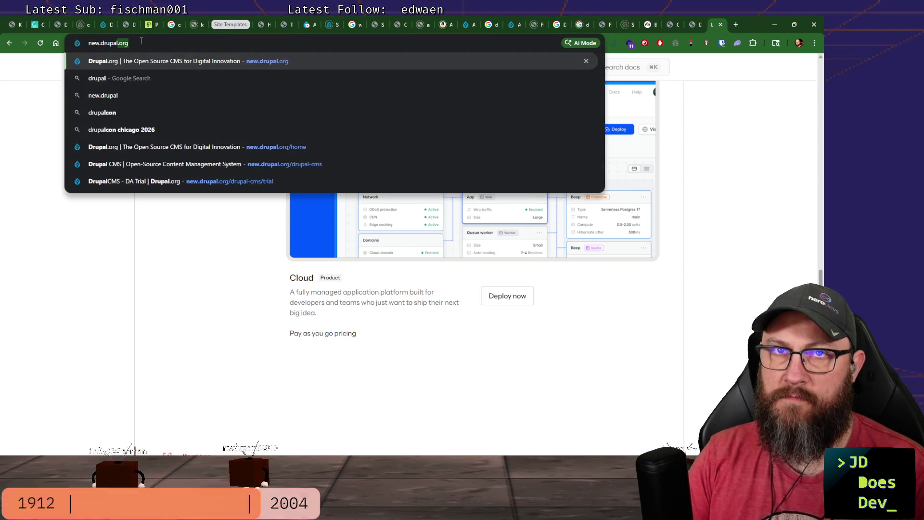
{"action": "type", "text": "org"}
{"action": "key", "text": "Return"}
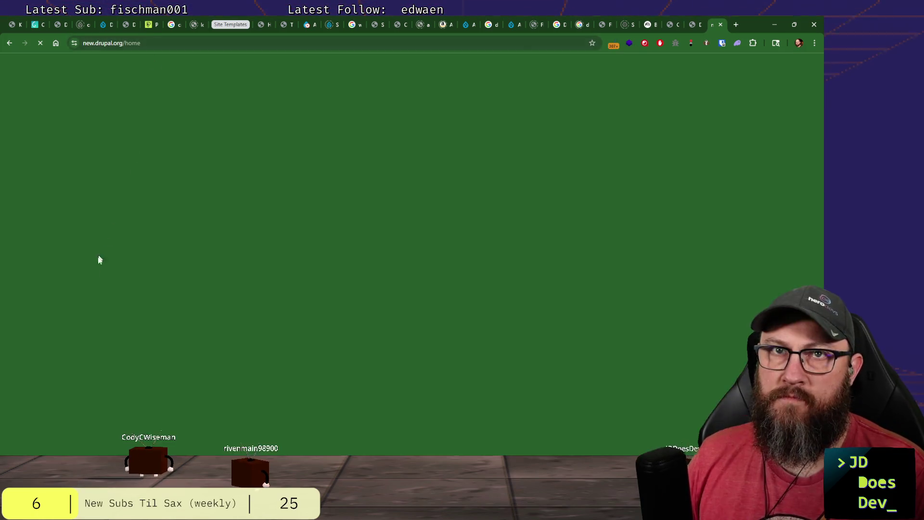
{"action": "scroll", "coordinate": [232, 152], "scroll_direction": "down", "scroll_amount": 3}
{"action": "scroll", "coordinate": [232, 157], "scroll_direction": "down", "scroll_amount": 3}
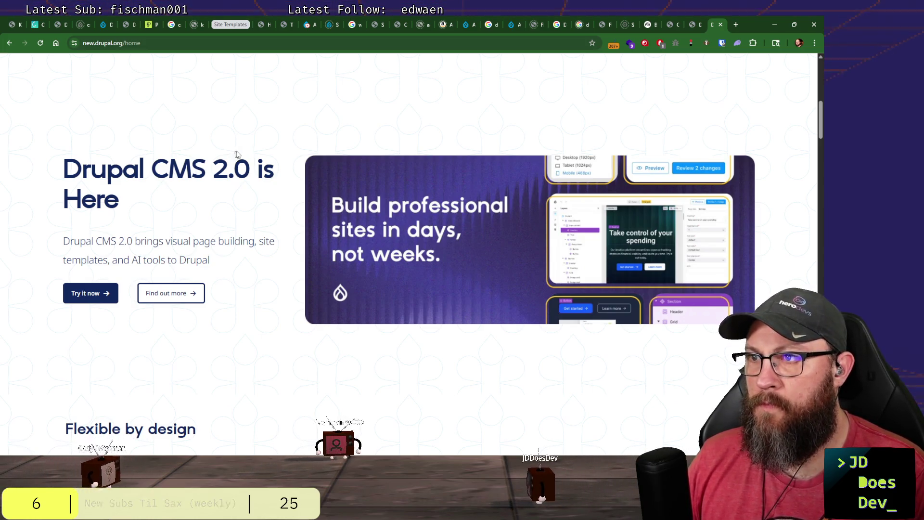
{"action": "scroll", "coordinate": [595, 243], "scroll_direction": "down", "scroll_amount": 1}
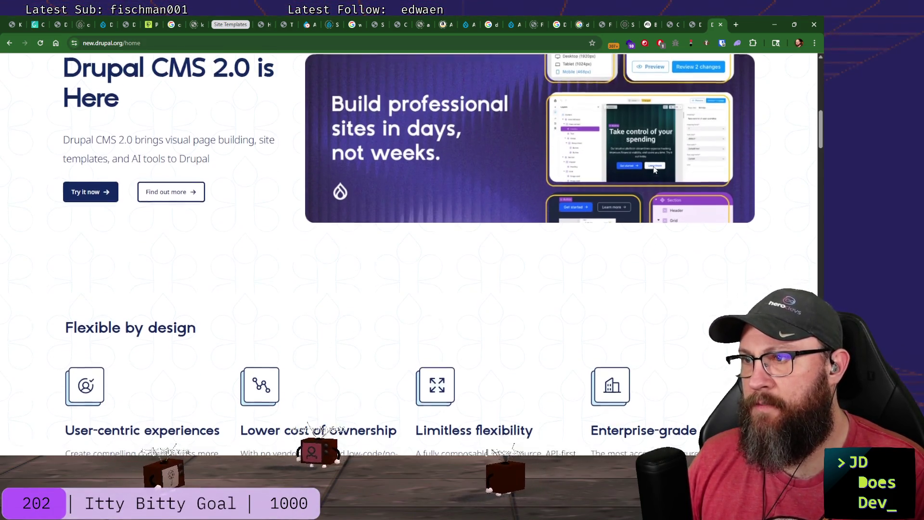
{"action": "scroll", "coordinate": [655, 174], "scroll_direction": "up", "scroll_amount": 2}
{"action": "scroll", "coordinate": [654, 174], "scroll_direction": "down", "scroll_amount": 1}
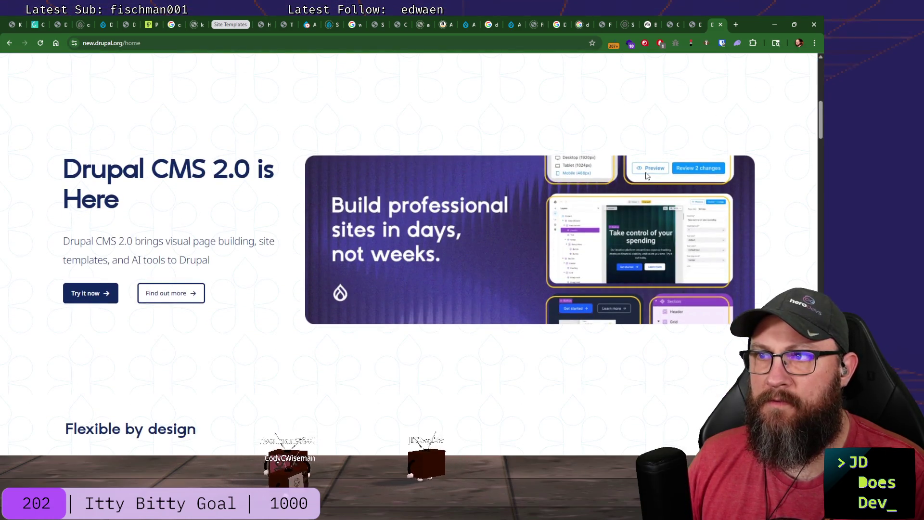
{"action": "scroll", "coordinate": [641, 173], "scroll_direction": "down", "scroll_amount": 1}
{"action": "scroll", "coordinate": [636, 174], "scroll_direction": "down", "scroll_amount": 4}
{"action": "scroll", "coordinate": [633, 173], "scroll_direction": "down", "scroll_amount": 5}
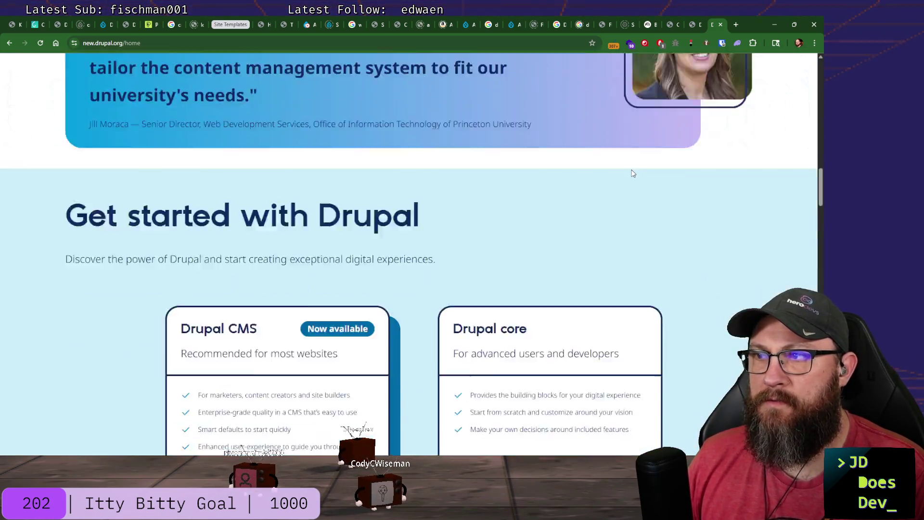
{"action": "scroll", "coordinate": [633, 174], "scroll_direction": "down", "scroll_amount": 3}
{"action": "scroll", "coordinate": [632, 173], "scroll_direction": "down", "scroll_amount": 2}
{"action": "scroll", "coordinate": [633, 174], "scroll_direction": "up", "scroll_amount": 4}
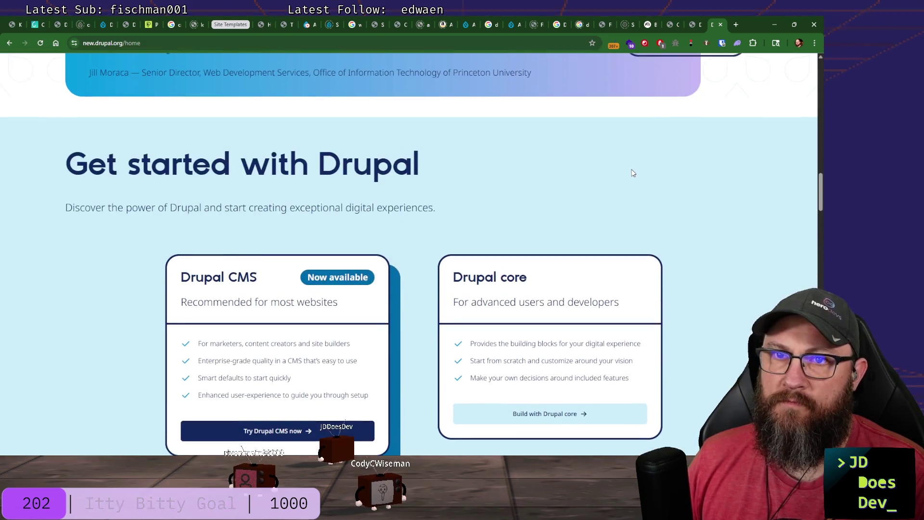
{"action": "scroll", "coordinate": [632, 173], "scroll_direction": "down", "scroll_amount": 4}
{"action": "scroll", "coordinate": [632, 174], "scroll_direction": "down", "scroll_amount": 4}
{"action": "scroll", "coordinate": [632, 173], "scroll_direction": "down", "scroll_amount": 2}
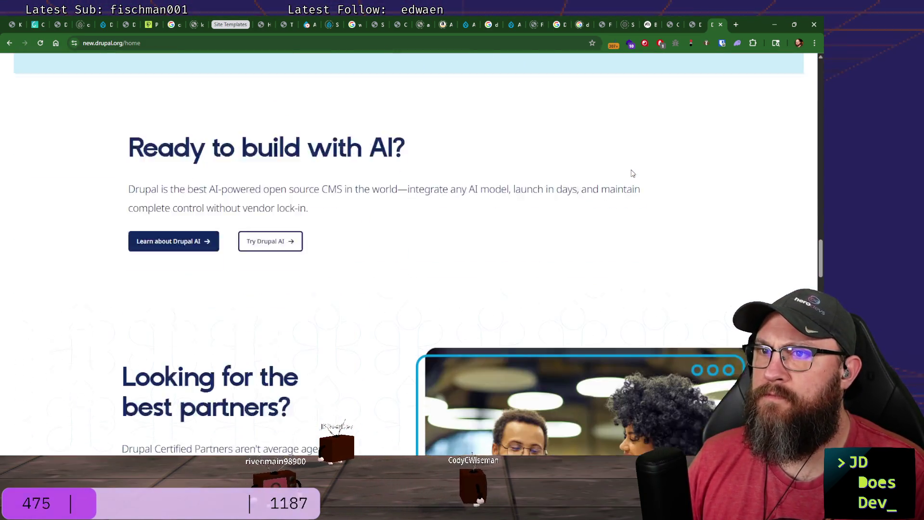
{"action": "scroll", "coordinate": [283, 268], "scroll_direction": "down", "scroll_amount": 2}
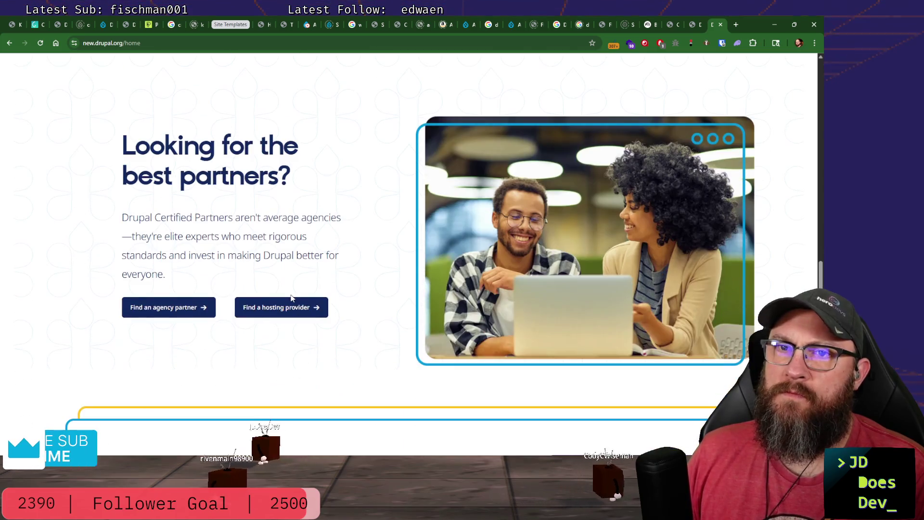
{"action": "scroll", "coordinate": [185, 196], "scroll_direction": "down", "scroll_amount": 3}
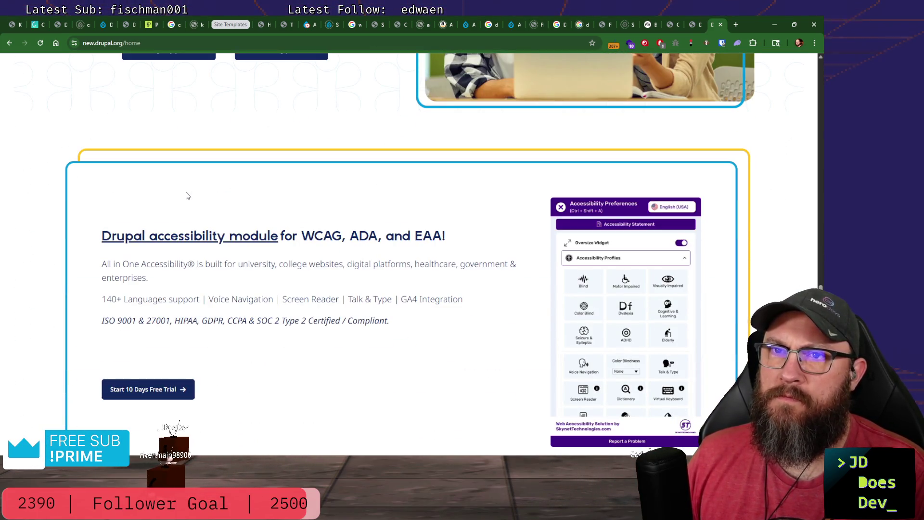
{"action": "scroll", "coordinate": [186, 196], "scroll_direction": "down", "scroll_amount": 2}
{"action": "scroll", "coordinate": [186, 196], "scroll_direction": "down", "scroll_amount": 3}
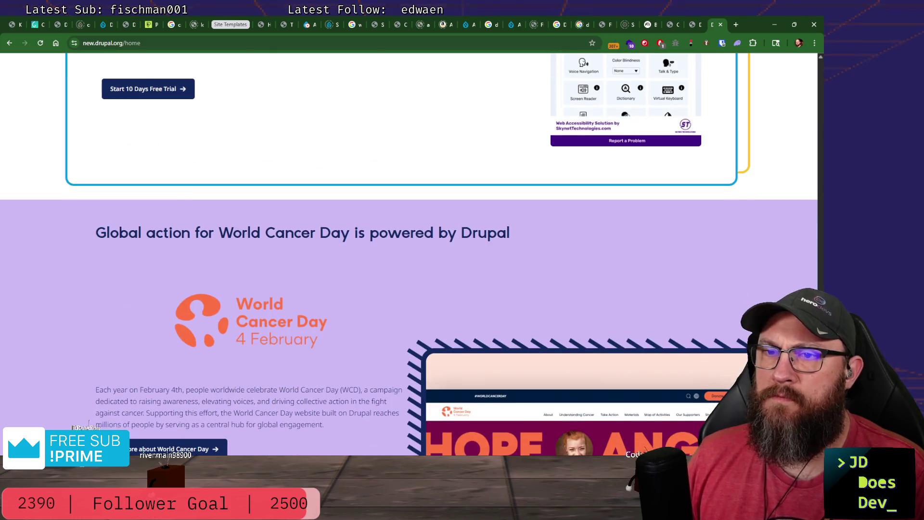
{"action": "scroll", "coordinate": [190, 193], "scroll_direction": "down", "scroll_amount": 3}
{"action": "scroll", "coordinate": [191, 192], "scroll_direction": "down", "scroll_amount": 2}
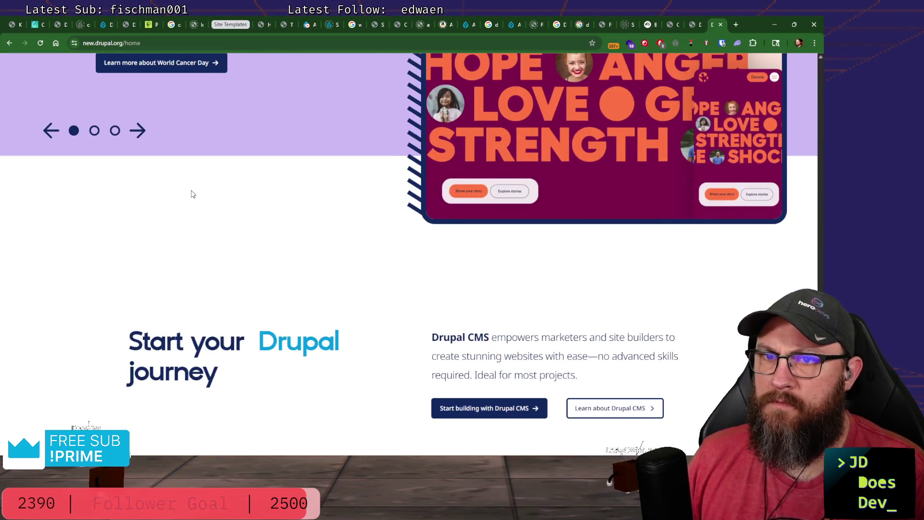
{"action": "scroll", "coordinate": [191, 194], "scroll_direction": "down", "scroll_amount": 4}
{"action": "scroll", "coordinate": [198, 207], "scroll_direction": "up", "scroll_amount": 5}
{"action": "scroll", "coordinate": [201, 215], "scroll_direction": "up", "scroll_amount": 4}
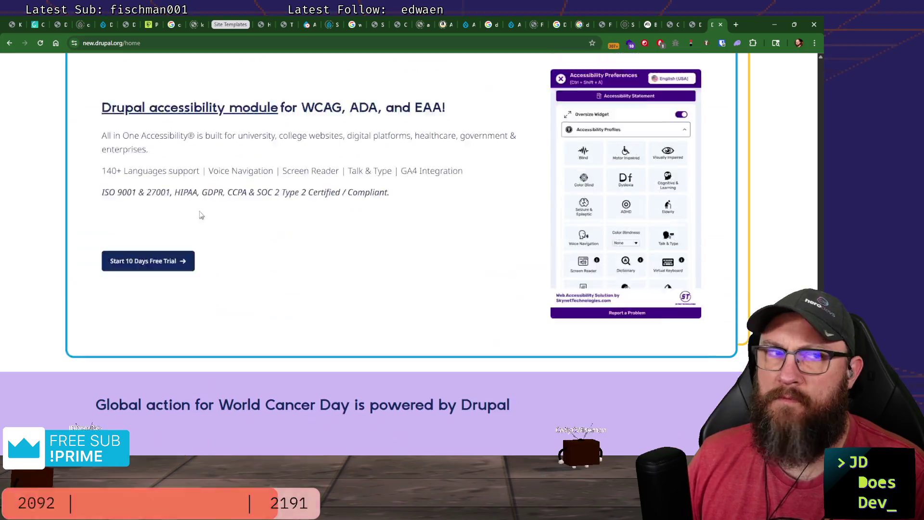
{"action": "scroll", "coordinate": [201, 215], "scroll_direction": "up", "scroll_amount": 5}
{"action": "scroll", "coordinate": [197, 202], "scroll_direction": "up", "scroll_amount": 4}
{"action": "scroll", "coordinate": [192, 189], "scroll_direction": "up", "scroll_amount": 3}
{"action": "scroll", "coordinate": [192, 191], "scroll_direction": "up", "scroll_amount": 3}
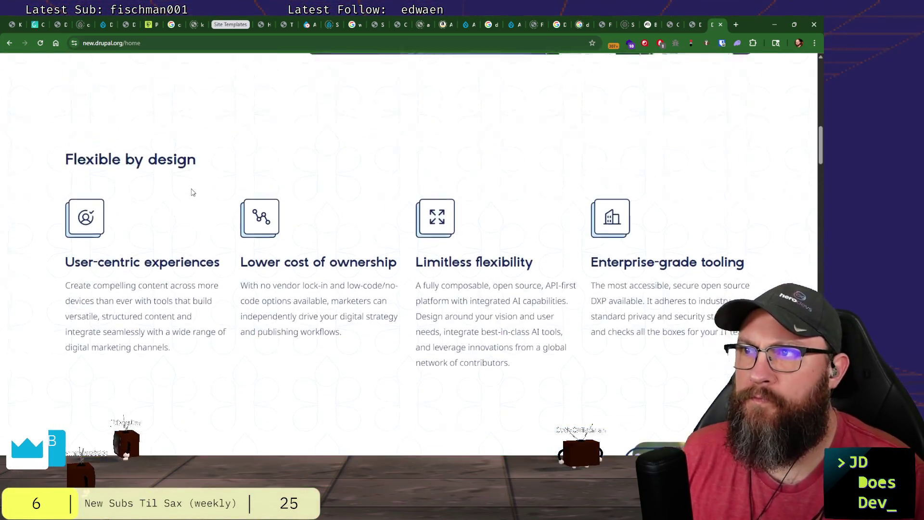
{"action": "scroll", "coordinate": [192, 193], "scroll_direction": "up", "scroll_amount": 5}
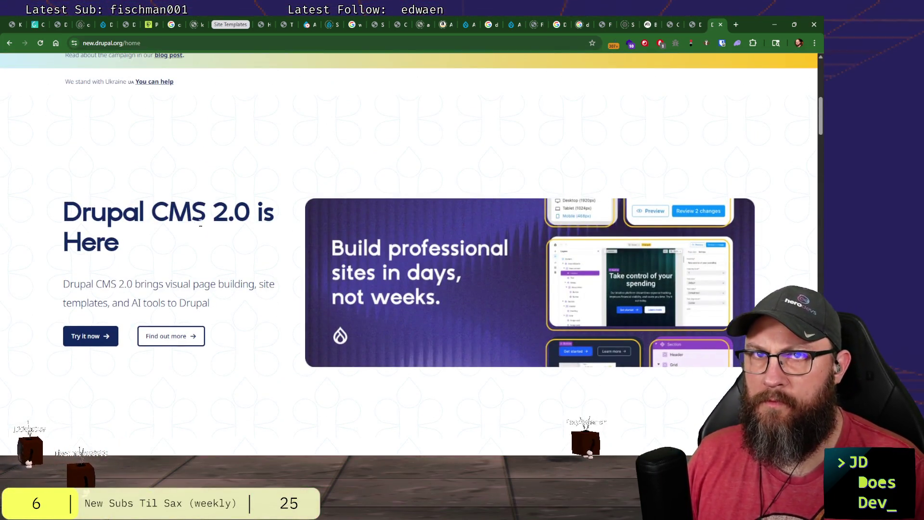
{"action": "scroll", "coordinate": [199, 226], "scroll_direction": "up", "scroll_amount": 5}
{"action": "scroll", "coordinate": [200, 217], "scroll_direction": "up", "scroll_amount": 1}
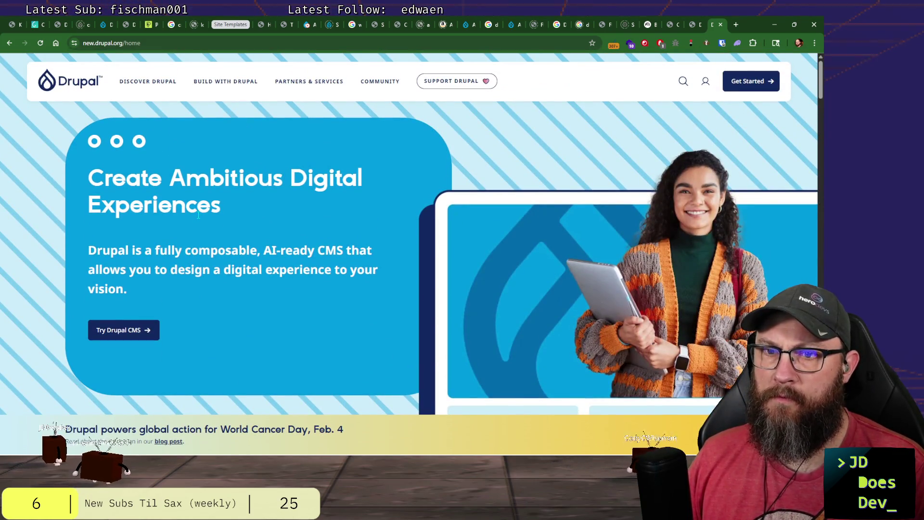
{"action": "scroll", "coordinate": [199, 223], "scroll_direction": "down", "scroll_amount": 4}
{"action": "scroll", "coordinate": [201, 219], "scroll_direction": "down", "scroll_amount": 2}
{"action": "scroll", "coordinate": [200, 220], "scroll_direction": "up", "scroll_amount": 2}
{"action": "scroll", "coordinate": [201, 220], "scroll_direction": "up", "scroll_amount": 1}
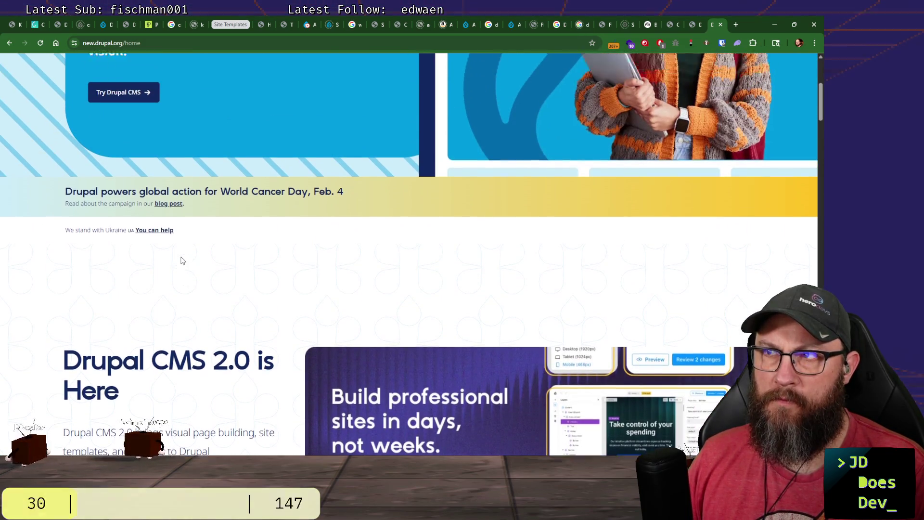
{"action": "scroll", "coordinate": [201, 219], "scroll_direction": "up", "scroll_amount": 3}
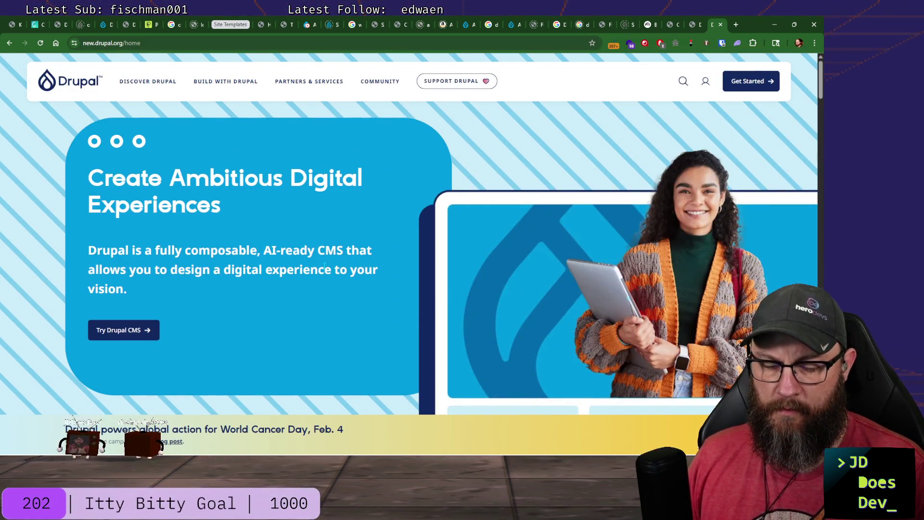
{"action": "key", "text": "super+shift+s"}
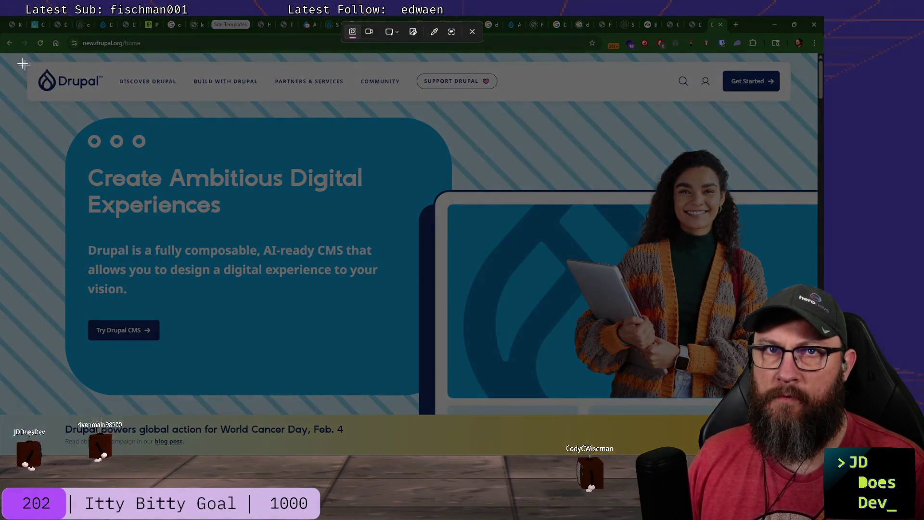
Copy a screenshot of the new.drupal.org hero section to the clipboard, then switch Snipping Tool to video mode.
{"action": "left_click_drag", "start_coordinate": [5, 62], "coordinate": [815, 456]}
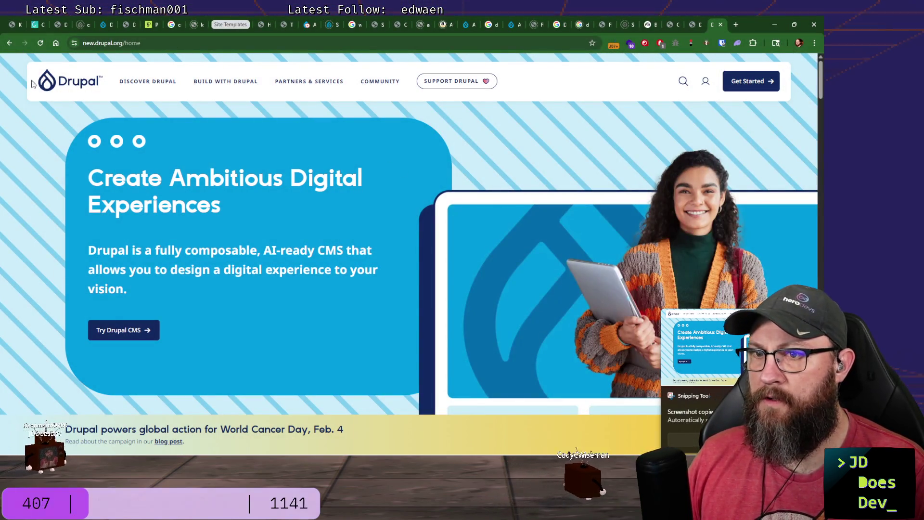
{"action": "scroll", "coordinate": [24, 78], "scroll_direction": "down", "scroll_amount": 8}
{"action": "scroll", "coordinate": [55, 113], "scroll_direction": "down", "scroll_amount": 1}
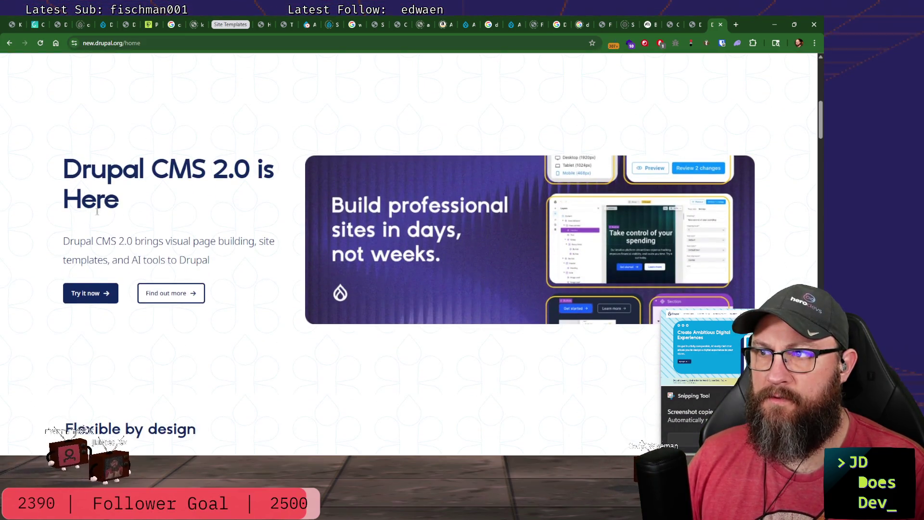
{"action": "key", "text": "super+shift+s"}
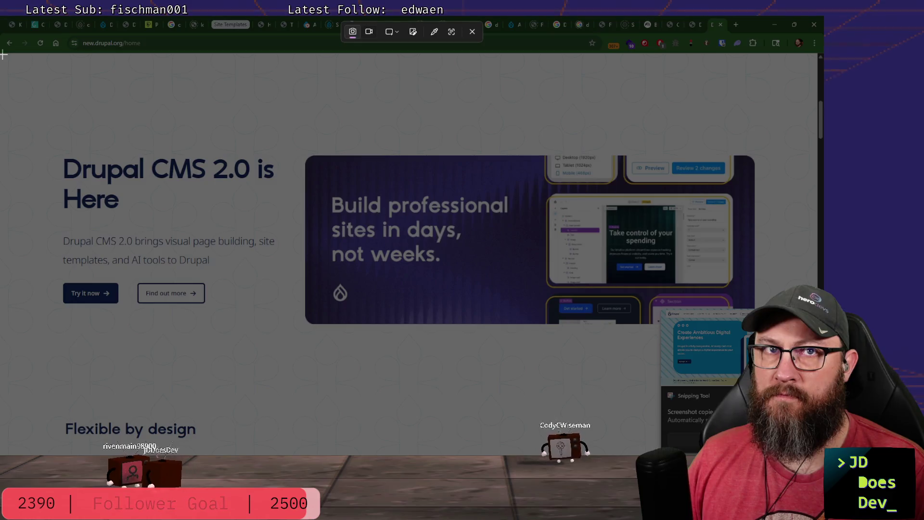
{"action": "key", "text": "Escape"}
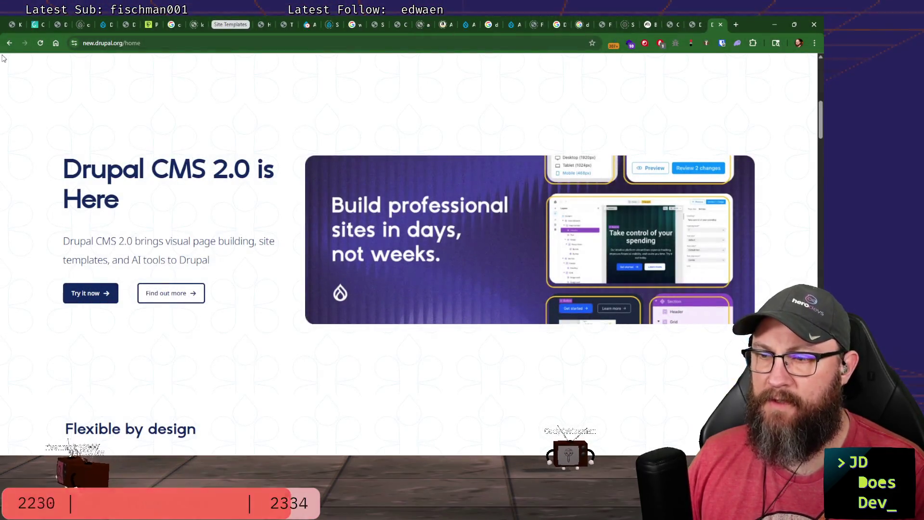
{"action": "key", "text": "super+shift+s"}
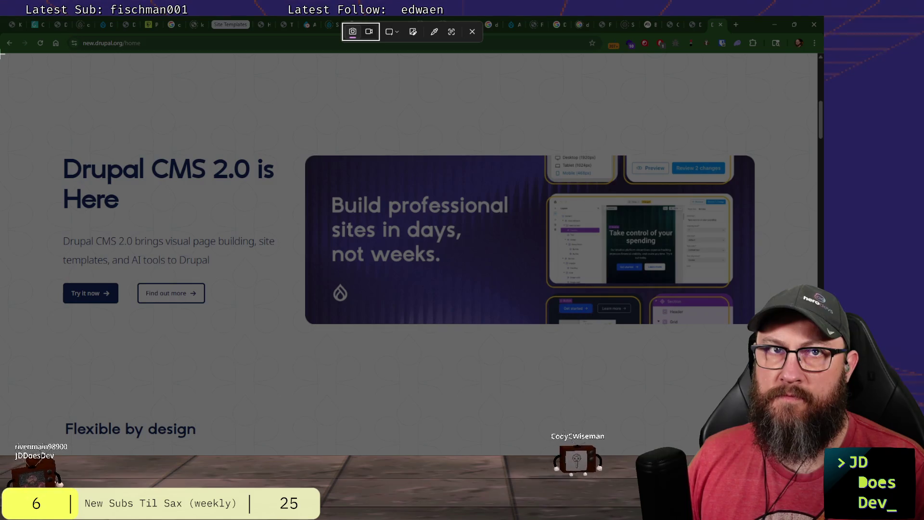
{"action": "left_click_drag", "start_coordinate": [3, 54], "coordinate": [817, 499]}
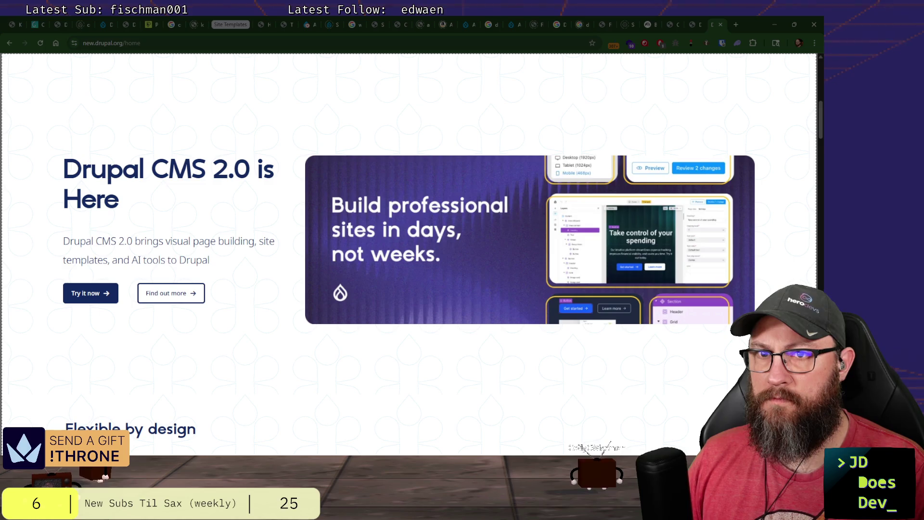
{"action": "left_click_drag", "start_coordinate": [817, 498], "coordinate": [816, 499]}
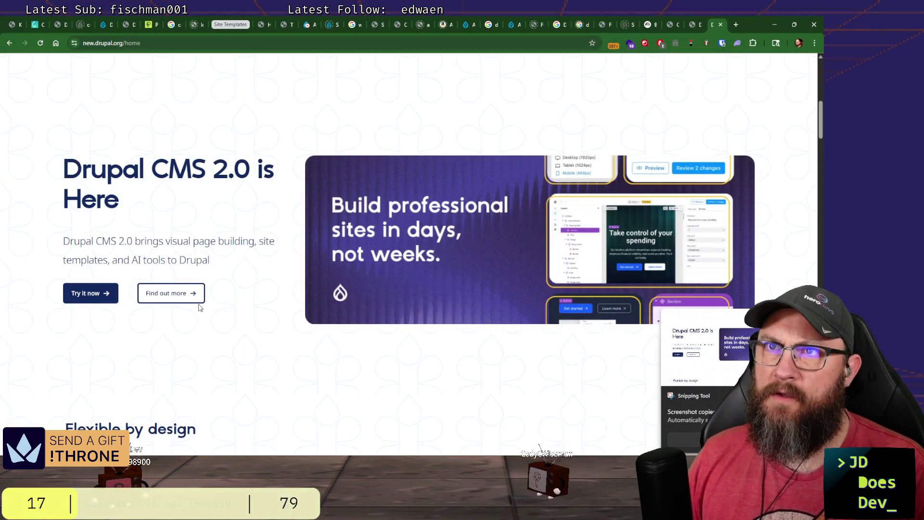
{"action": "key", "text": "super+shift+s"}
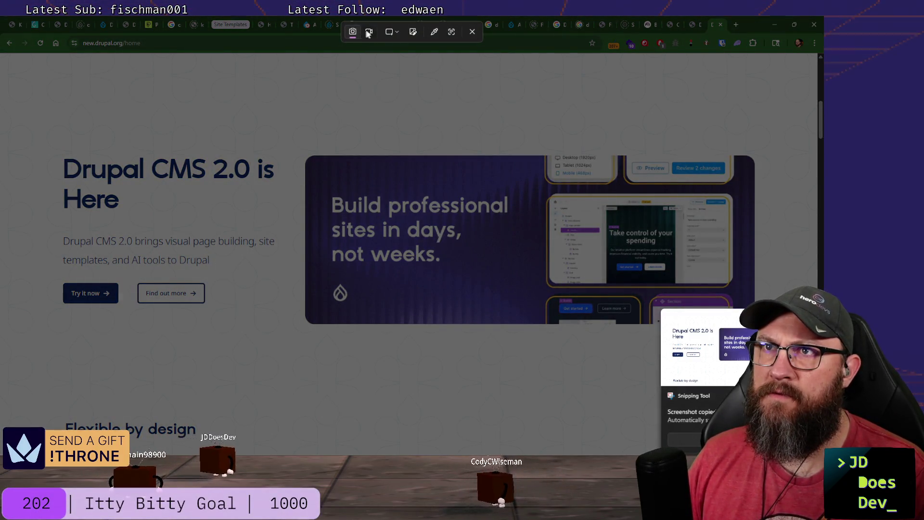
{"action": "left_click", "coordinate": [368, 33]}
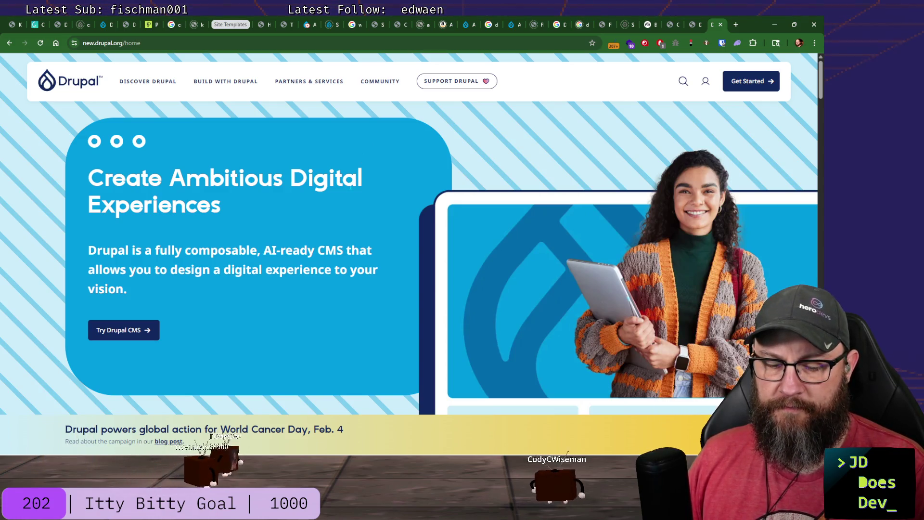
Record a 16-second scroll-through of the new.drupal.org homepage and stop to preview it.
{"action": "key", "text": "super+shift+s"}
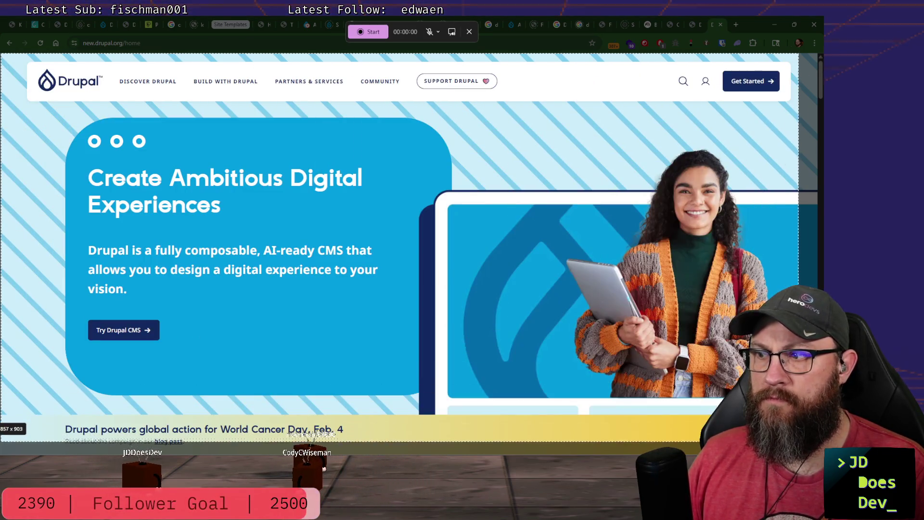
{"action": "left_click_drag", "start_coordinate": [4, 53], "coordinate": [814, 448]}
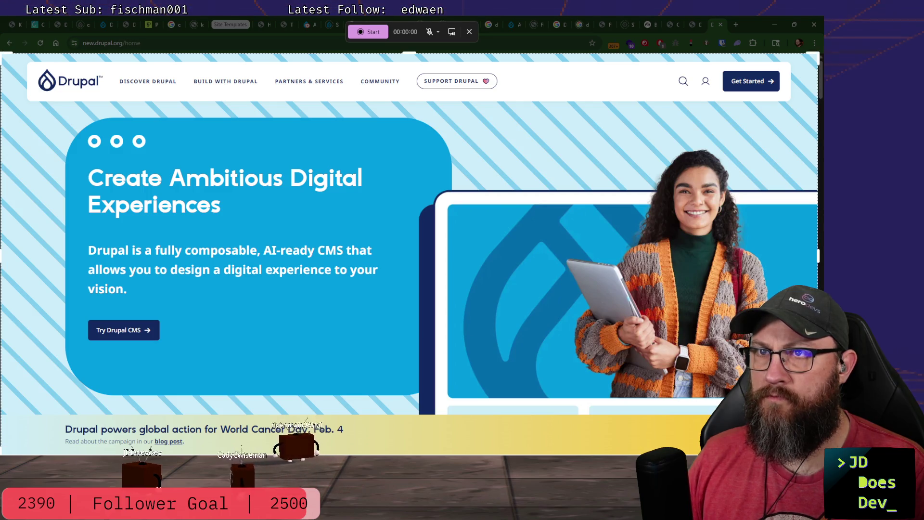
{"action": "left_click", "coordinate": [367, 30]}
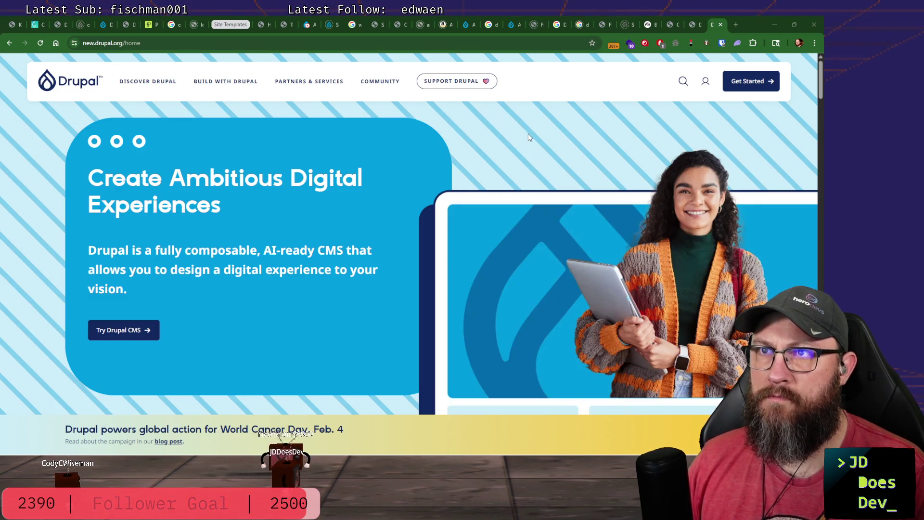
{"action": "scroll", "coordinate": [529, 134], "scroll_direction": "down", "scroll_amount": 1}
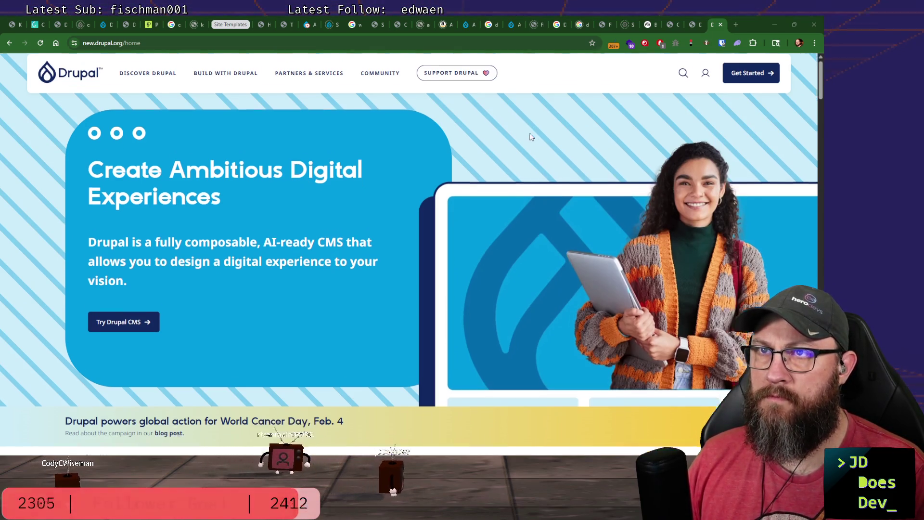
{"action": "scroll", "coordinate": [532, 133], "scroll_direction": "down", "scroll_amount": 1}
{"action": "scroll", "coordinate": [531, 133], "scroll_direction": "down", "scroll_amount": 1}
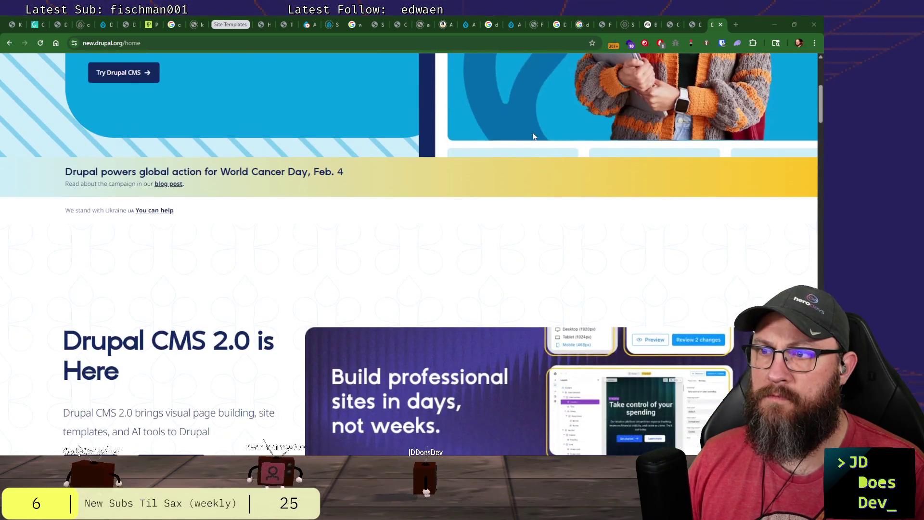
{"action": "scroll", "coordinate": [534, 136], "scroll_direction": "down", "scroll_amount": 2}
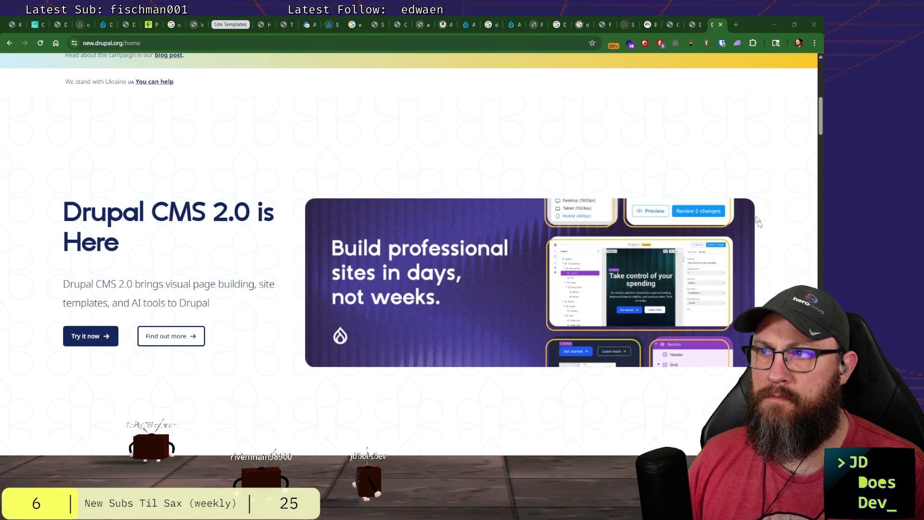
{"action": "scroll", "coordinate": [285, 175], "scroll_direction": "down", "scroll_amount": 1}
{"action": "scroll", "coordinate": [285, 175], "scroll_direction": "down", "scroll_amount": 2}
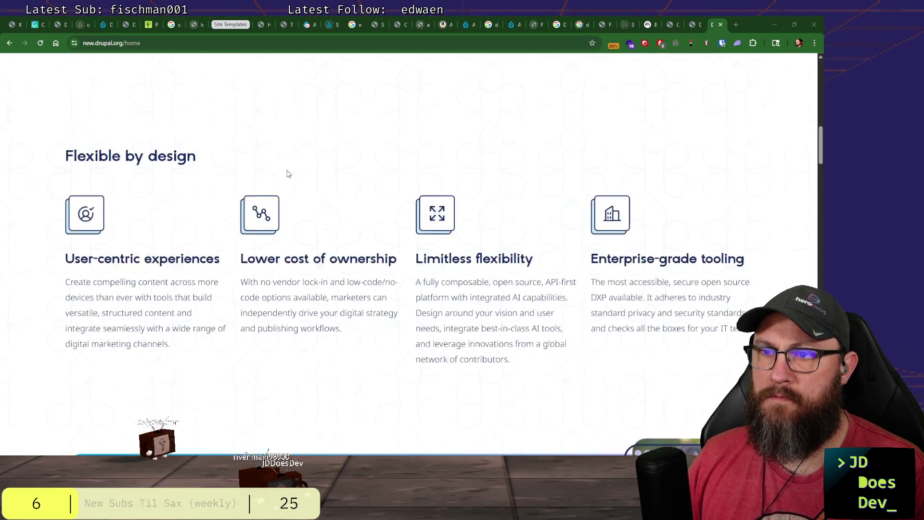
{"action": "scroll", "coordinate": [288, 171], "scroll_direction": "down", "scroll_amount": 3}
{"action": "scroll", "coordinate": [288, 171], "scroll_direction": "down", "scroll_amount": 3}
{"action": "scroll", "coordinate": [288, 171], "scroll_direction": "down", "scroll_amount": 1}
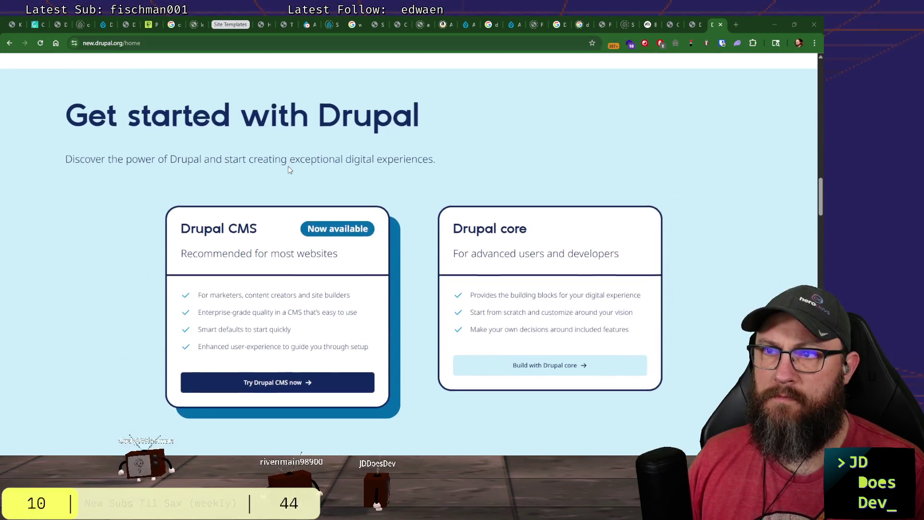
{"action": "scroll", "coordinate": [289, 169], "scroll_direction": "down", "scroll_amount": 3}
{"action": "scroll", "coordinate": [288, 169], "scroll_direction": "down", "scroll_amount": 2}
{"action": "scroll", "coordinate": [288, 170], "scroll_direction": "down", "scroll_amount": 3}
{"action": "scroll", "coordinate": [288, 169], "scroll_direction": "down", "scroll_amount": 3}
{"action": "scroll", "coordinate": [288, 170], "scroll_direction": "down", "scroll_amount": 1}
{"action": "scroll", "coordinate": [288, 169], "scroll_direction": "down", "scroll_amount": 2}
{"action": "scroll", "coordinate": [288, 169], "scroll_direction": "down", "scroll_amount": 2}
{"action": "scroll", "coordinate": [289, 169], "scroll_direction": "down", "scroll_amount": 1}
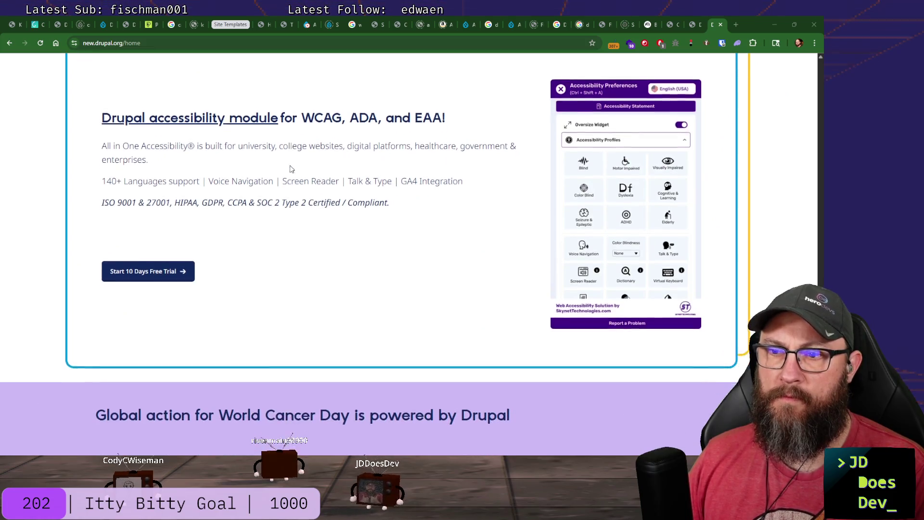
{"action": "scroll", "coordinate": [290, 169], "scroll_direction": "down", "scroll_amount": 3}
{"action": "scroll", "coordinate": [290, 168], "scroll_direction": "up", "scroll_amount": 3}
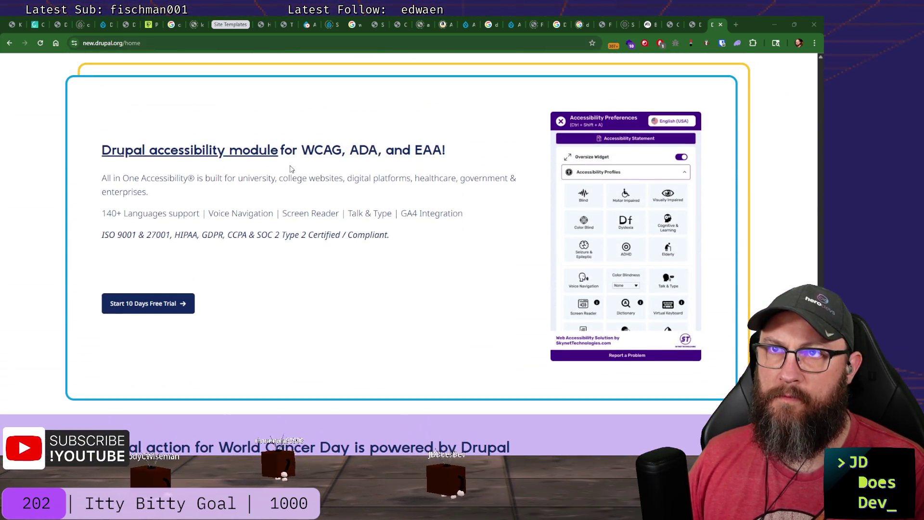
{"action": "left_click", "coordinate": [380, 29]}
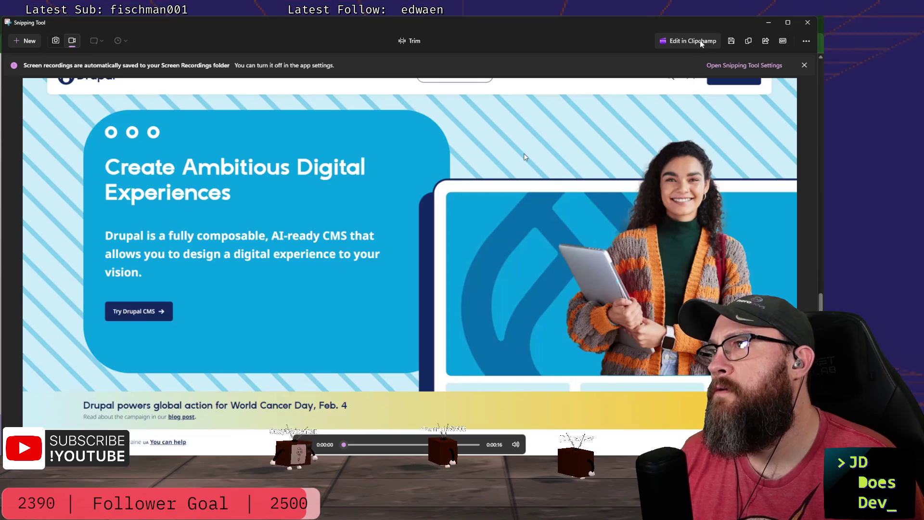
Export the Drupal recording as a low-quality GIF into the fldc-2026 folder and return to Chrome.
{"action": "left_click", "coordinate": [785, 42]}
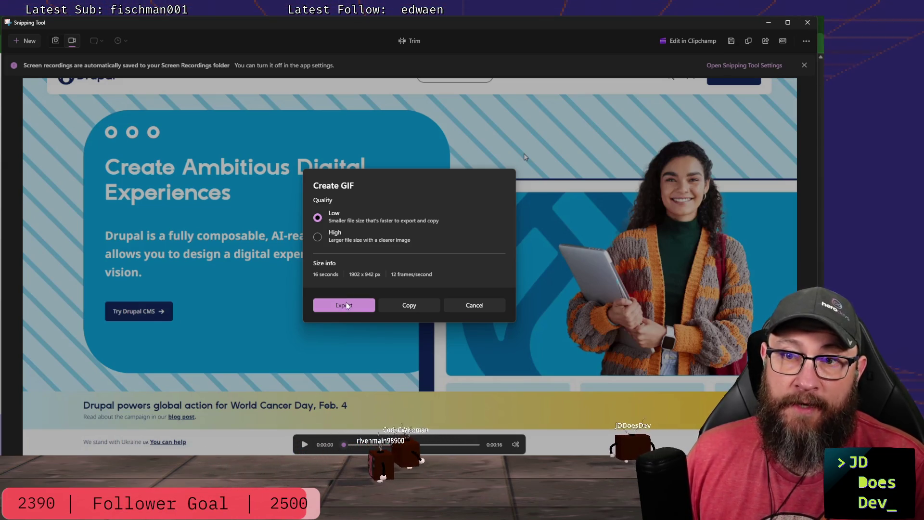
{"action": "left_click", "coordinate": [348, 304]}
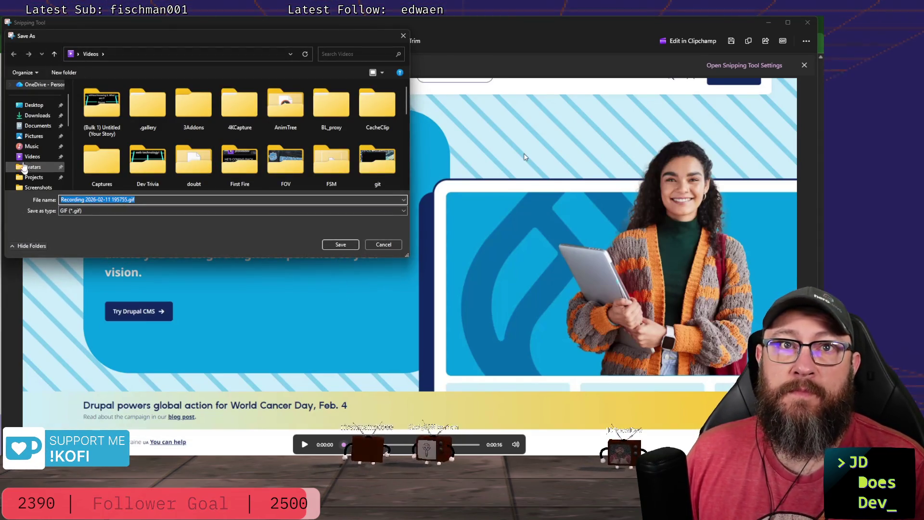
{"action": "scroll", "coordinate": [37, 145], "scroll_direction": "down", "scroll_amount": 3}
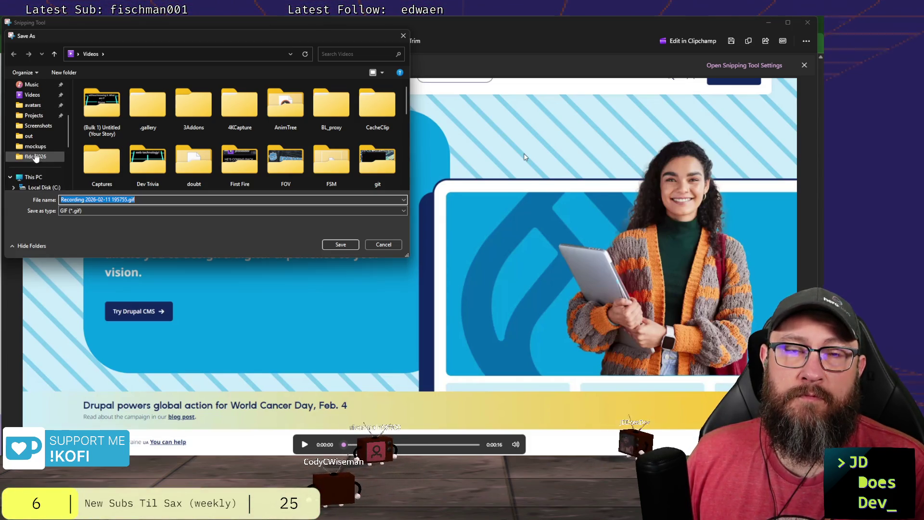
{"action": "left_click", "coordinate": [35, 160]}
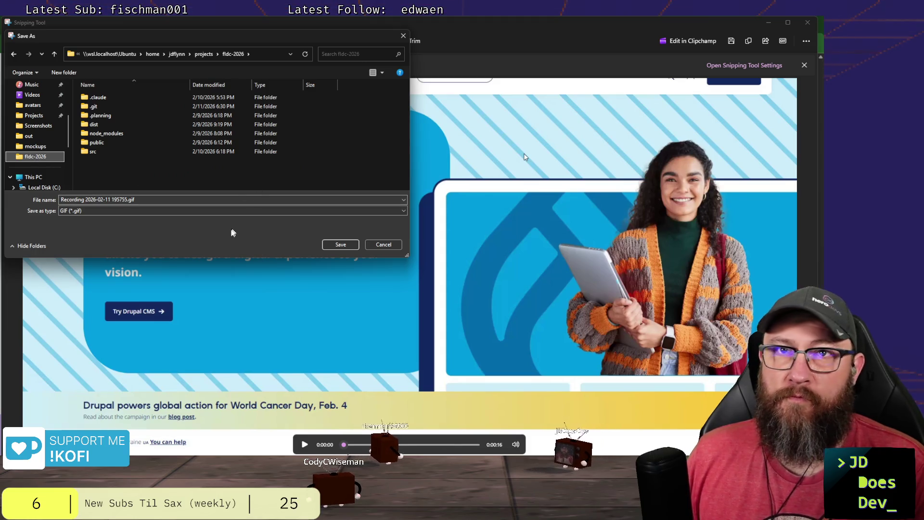
{"action": "left_click", "coordinate": [342, 246]}
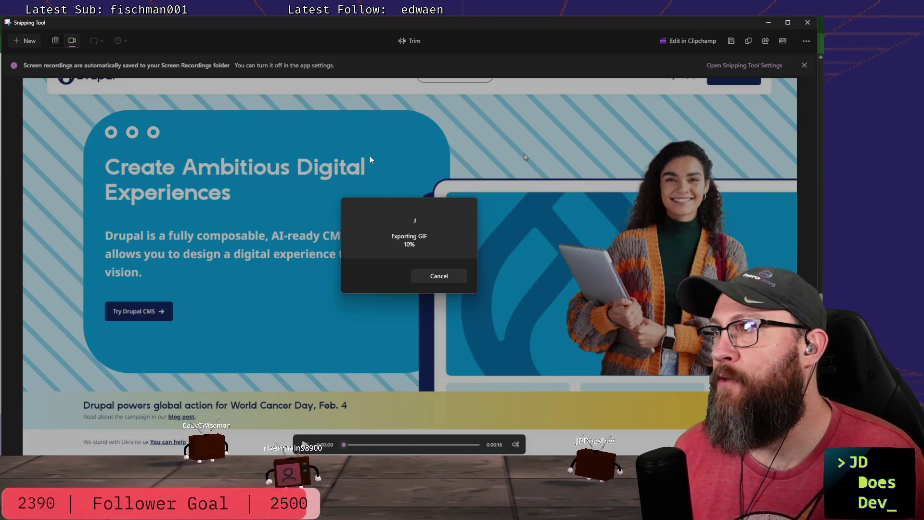
{"action": "key", "text": "alt+Tab"}
{"action": "scroll", "coordinate": [552, 72], "scroll_direction": "up", "scroll_amount": 1}
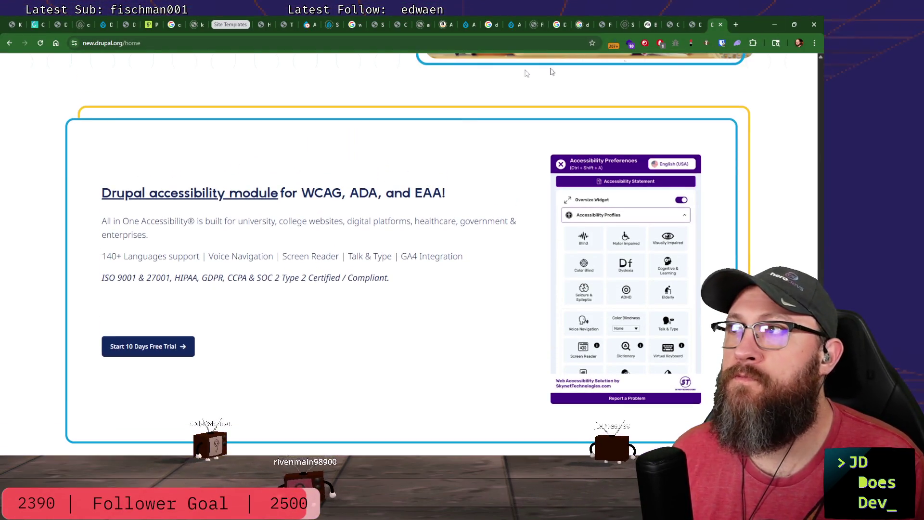
Switch to the laravel.com tab at its hero section and start a new Snipping Tool capture.
{"action": "left_click", "coordinate": [10, 44]}
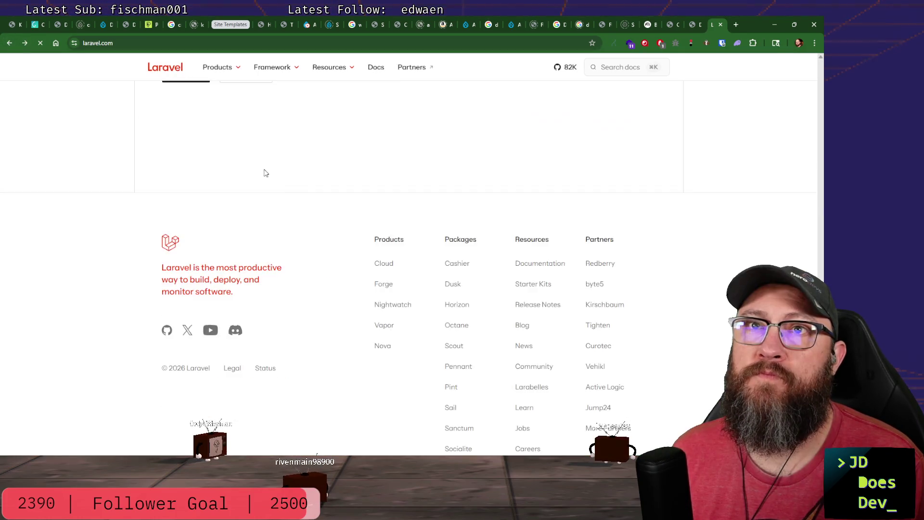
{"action": "scroll", "coordinate": [266, 171], "scroll_direction": "up", "scroll_amount": 5}
{"action": "scroll", "coordinate": [267, 172], "scroll_direction": "up", "scroll_amount": 5}
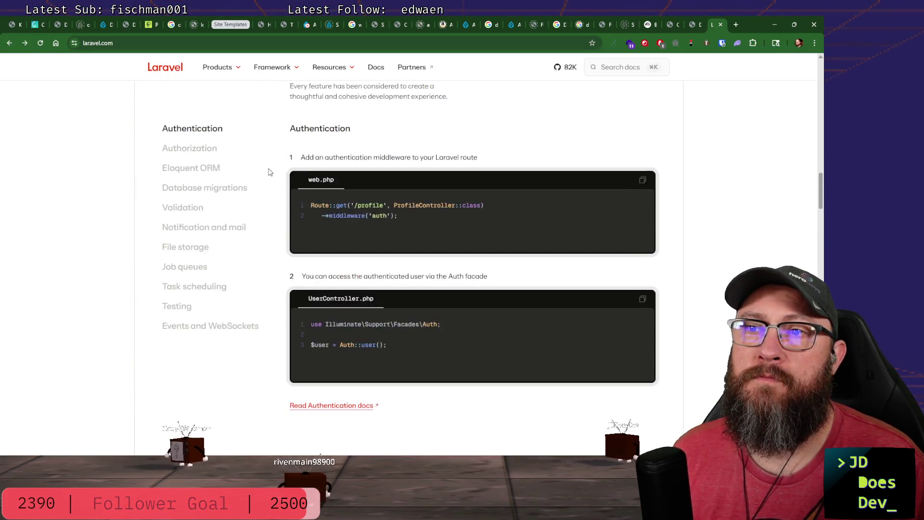
{"action": "scroll", "coordinate": [267, 172], "scroll_direction": "up", "scroll_amount": 5}
{"action": "scroll", "coordinate": [269, 172], "scroll_direction": "up", "scroll_amount": 5}
{"action": "scroll", "coordinate": [268, 172], "scroll_direction": "up", "scroll_amount": 3}
{"action": "scroll", "coordinate": [269, 170], "scroll_direction": "up", "scroll_amount": 3}
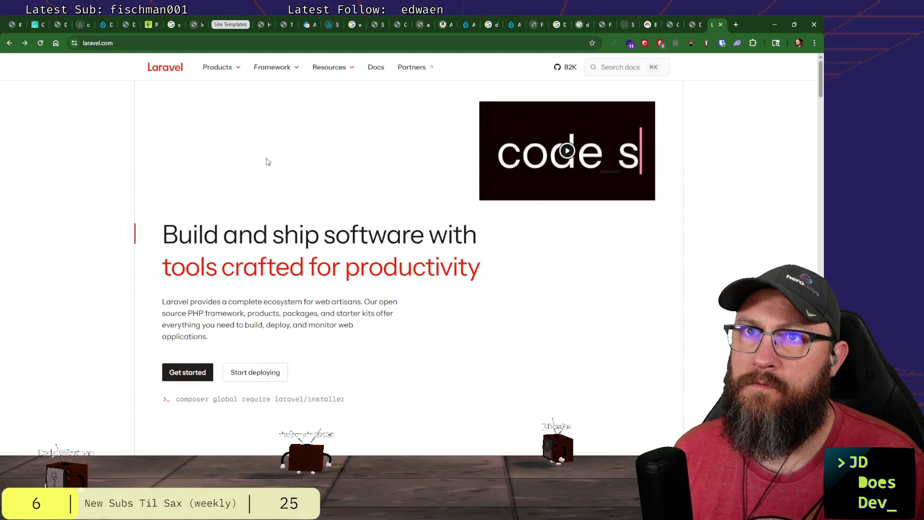
{"action": "key", "text": "super+shift+s"}
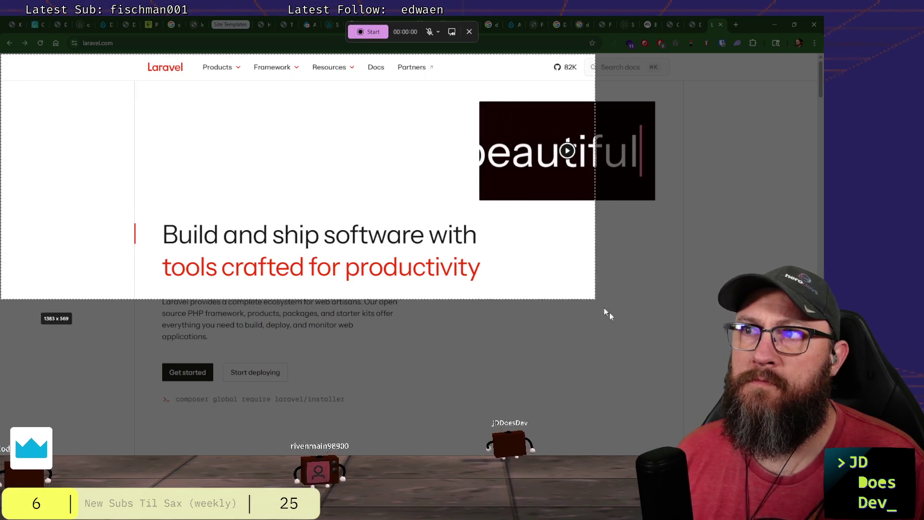
Record an 18-second laravel.com scroll-through showing the Cloud, Forge, Nightwatch, Telescope and Pest panels.
{"action": "left_click_drag", "start_coordinate": [5, 55], "coordinate": [818, 519]}
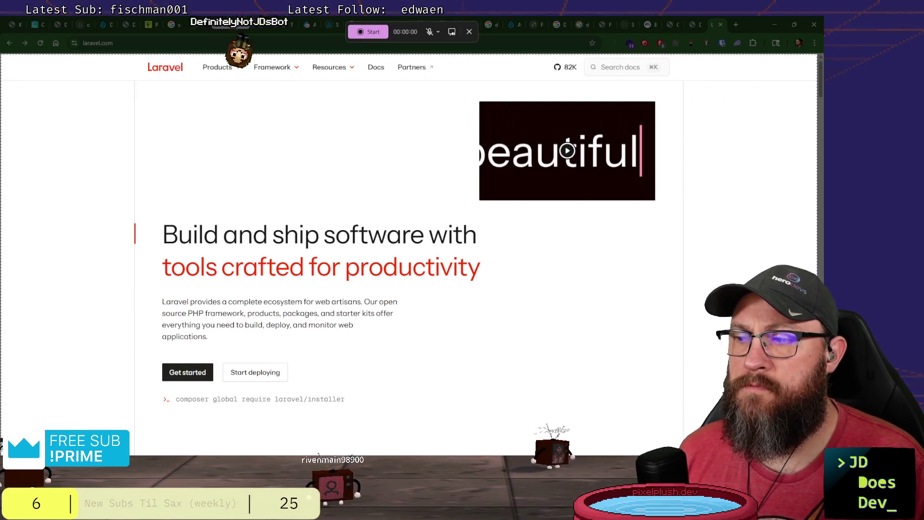
{"action": "left_click", "coordinate": [367, 32]}
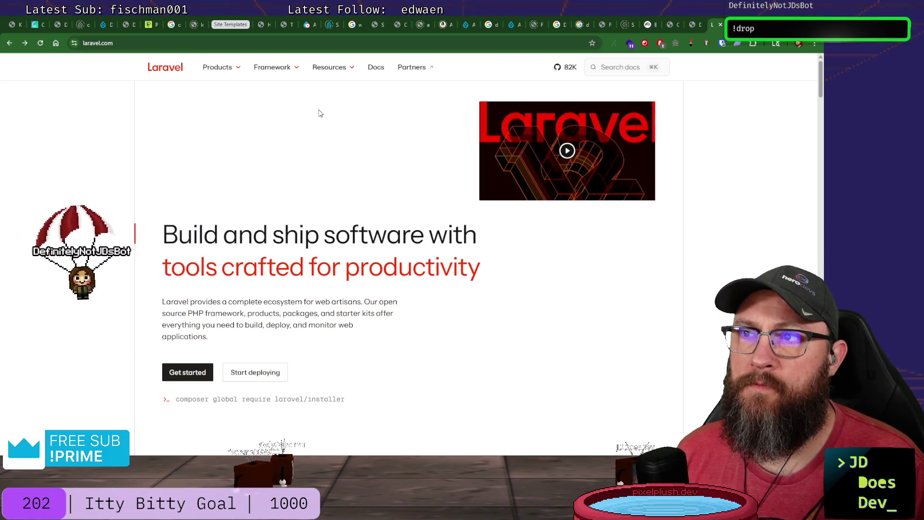
{"action": "scroll", "coordinate": [320, 114], "scroll_direction": "down", "scroll_amount": 5}
{"action": "scroll", "coordinate": [318, 110], "scroll_direction": "down", "scroll_amount": 3}
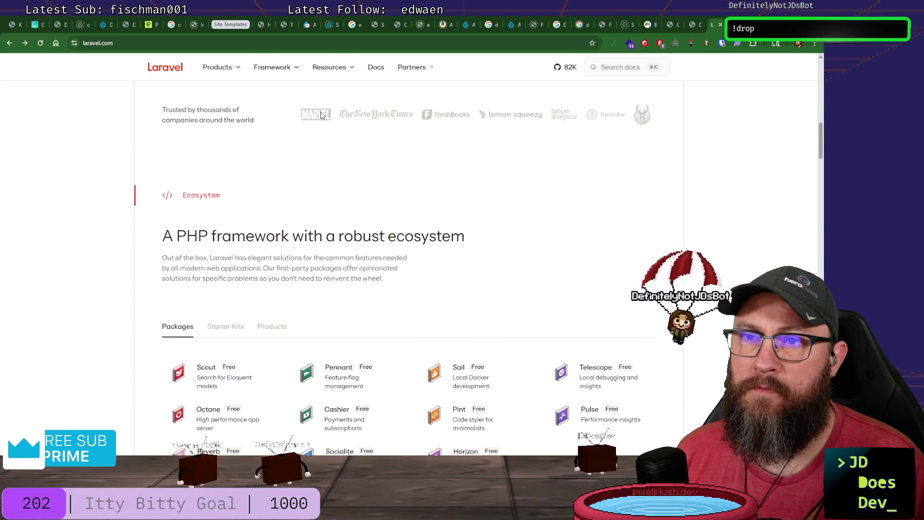
{"action": "scroll", "coordinate": [318, 110], "scroll_direction": "down", "scroll_amount": 2}
{"action": "scroll", "coordinate": [318, 110], "scroll_direction": "down", "scroll_amount": 2}
{"action": "scroll", "coordinate": [318, 111], "scroll_direction": "down", "scroll_amount": 3}
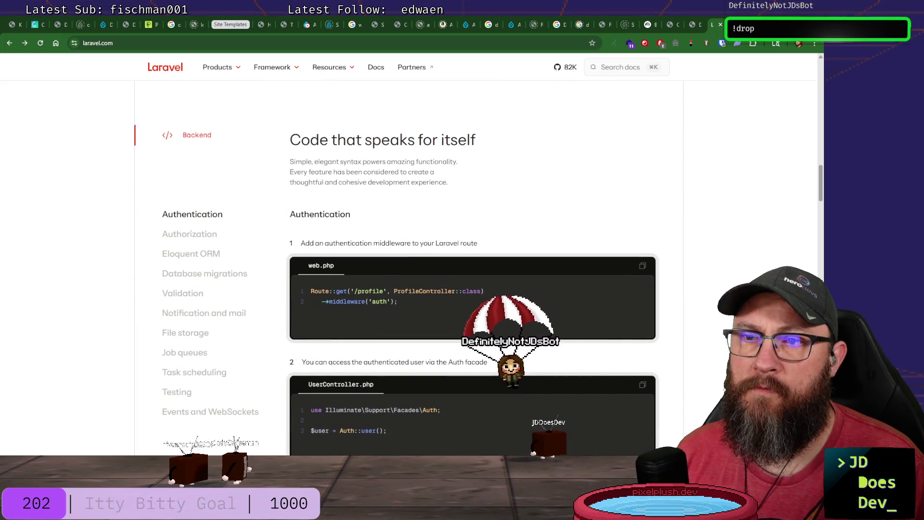
{"action": "scroll", "coordinate": [473, 303], "scroll_direction": "down", "scroll_amount": 3}
{"action": "scroll", "coordinate": [473, 303], "scroll_direction": "down", "scroll_amount": 2}
{"action": "scroll", "coordinate": [473, 304], "scroll_direction": "down", "scroll_amount": 2}
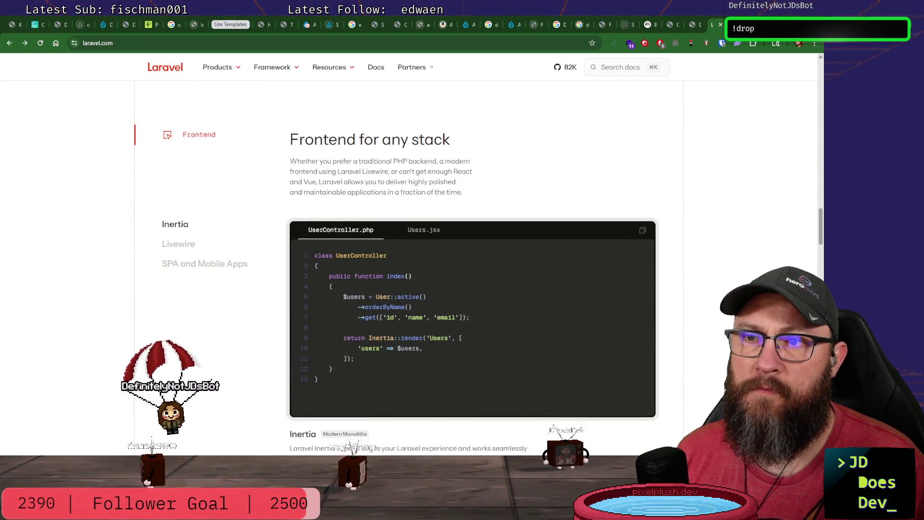
{"action": "scroll", "coordinate": [473, 303], "scroll_direction": "down", "scroll_amount": 3}
{"action": "scroll", "coordinate": [473, 303], "scroll_direction": "down", "scroll_amount": 2}
{"action": "scroll", "coordinate": [473, 303], "scroll_direction": "down", "scroll_amount": 2}
{"action": "scroll", "coordinate": [174, 217], "scroll_direction": "down", "scroll_amount": 2}
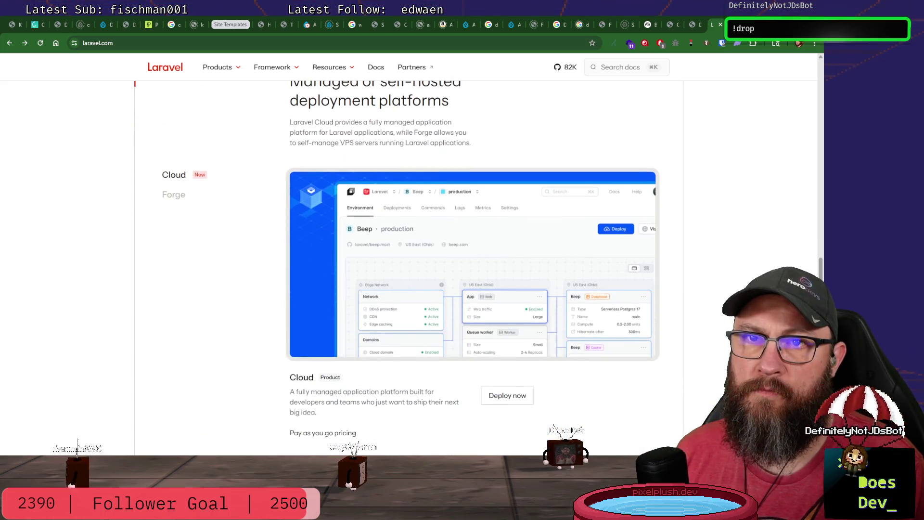
{"action": "left_click", "coordinate": [161, 192]}
{"action": "left_click", "coordinate": [174, 173]}
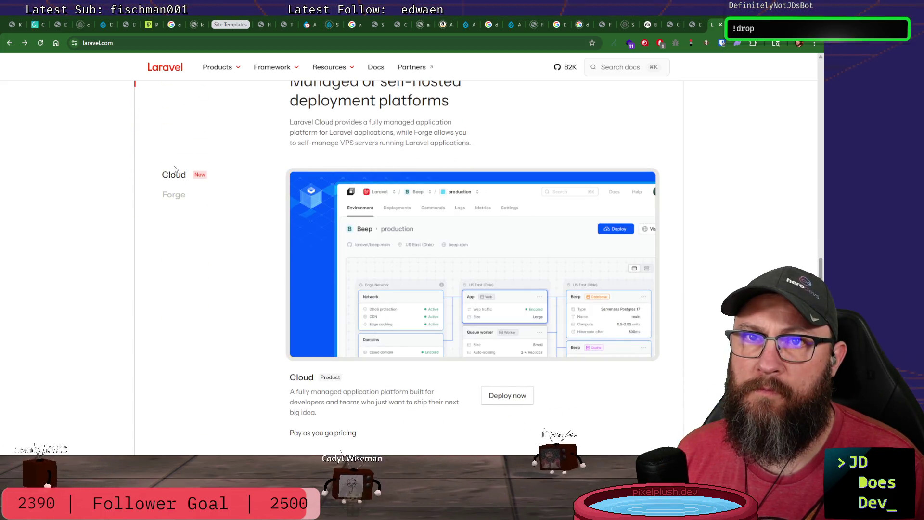
{"action": "left_click", "coordinate": [174, 195]}
{"action": "scroll", "coordinate": [181, 218], "scroll_direction": "down", "scroll_amount": 3}
{"action": "scroll", "coordinate": [183, 218], "scroll_direction": "down", "scroll_amount": 1}
{"action": "scroll", "coordinate": [184, 219], "scroll_direction": "down", "scroll_amount": 2}
{"action": "scroll", "coordinate": [184, 220], "scroll_direction": "down", "scroll_amount": 1}
{"action": "left_click", "coordinate": [177, 97]}
{"action": "left_click", "coordinate": [177, 135]}
{"action": "left_click", "coordinate": [174, 156]}
{"action": "scroll", "coordinate": [180, 191], "scroll_direction": "down", "scroll_amount": 3}
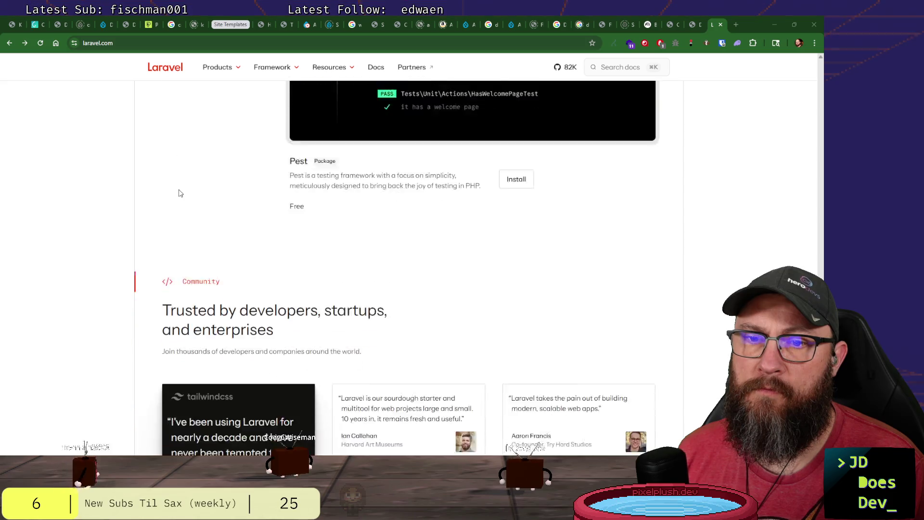
{"action": "scroll", "coordinate": [178, 190], "scroll_direction": "down", "scroll_amount": 1}
{"action": "scroll", "coordinate": [178, 189], "scroll_direction": "down", "scroll_amount": 3}
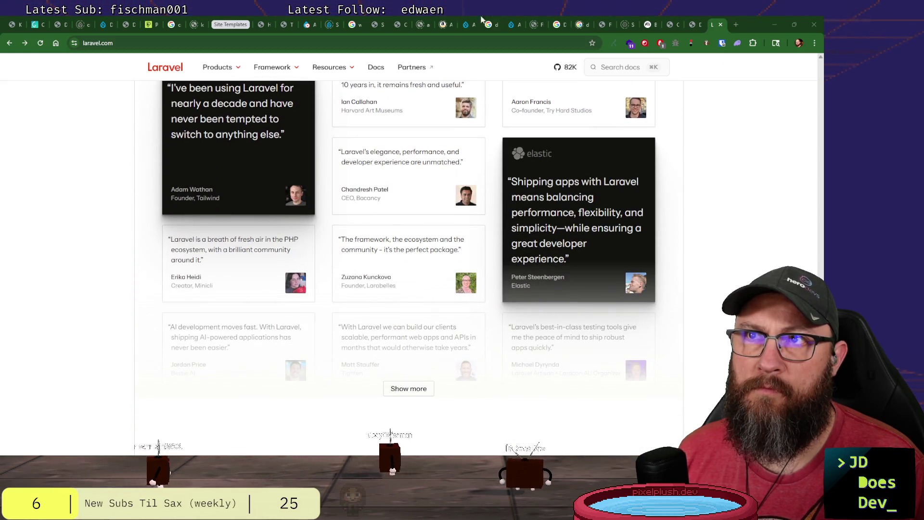
{"action": "left_click", "coordinate": [382, 31]}
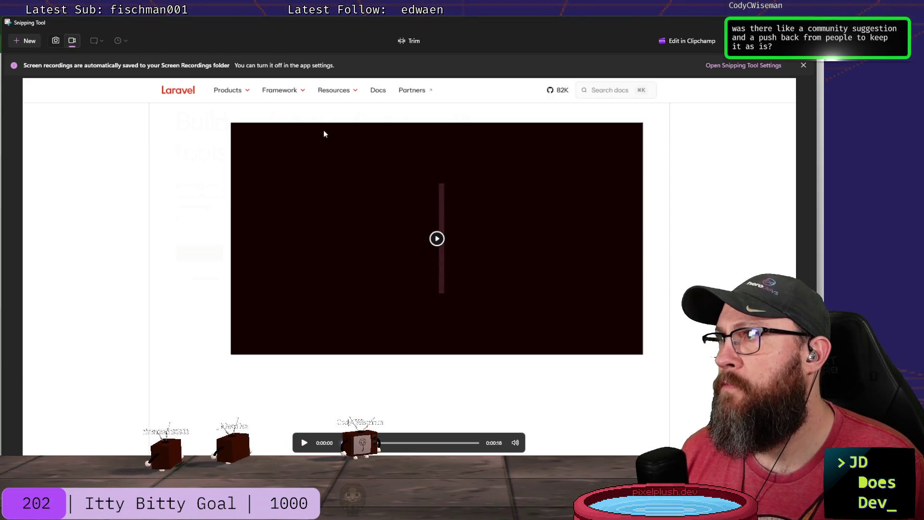
Export the Laravel recording as laravel.gif in the fldc-2026 folder.
{"action": "left_click", "coordinate": [738, 40]}
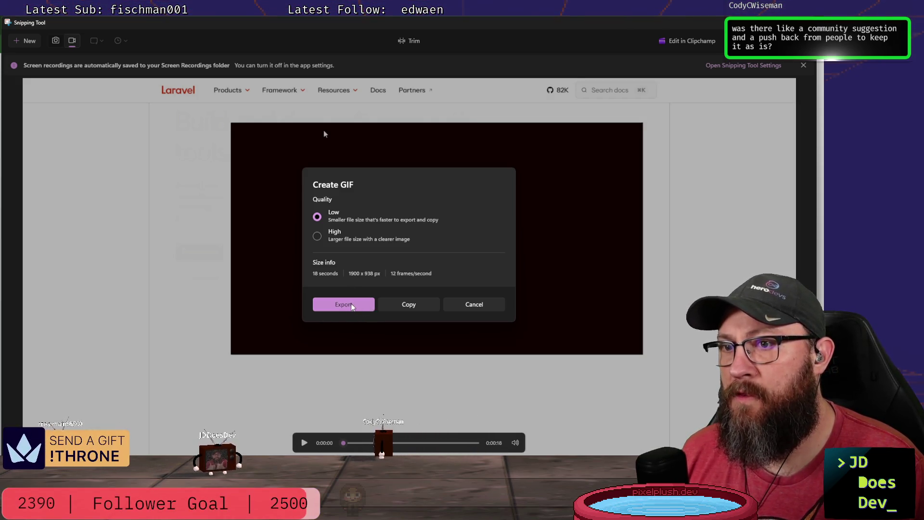
{"action": "left_click", "coordinate": [351, 307]}
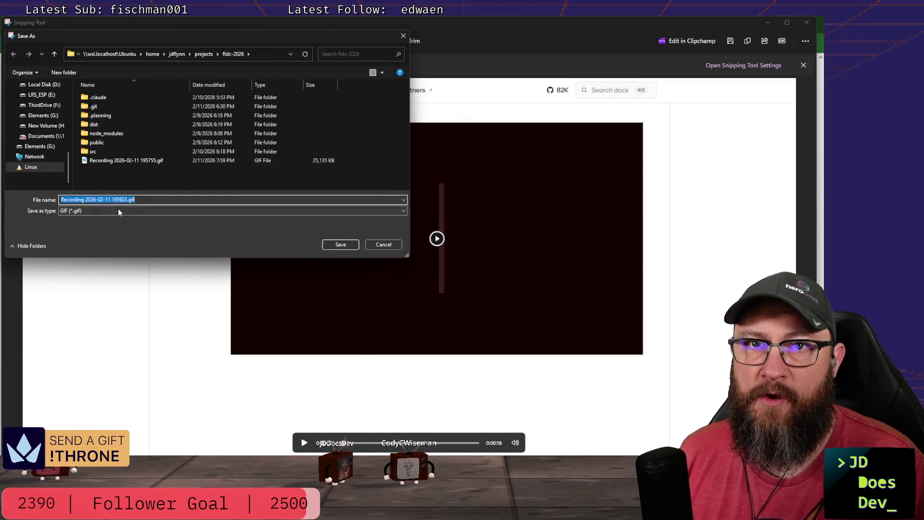
{"action": "left_click", "coordinate": [129, 199]}
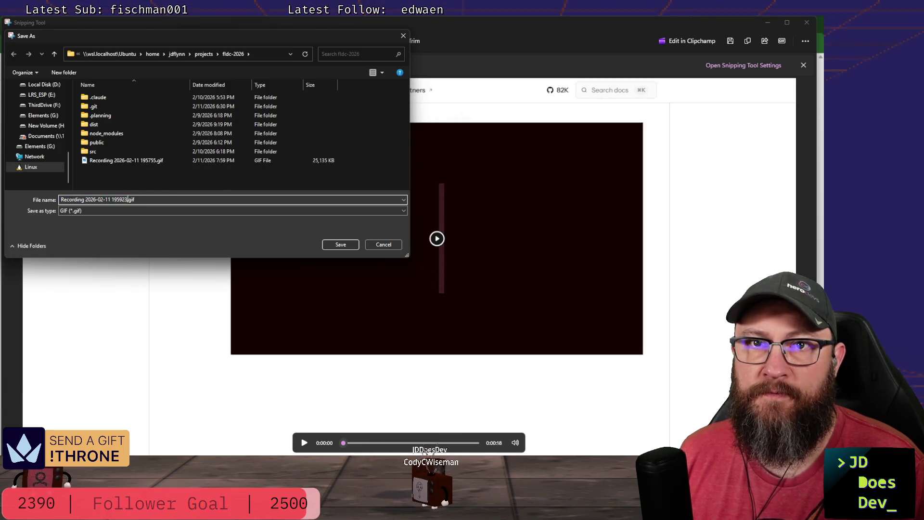
{"action": "key", "text": "ctrl+shift+Left"}
{"action": "key", "text": "ctrl+shift+Left"}
{"action": "key", "text": "ctrl+shift+Left"}
{"action": "key", "text": "ctrl+shift+Left"}
{"action": "key", "text": "BackSpace"}
{"action": "type", "text": "la"}
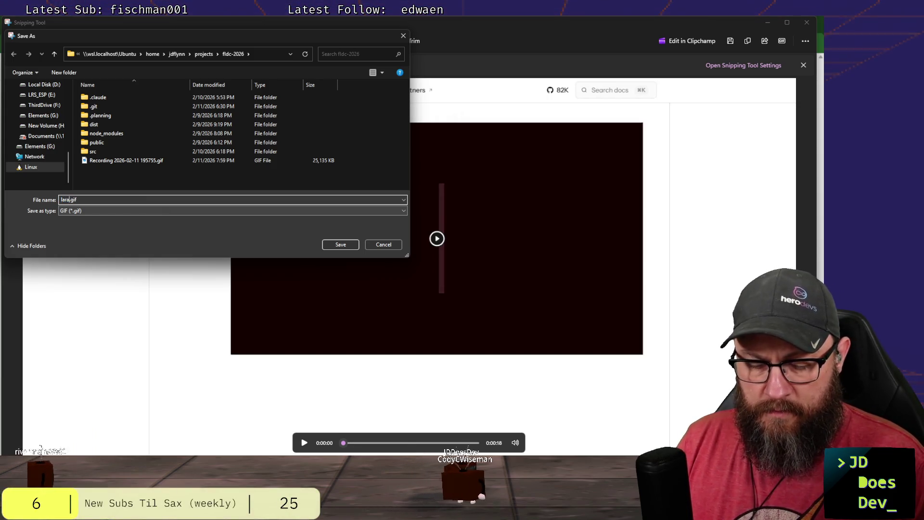
{"action": "type", "text": "ravel"}
{"action": "key", "text": "Return"}
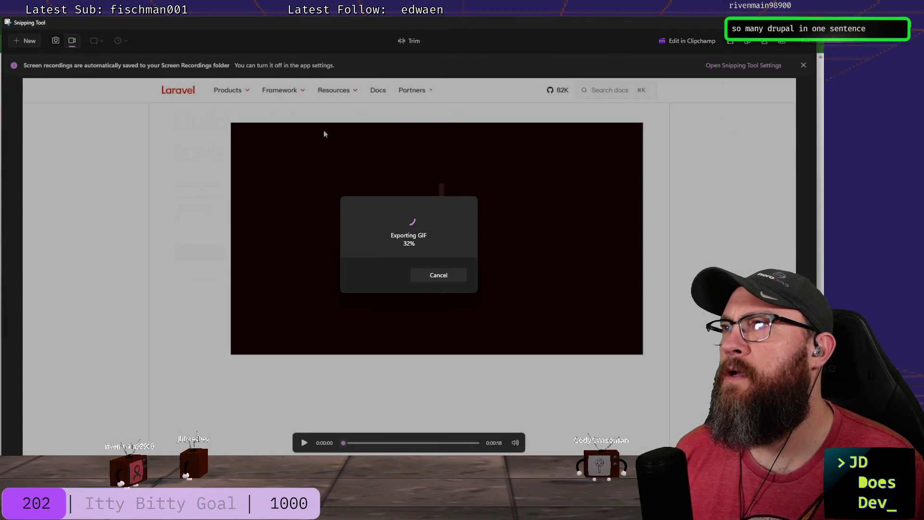
{"action": "scroll", "coordinate": [171, 238], "scroll_direction": "up", "scroll_amount": 5}
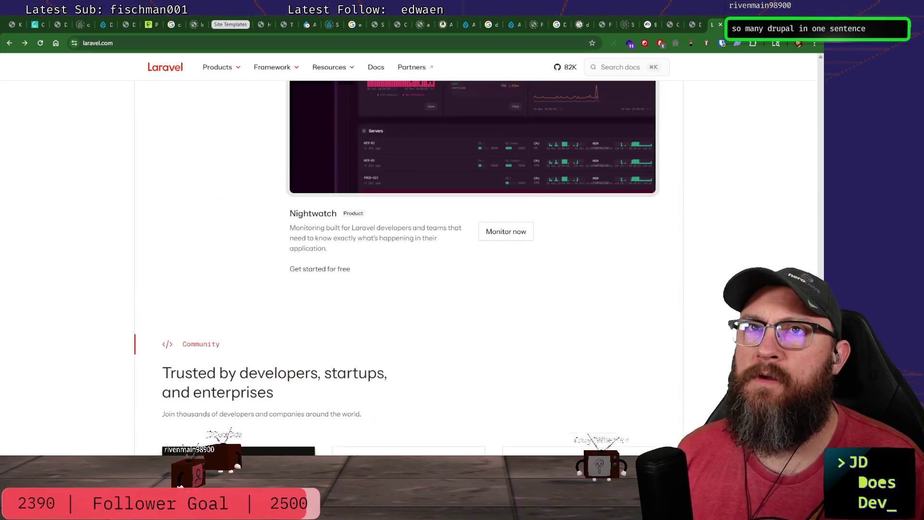
{"action": "scroll", "coordinate": [172, 238], "scroll_direction": "up", "scroll_amount": 3}
{"action": "scroll", "coordinate": [173, 238], "scroll_direction": "up", "scroll_amount": 3}
Search Google for 'statamic cms' and open the statamic.com result.
{"action": "left_click", "coordinate": [142, 42]}
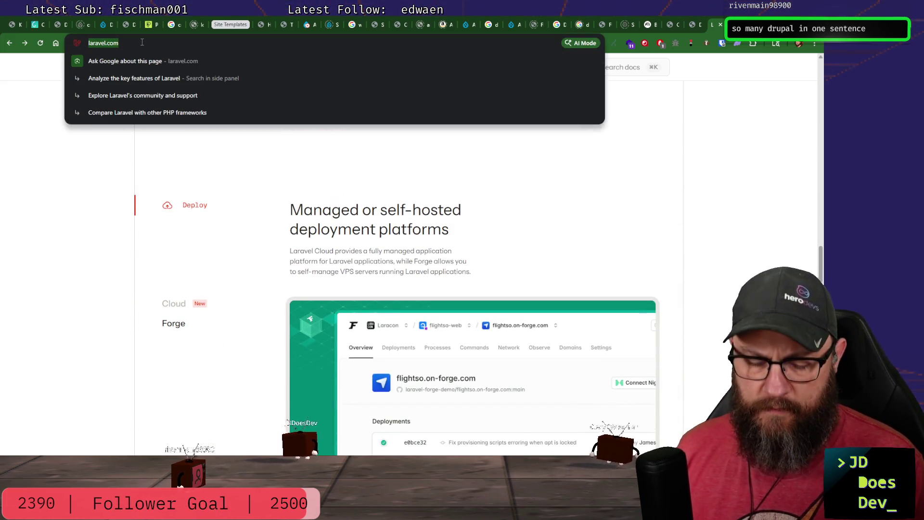
{"action": "type", "text": "stat"}
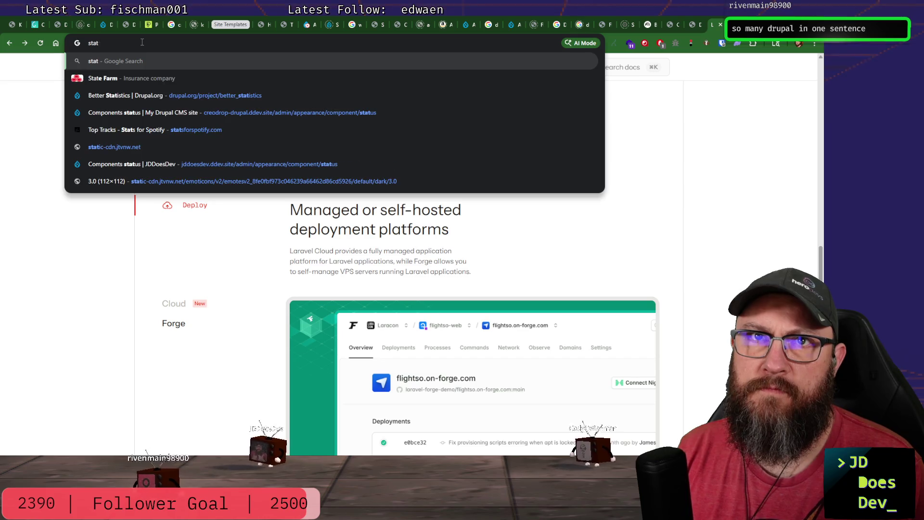
{"action": "type", "text": "amic"}
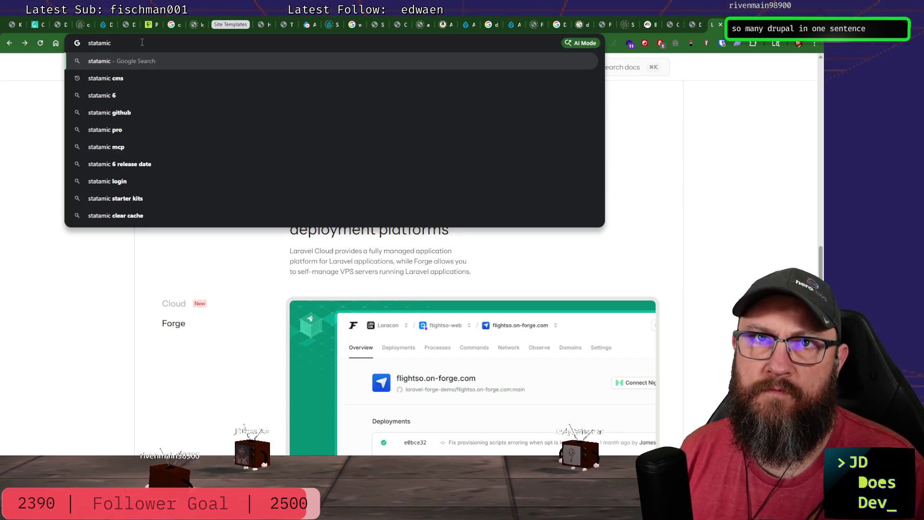
{"action": "key", "text": "Down"}
{"action": "key", "text": "Return"}
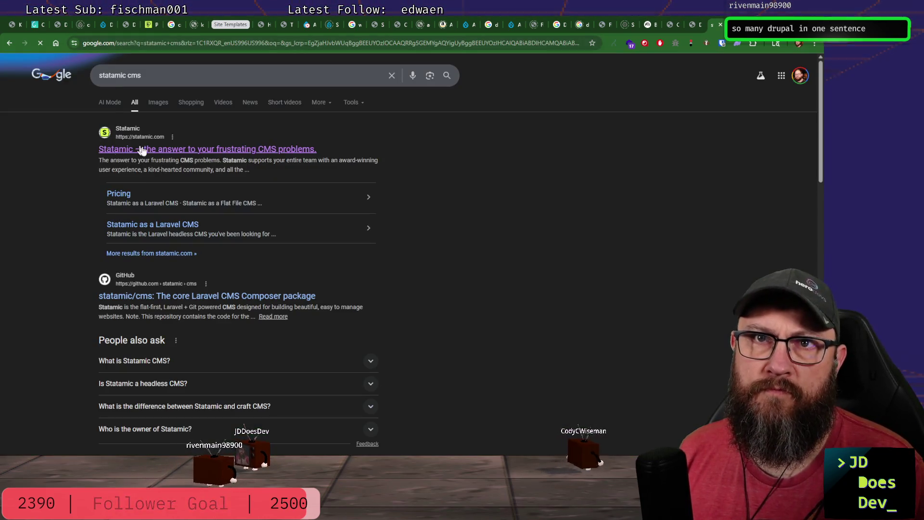
{"action": "left_click", "coordinate": [142, 150]}
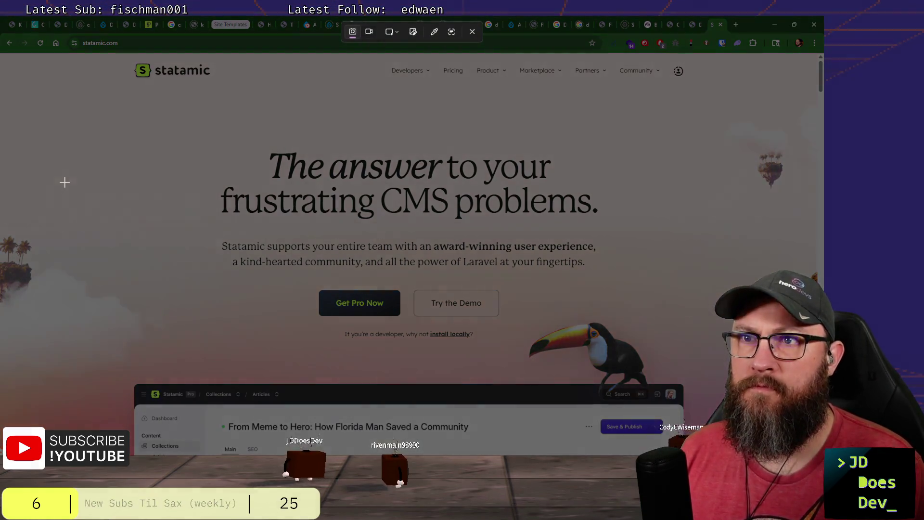
Record a 10-second scroll-through of the statamic.com homepage in video mode and stop to preview it.
{"action": "left_click", "coordinate": [368, 32]}
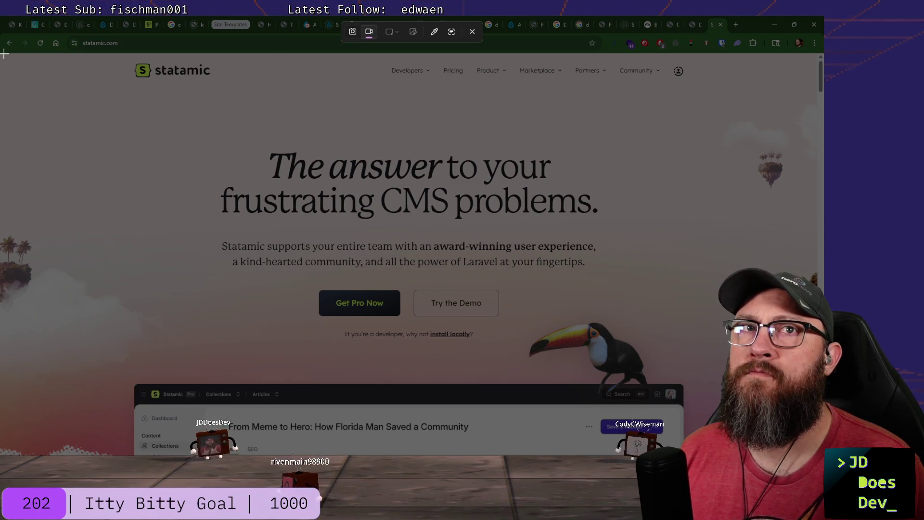
{"action": "left_click_drag", "start_coordinate": [4, 54], "coordinate": [816, 455]}
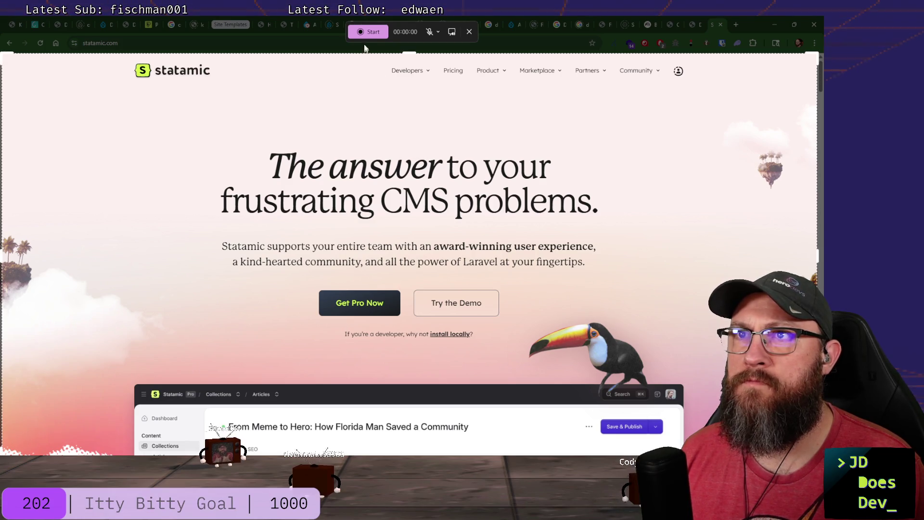
{"action": "left_click", "coordinate": [370, 32]}
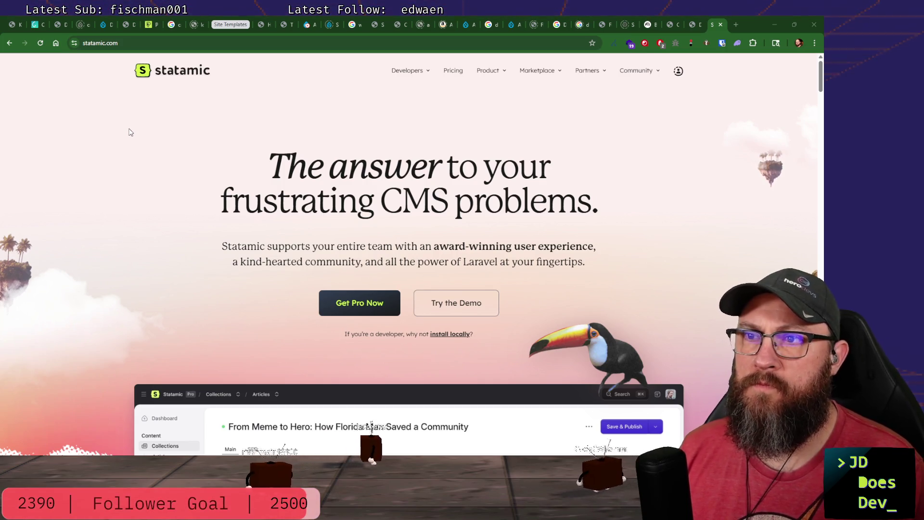
{"action": "scroll", "coordinate": [98, 95], "scroll_direction": "down", "scroll_amount": 4}
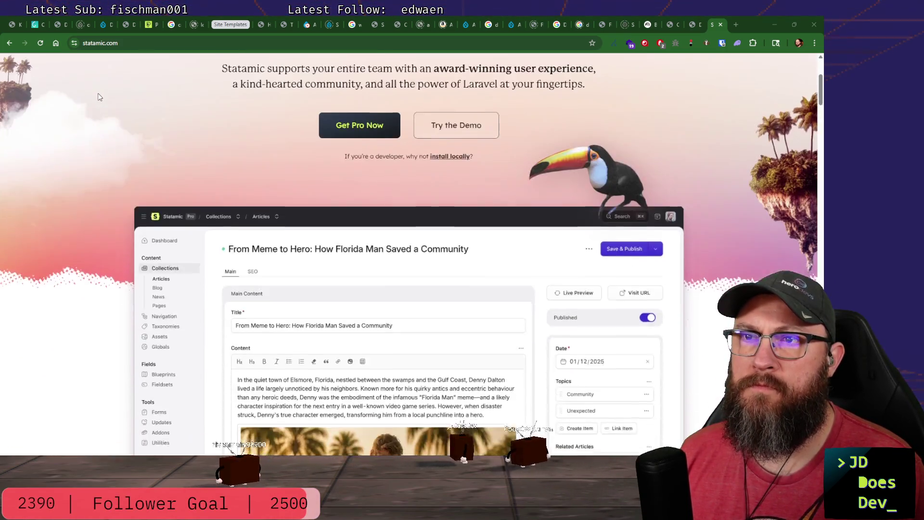
{"action": "scroll", "coordinate": [97, 93], "scroll_direction": "down", "scroll_amount": 1}
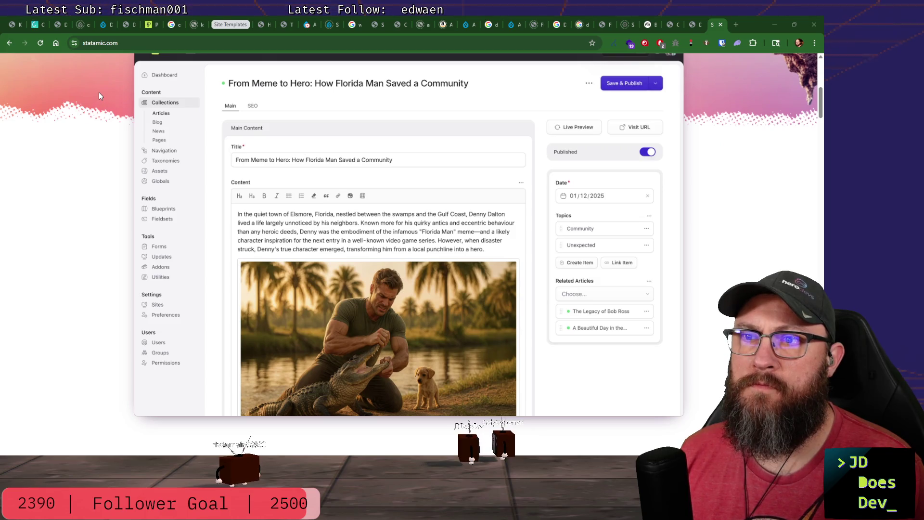
{"action": "scroll", "coordinate": [100, 96], "scroll_direction": "down", "scroll_amount": 3}
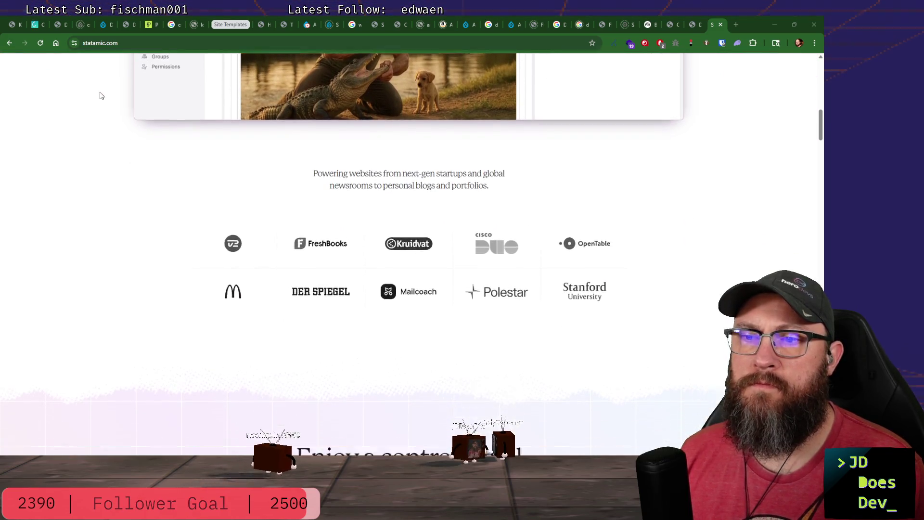
{"action": "scroll", "coordinate": [102, 96], "scroll_direction": "down", "scroll_amount": 3}
{"action": "scroll", "coordinate": [101, 96], "scroll_direction": "down", "scroll_amount": 2}
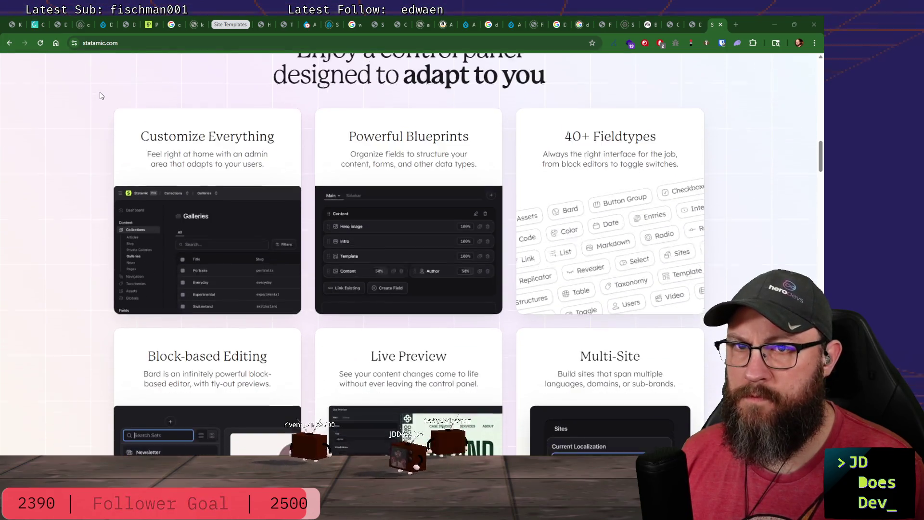
{"action": "scroll", "coordinate": [99, 95], "scroll_direction": "down", "scroll_amount": 2}
{"action": "scroll", "coordinate": [99, 96], "scroll_direction": "down", "scroll_amount": 1}
{"action": "scroll", "coordinate": [97, 94], "scroll_direction": "down", "scroll_amount": 1}
{"action": "scroll", "coordinate": [98, 93], "scroll_direction": "down", "scroll_amount": 2}
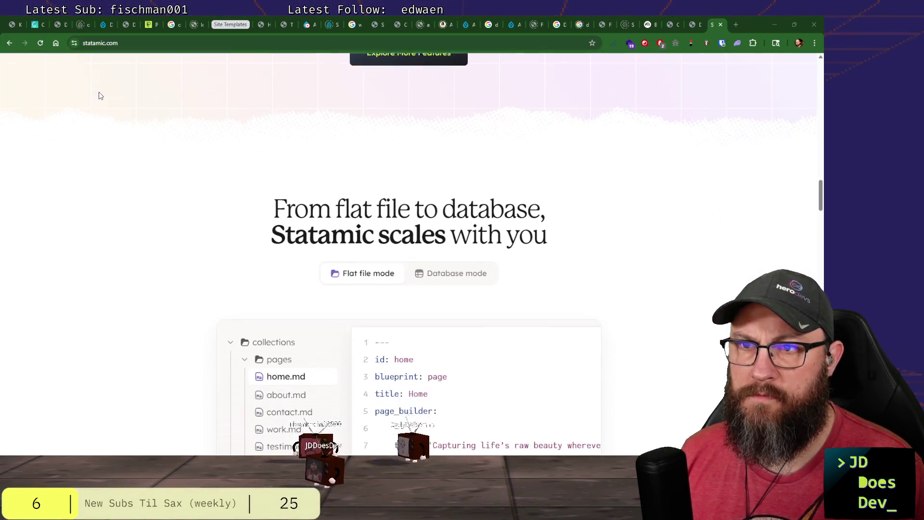
{"action": "left_click", "coordinate": [382, 34]}
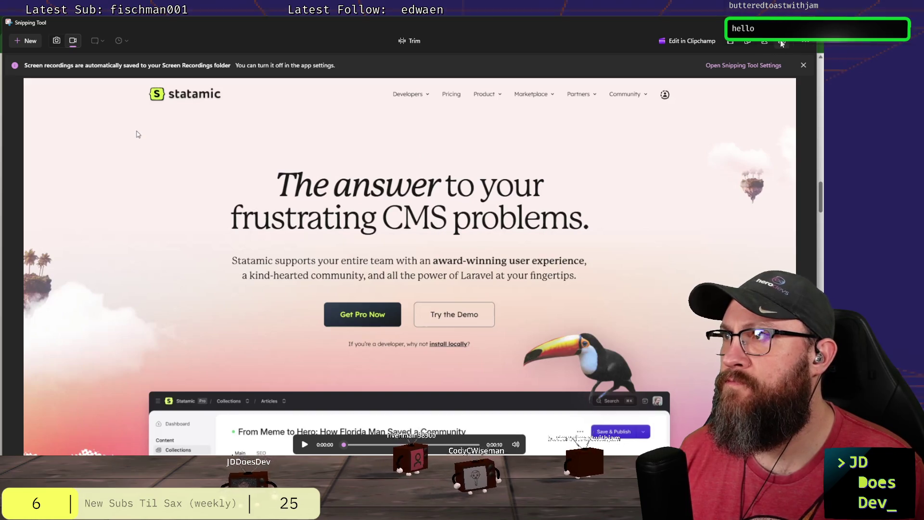
Export the Statamic recording as statamic.gif in the fldc-2026 folder and return to Chrome's address bar.
{"action": "left_click", "coordinate": [730, 41]}
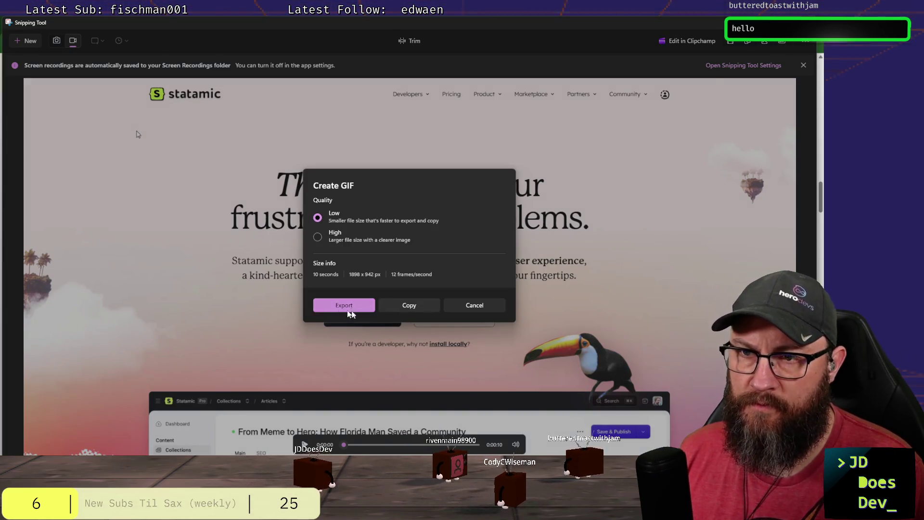
{"action": "left_click", "coordinate": [349, 313]}
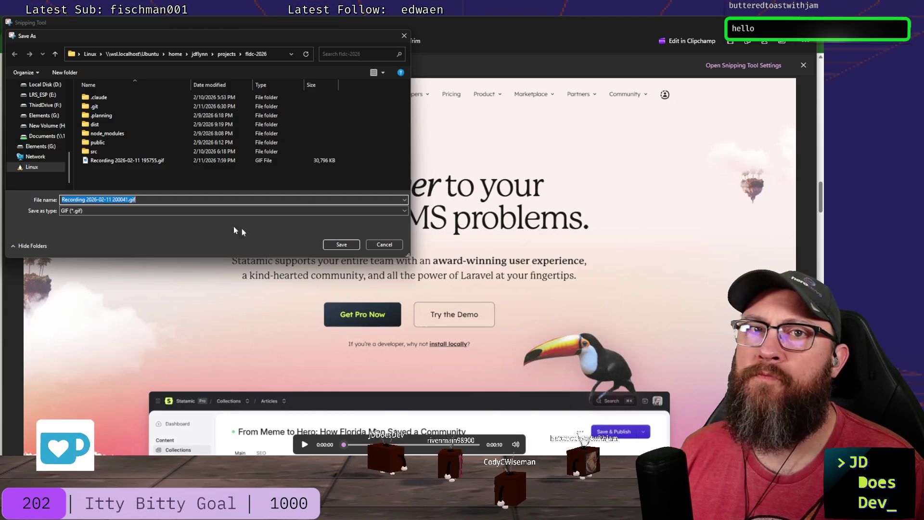
{"action": "left_click", "coordinate": [268, 200]}
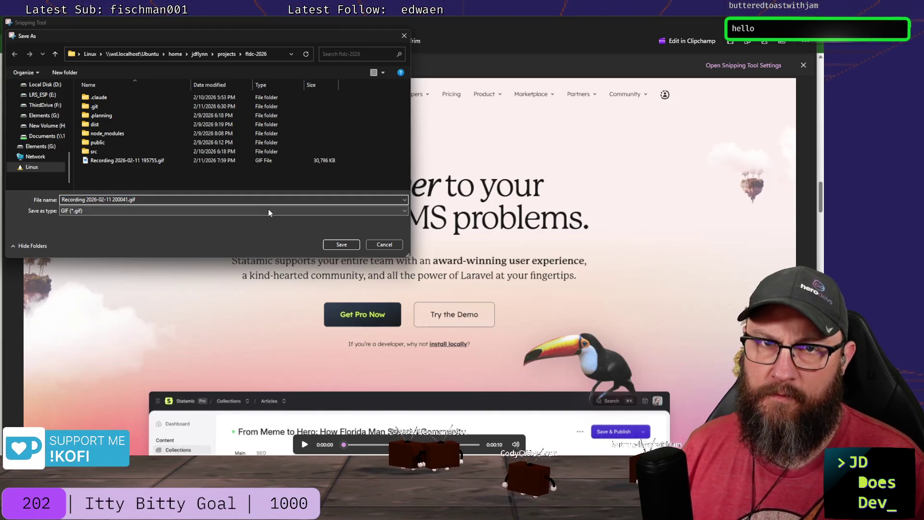
{"action": "key", "text": "ctrl+shift+Left"}
{"action": "key", "text": "ctrl+shift+Left"}
{"action": "key", "text": "ctrl+shift+Left"}
{"action": "type", "text": "statamic"}
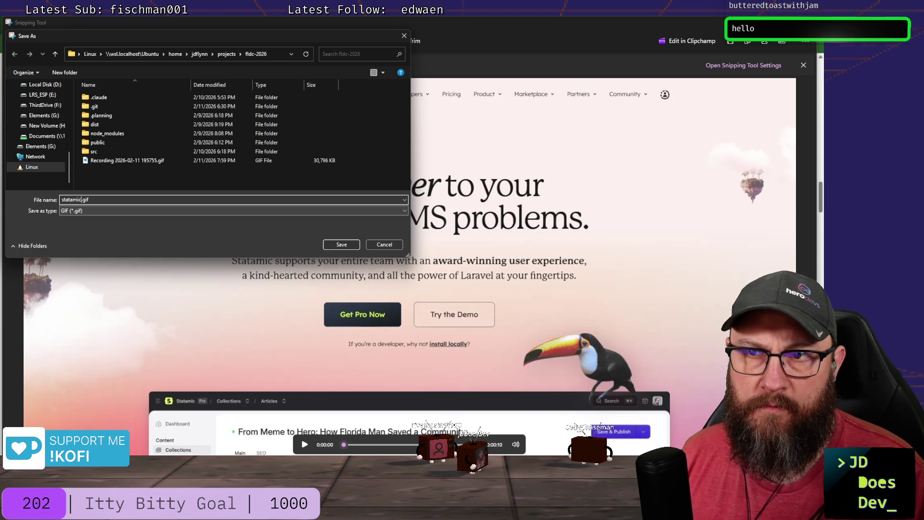
{"action": "left_click", "coordinate": [341, 245]}
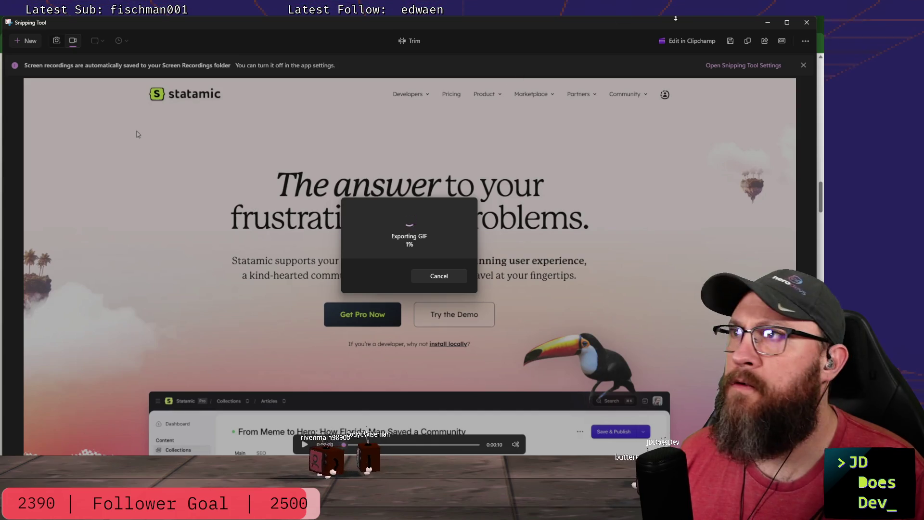
{"action": "left_click", "coordinate": [767, 23]}
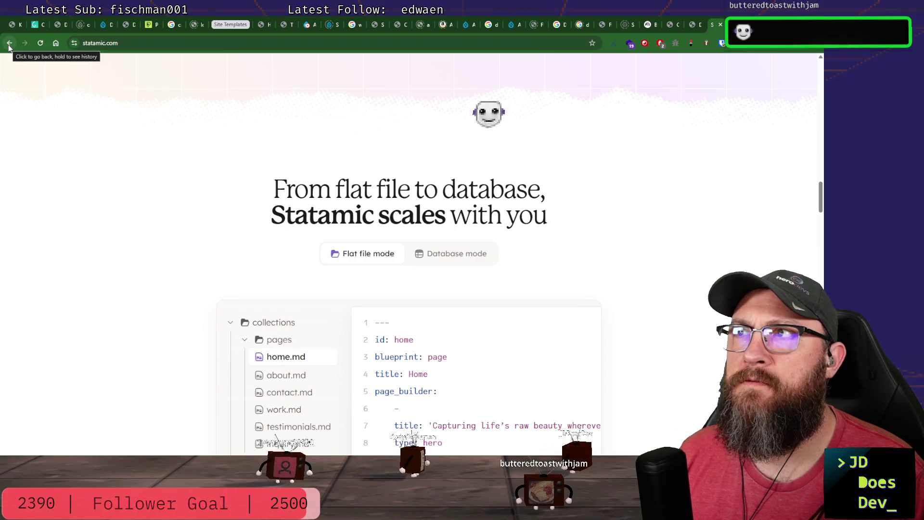
{"action": "scroll", "coordinate": [361, 287], "scroll_direction": "up", "scroll_amount": 2}
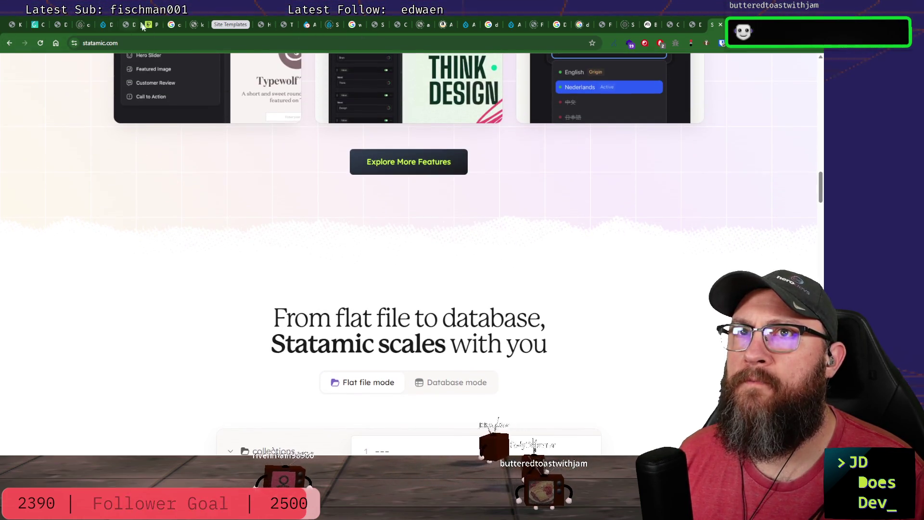
{"action": "left_click", "coordinate": [167, 42]}
{"action": "type", "text": "wordpress.org"}
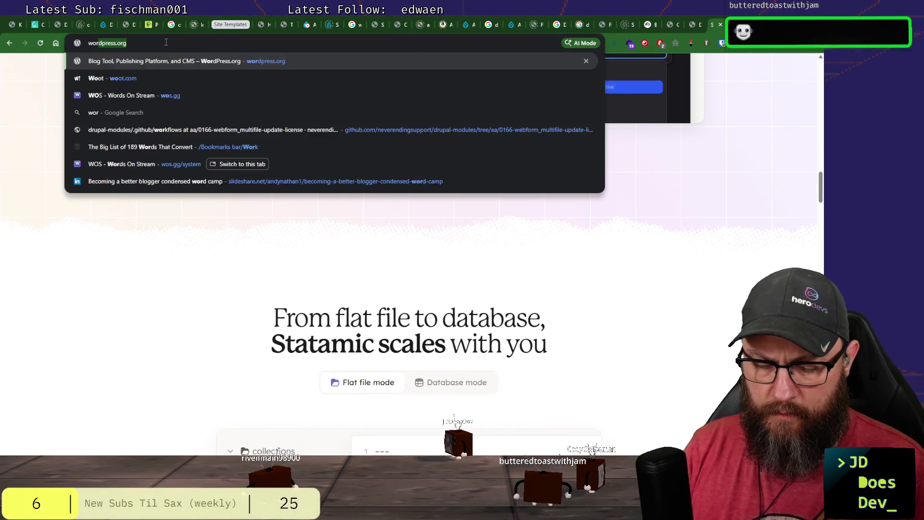
Load wordpress.org, then go back to the Google 'statamic cms' results.
{"action": "key", "text": "Return"}
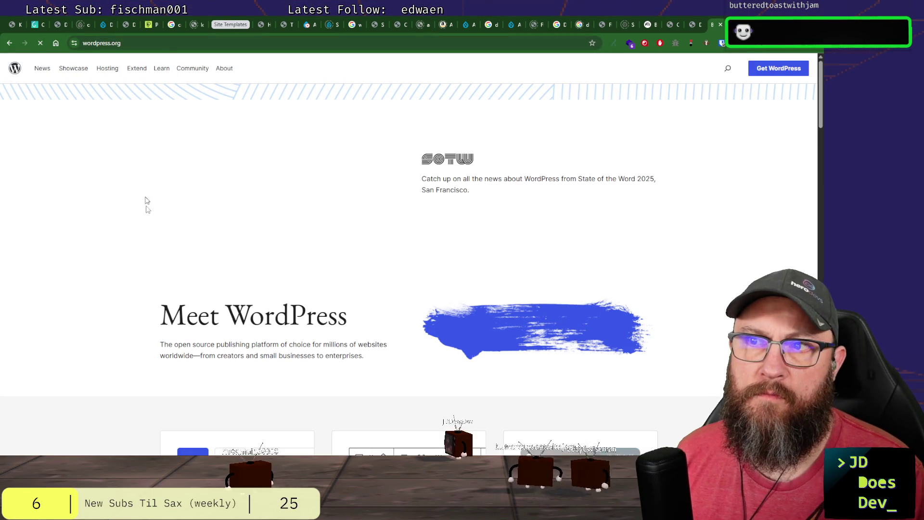
{"action": "scroll", "coordinate": [124, 184], "scroll_direction": "down", "scroll_amount": 2}
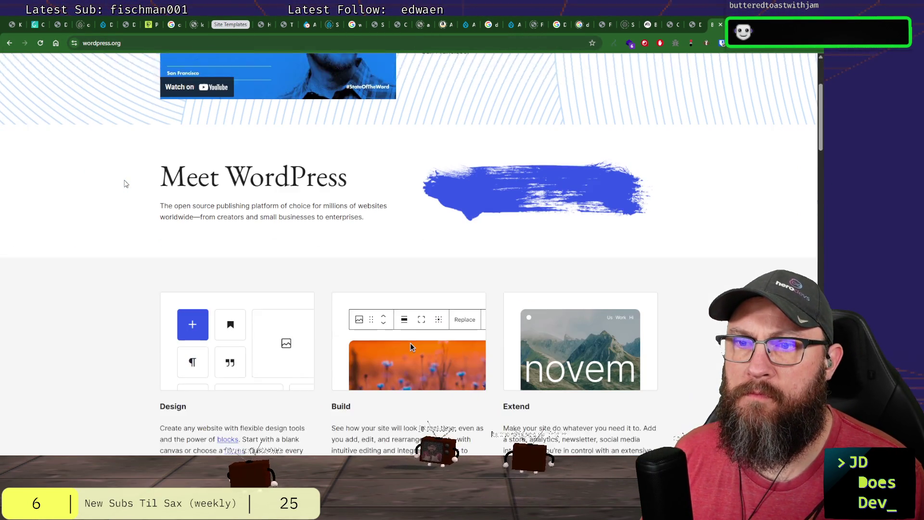
{"action": "scroll", "coordinate": [126, 183], "scroll_direction": "down", "scroll_amount": 2}
{"action": "scroll", "coordinate": [127, 183], "scroll_direction": "down", "scroll_amount": 3}
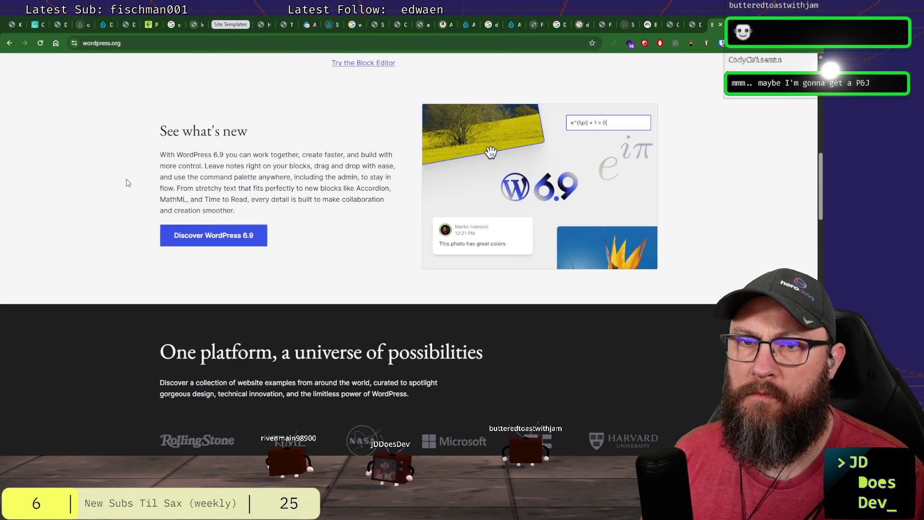
{"action": "scroll", "coordinate": [130, 189], "scroll_direction": "down", "scroll_amount": 3}
{"action": "scroll", "coordinate": [129, 190], "scroll_direction": "down", "scroll_amount": 4}
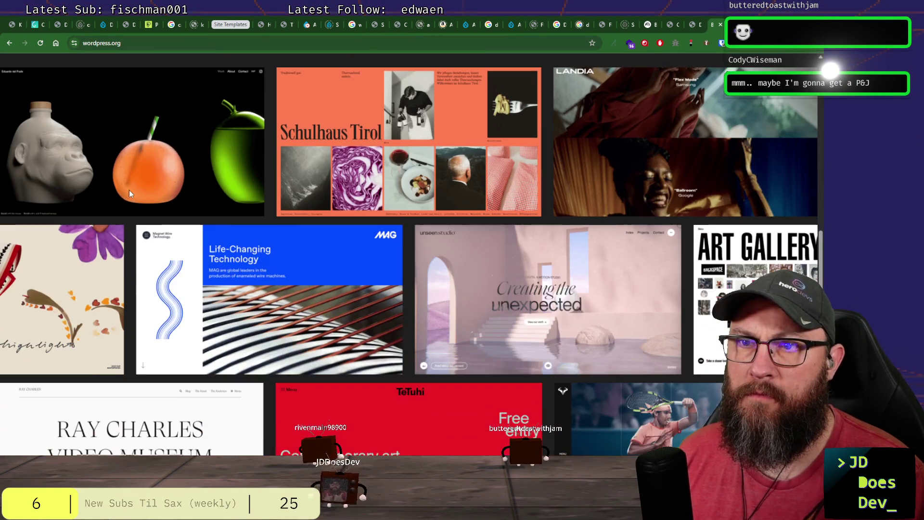
{"action": "scroll", "coordinate": [129, 191], "scroll_direction": "up", "scroll_amount": 1}
{"action": "scroll", "coordinate": [137, 152], "scroll_direction": "up", "scroll_amount": 5}
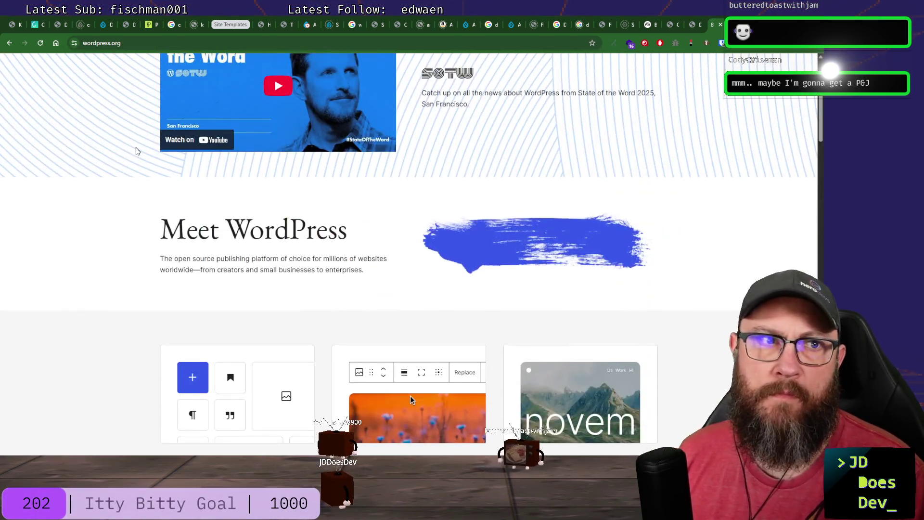
{"action": "scroll", "coordinate": [160, 244], "scroll_direction": "up", "scroll_amount": 2}
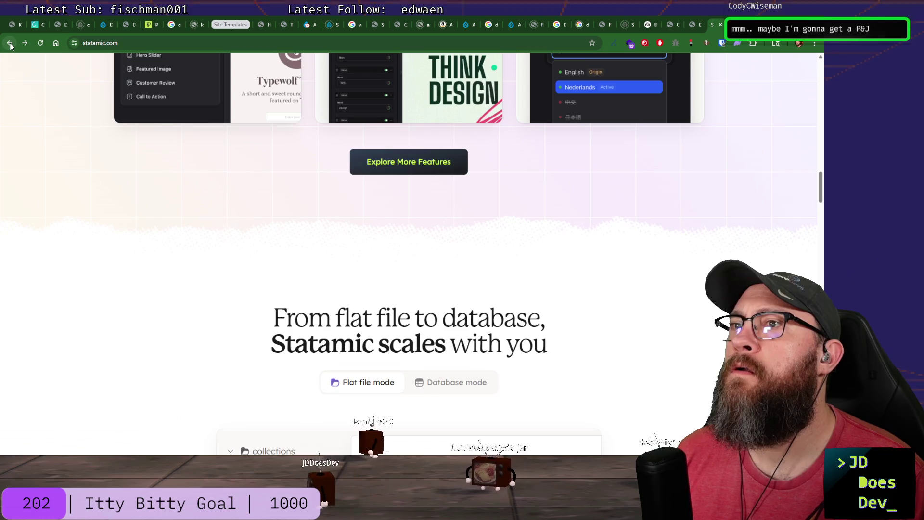
{"action": "left_click", "coordinate": [10, 45]}
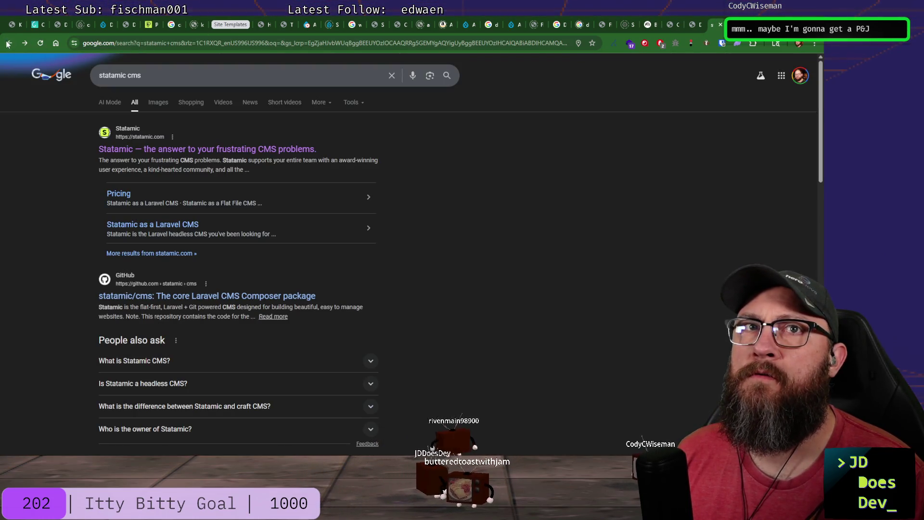
Visit laravel.com, then the Laravel Cloud deployment page and its sign-up page.
{"action": "left_click", "coordinate": [9, 45]}
{"action": "scroll", "coordinate": [171, 213], "scroll_direction": "up", "scroll_amount": 10}
{"action": "scroll", "coordinate": [172, 209], "scroll_direction": "up", "scroll_amount": 10}
{"action": "scroll", "coordinate": [173, 209], "scroll_direction": "up", "scroll_amount": 5}
{"action": "scroll", "coordinate": [174, 208], "scroll_direction": "up", "scroll_amount": 5}
{"action": "scroll", "coordinate": [174, 207], "scroll_direction": "up", "scroll_amount": 5}
{"action": "scroll", "coordinate": [176, 207], "scroll_direction": "up", "scroll_amount": 5}
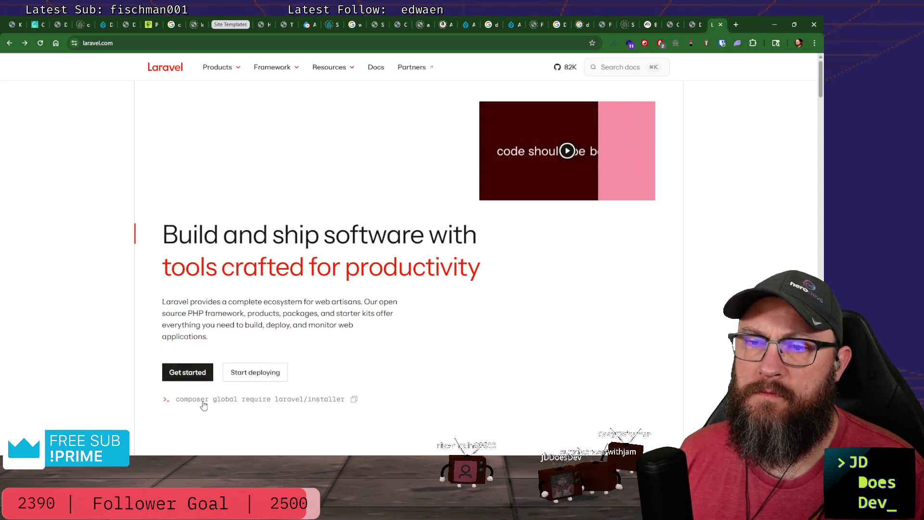
{"action": "left_click", "coordinate": [190, 373]}
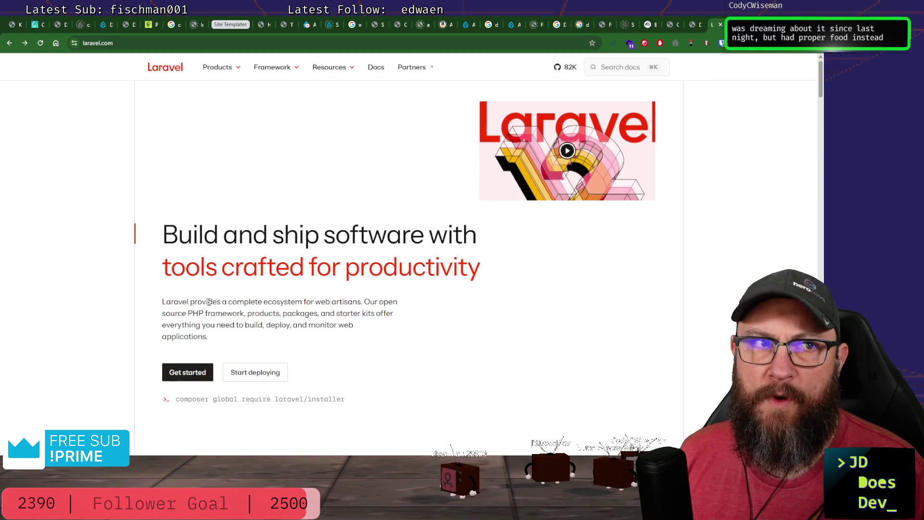
{"action": "left_click", "coordinate": [255, 373]}
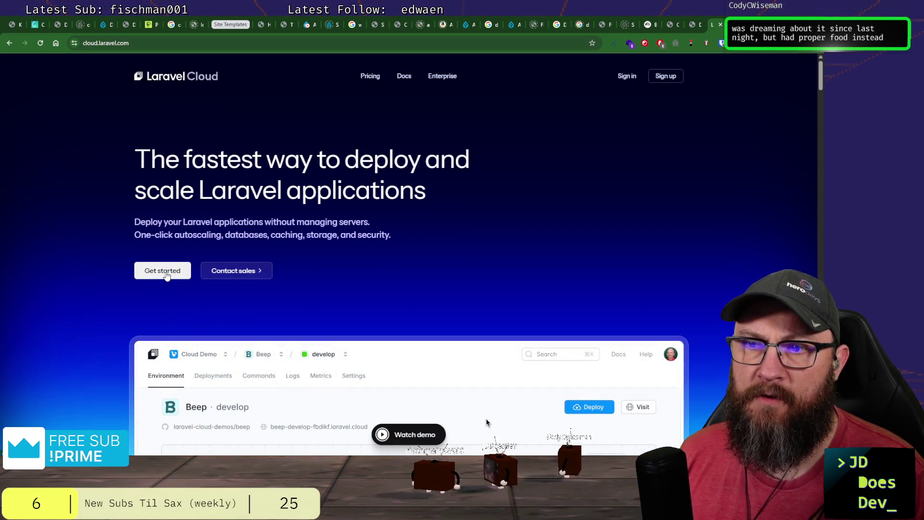
{"action": "scroll", "coordinate": [509, 390], "scroll_direction": "down", "scroll_amount": 1}
{"action": "scroll", "coordinate": [510, 389], "scroll_direction": "up", "scroll_amount": 1}
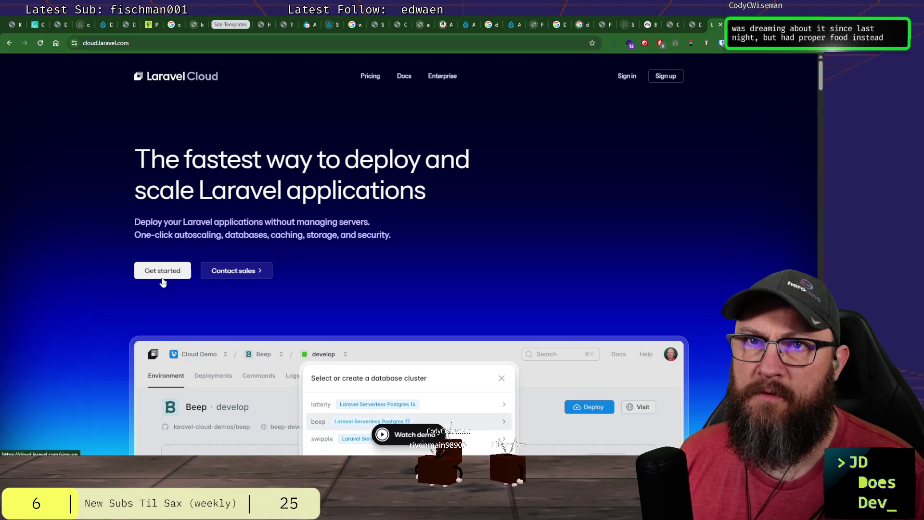
{"action": "left_click", "coordinate": [163, 281]}
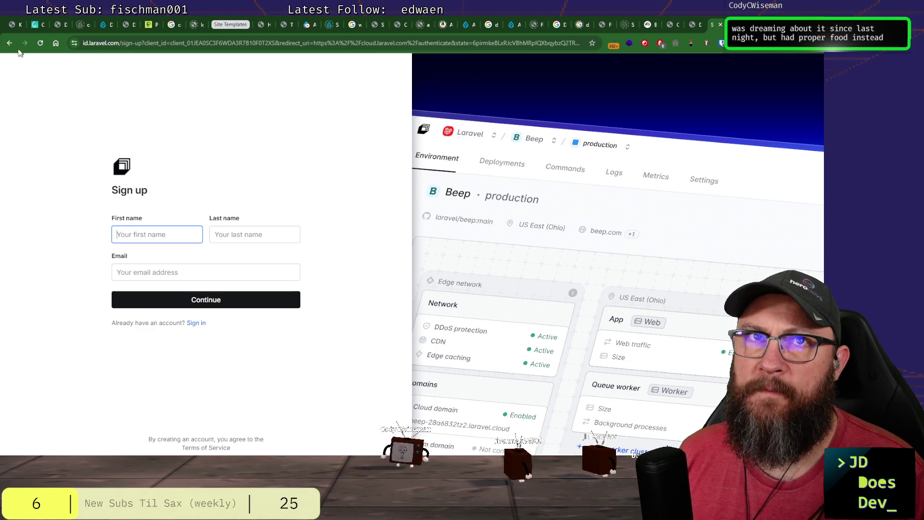
Navigate back to the laravel.com homepage and select its address for a new search.
{"action": "left_click", "coordinate": [9, 44]}
{"action": "left_click", "coordinate": [9, 44]}
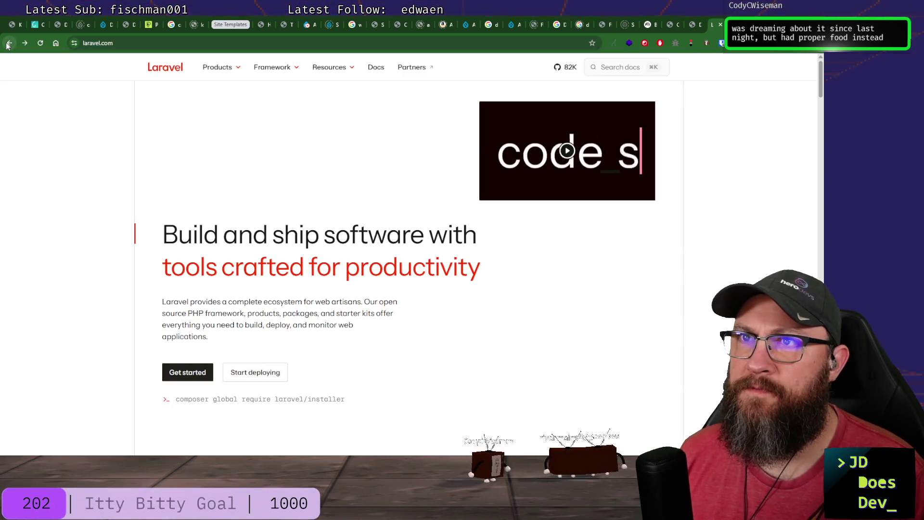
{"action": "left_click", "coordinate": [9, 43]}
{"action": "left_click", "coordinate": [25, 44]}
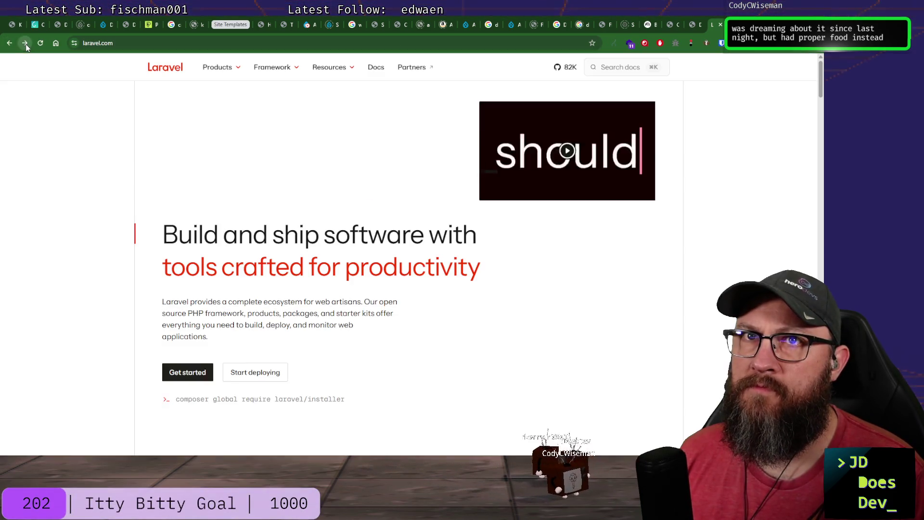
{"action": "left_click", "coordinate": [137, 42]}
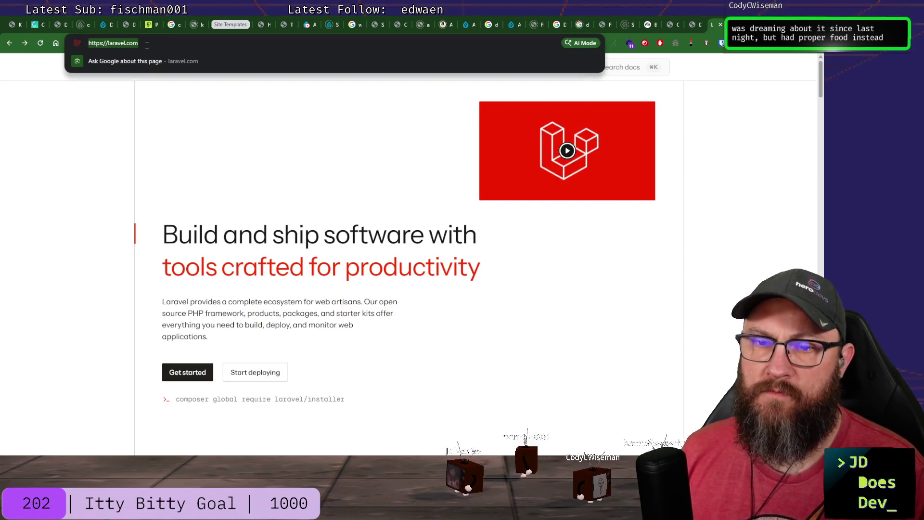
{"action": "type", "text": "statmi"}
Search Google for 'statamic cms', visit statamic.com and launch its Try the Demo sign-in page.
{"action": "key", "text": "BackSpace"}
{"action": "key", "text": "BackSpace"}
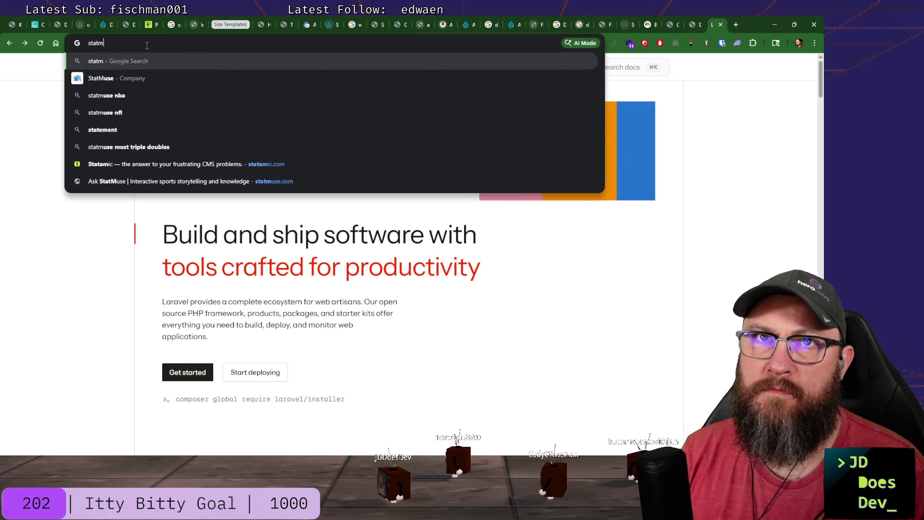
{"action": "type", "text": "amic cms"}
{"action": "key", "text": "Return"}
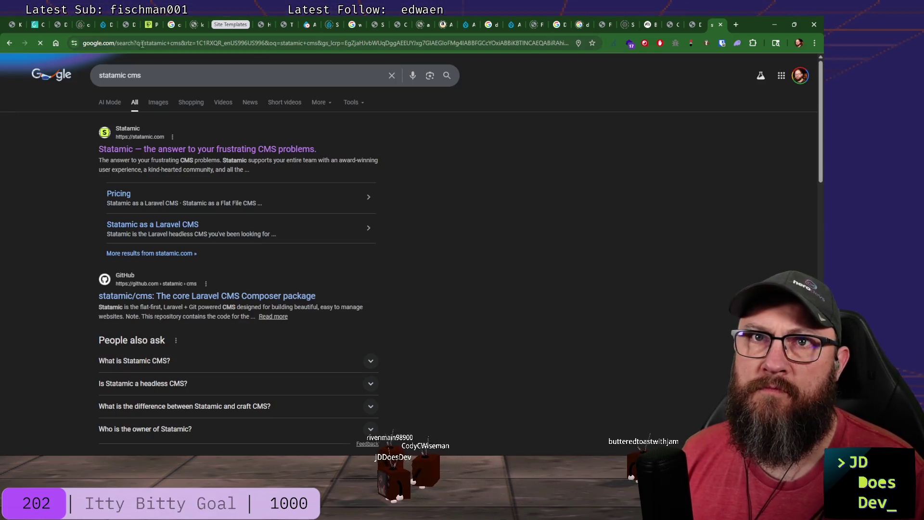
{"action": "left_click", "coordinate": [154, 150]}
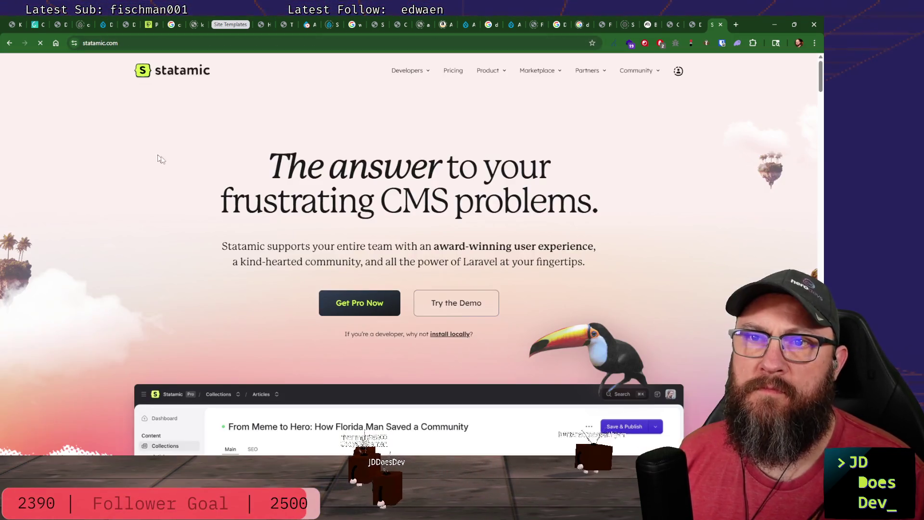
{"action": "left_click", "coordinate": [468, 305]}
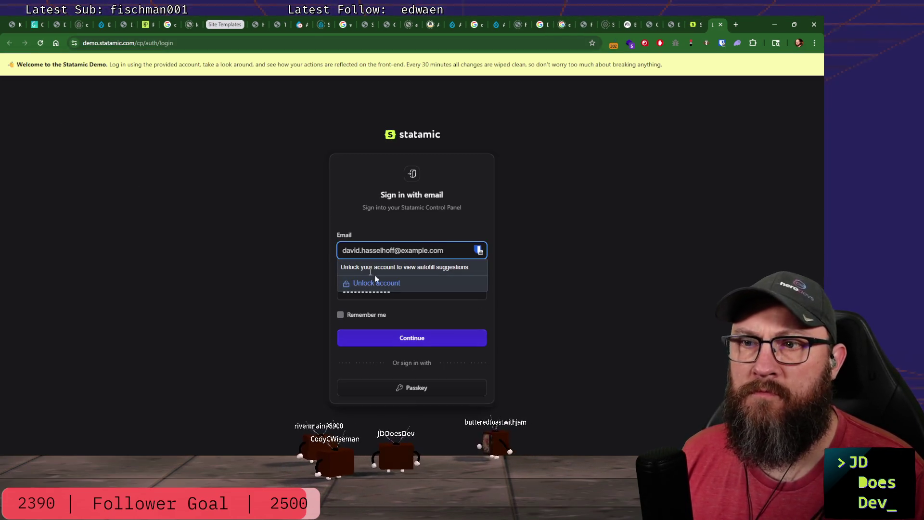
Sign in to the Statamic demo control panel, dismissing the password prompt, and view its dashboard.
{"action": "left_click", "coordinate": [201, 255]}
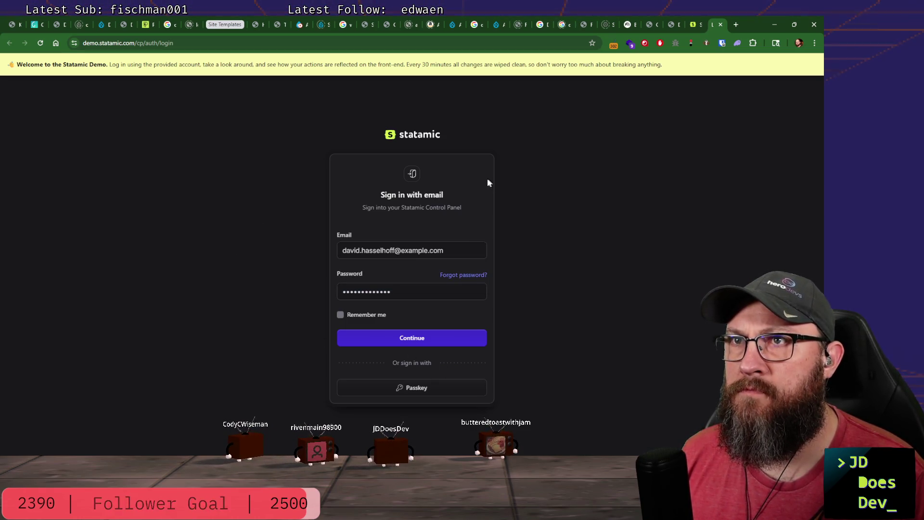
{"action": "left_click", "coordinate": [413, 339]}
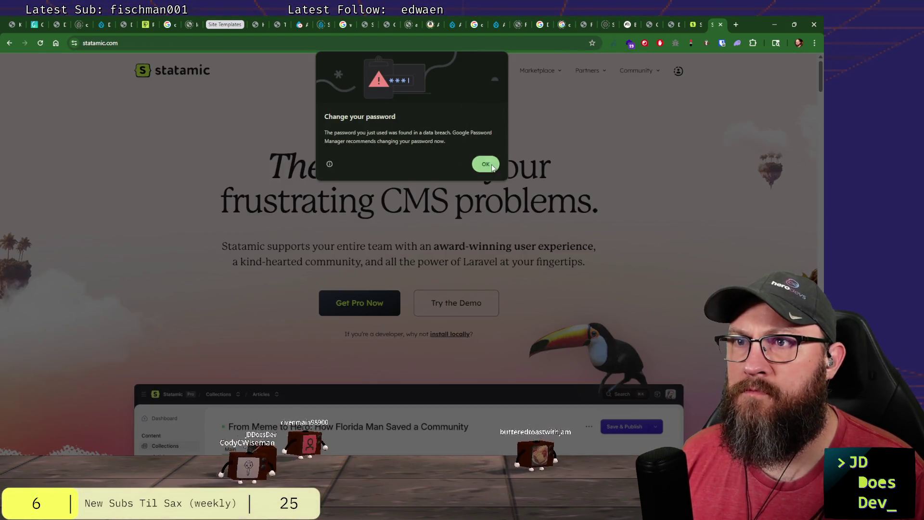
{"action": "left_click", "coordinate": [486, 165]}
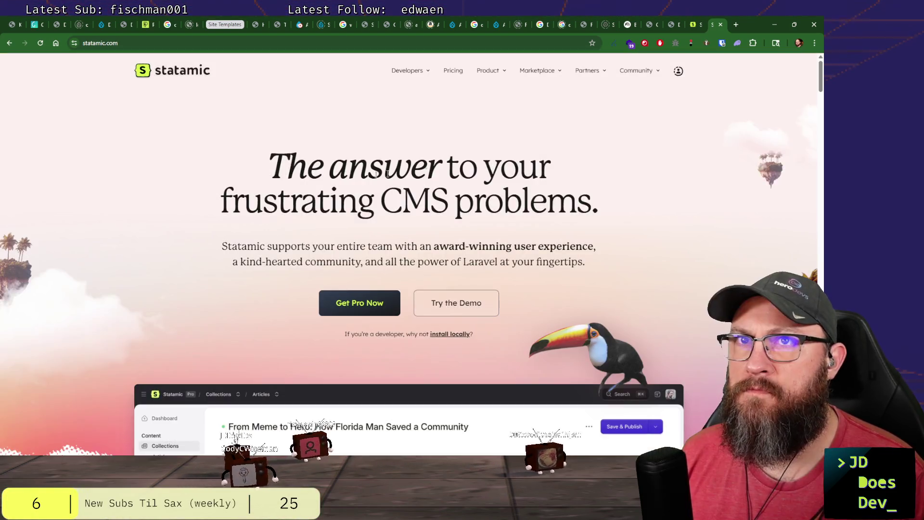
{"action": "scroll", "coordinate": [140, 170], "scroll_direction": "down", "scroll_amount": 3}
{"action": "scroll", "coordinate": [139, 170], "scroll_direction": "up", "scroll_amount": 3}
{"action": "scroll", "coordinate": [140, 170], "scroll_direction": "down", "scroll_amount": 1}
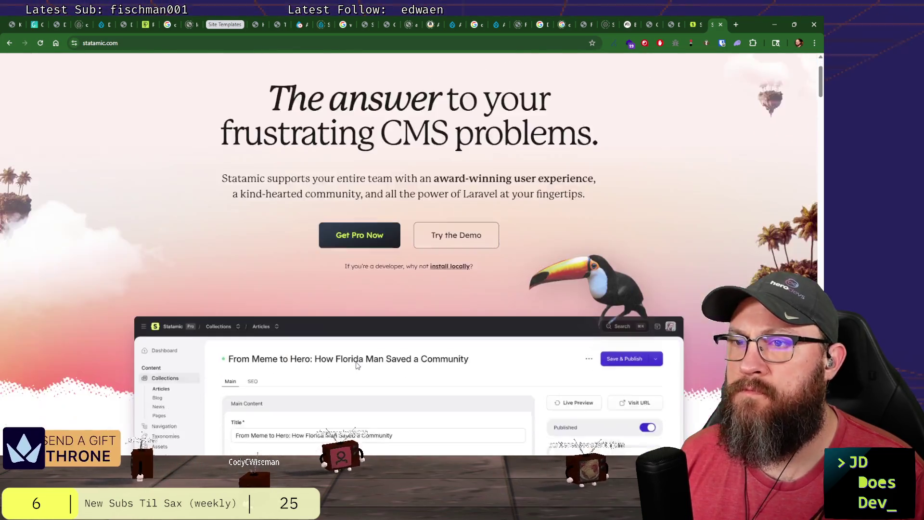
{"action": "scroll", "coordinate": [352, 328], "scroll_direction": "down", "scroll_amount": 3}
{"action": "scroll", "coordinate": [395, 302], "scroll_direction": "up", "scroll_amount": 4}
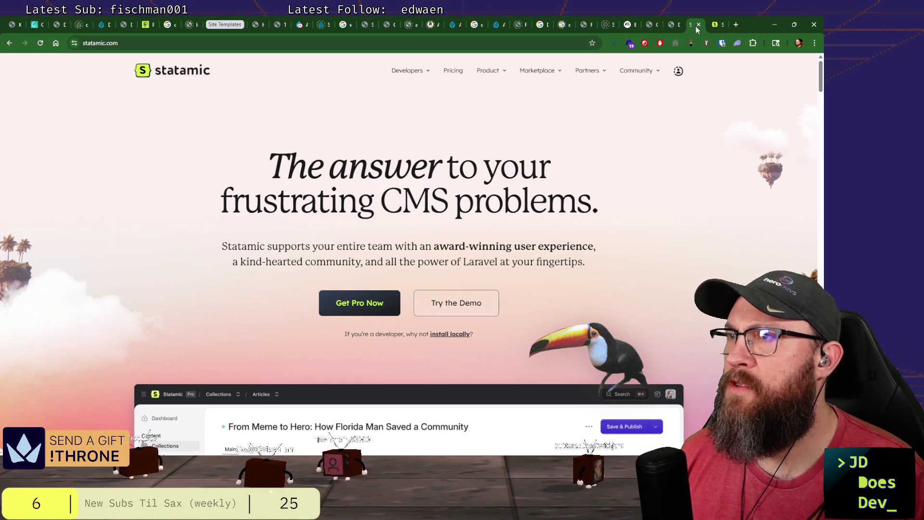
{"action": "left_click", "coordinate": [444, 306]}
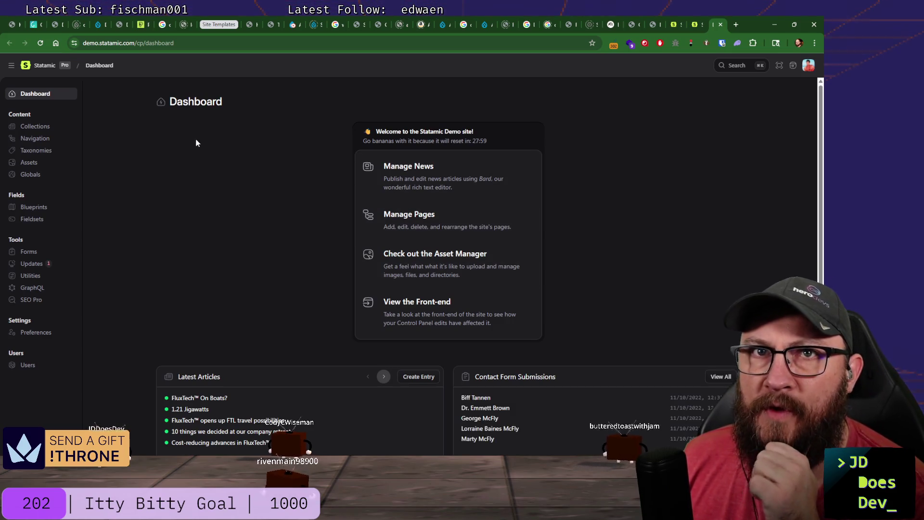
{"action": "scroll", "coordinate": [187, 195], "scroll_direction": "down", "scroll_amount": 2}
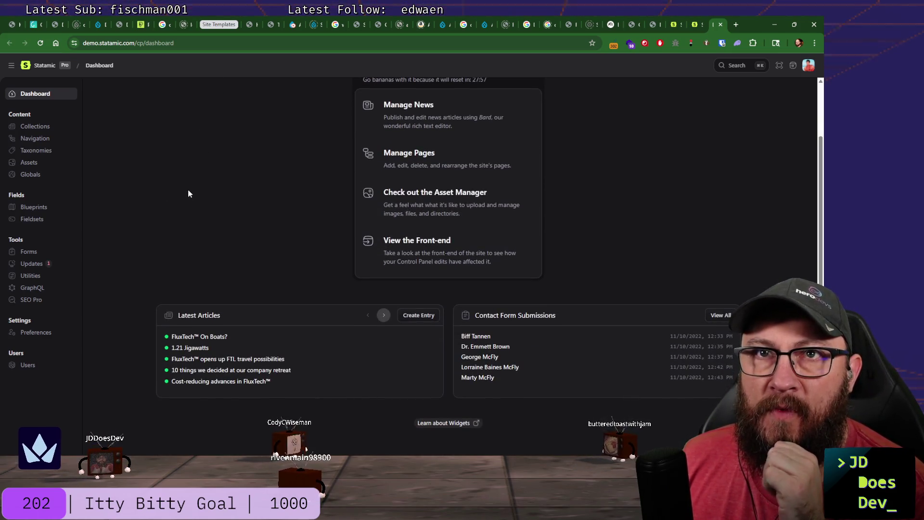
{"action": "scroll", "coordinate": [185, 196], "scroll_direction": "up", "scroll_amount": 2}
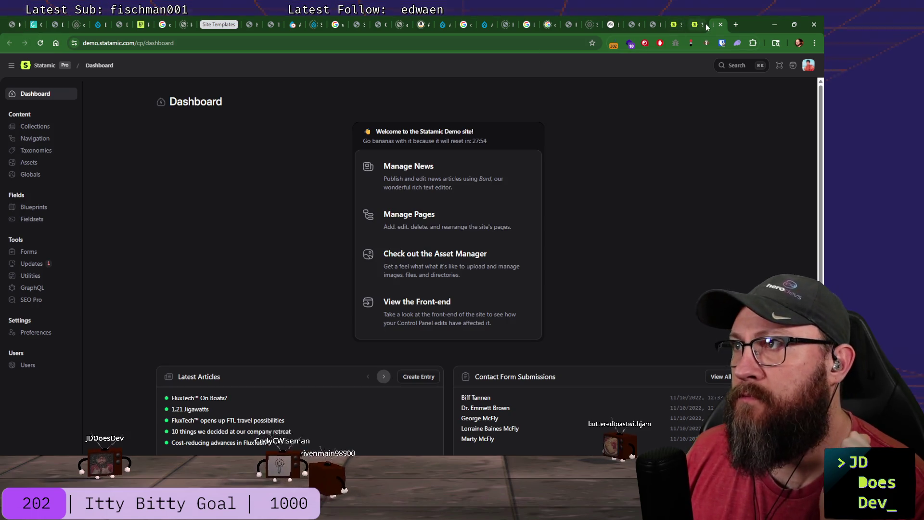
Close the demo tabs, reload the statamic.com homepage and summon a screen capture over it.
{"action": "left_click", "coordinate": [720, 25]}
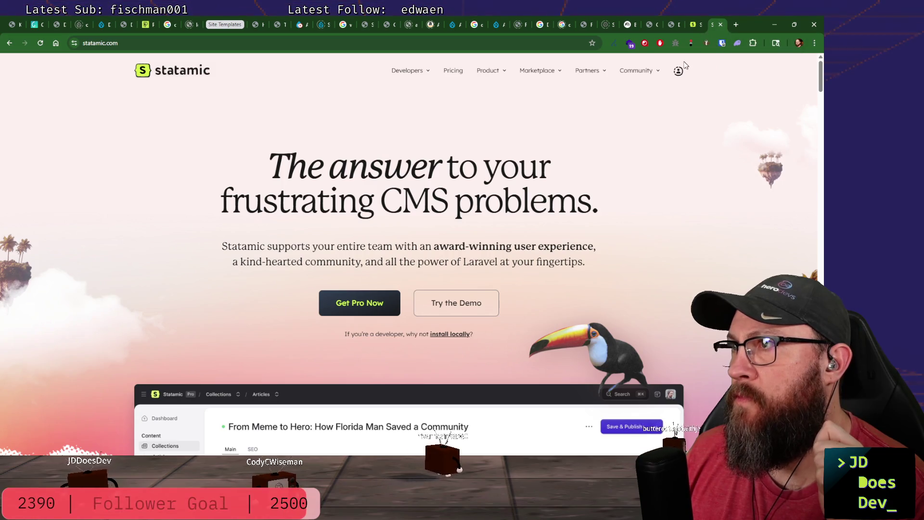
{"action": "left_click", "coordinate": [720, 24]}
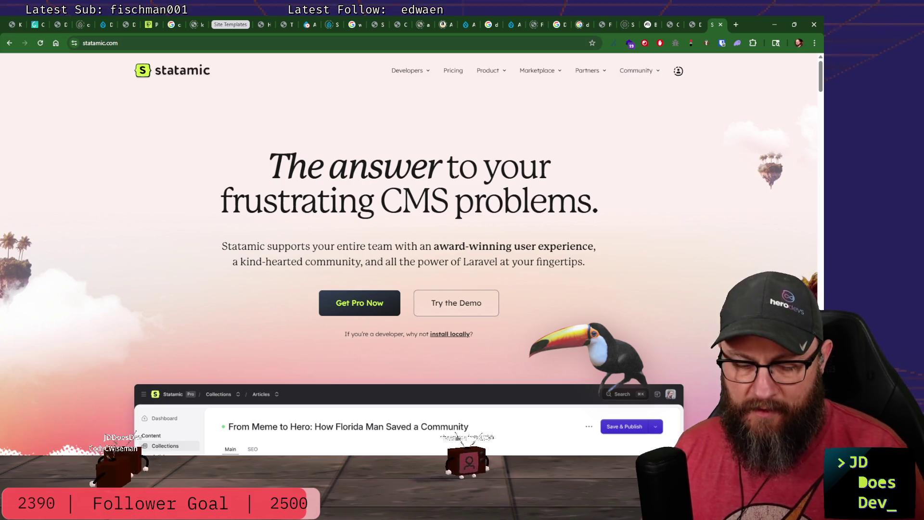
{"action": "key", "text": "ctrl+r"}
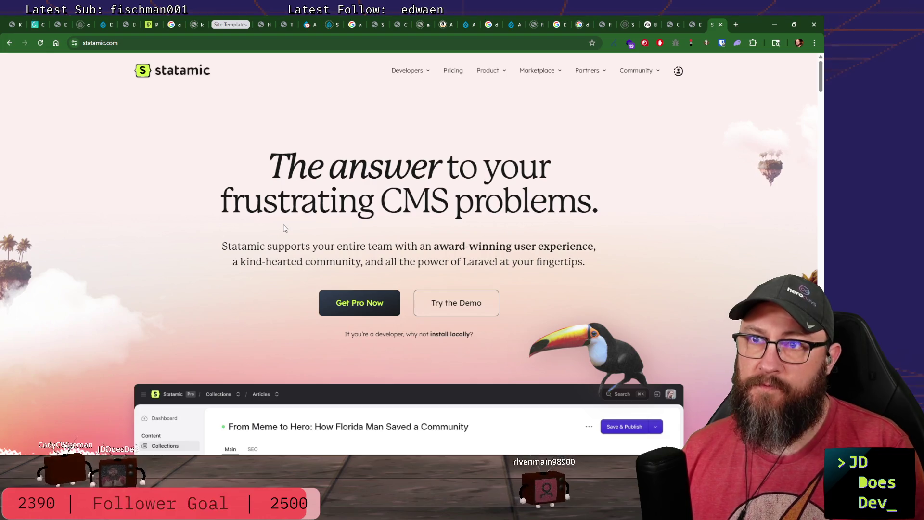
{"action": "key", "text": "super+shift+s"}
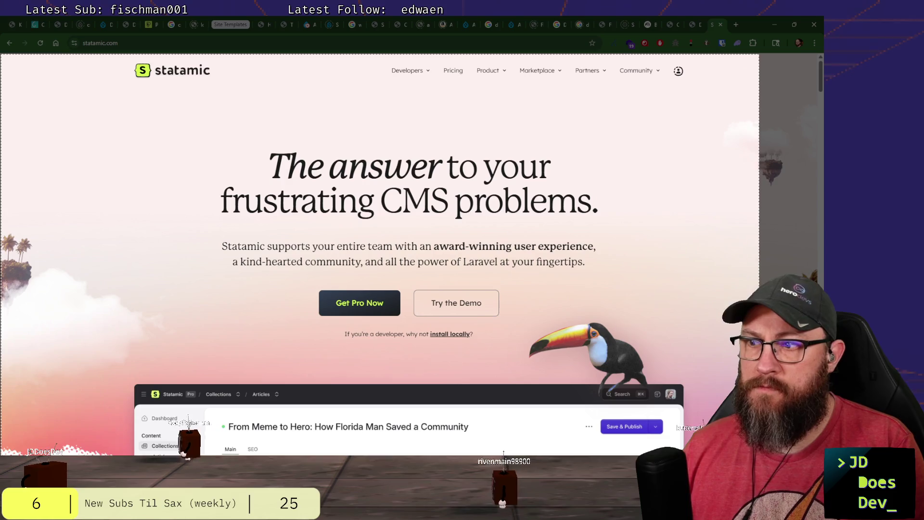
Ready a Snipping Tool video capture region covering the statamic.com page.
{"action": "left_click_drag", "start_coordinate": [2, 54], "coordinate": [805, 457]}
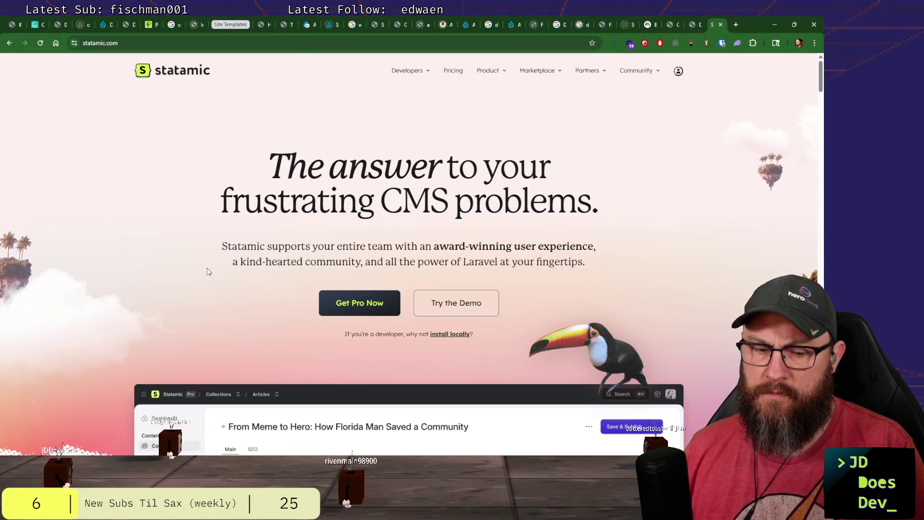
{"action": "key", "text": "super+shift+s"}
{"action": "left_click", "coordinate": [370, 32]}
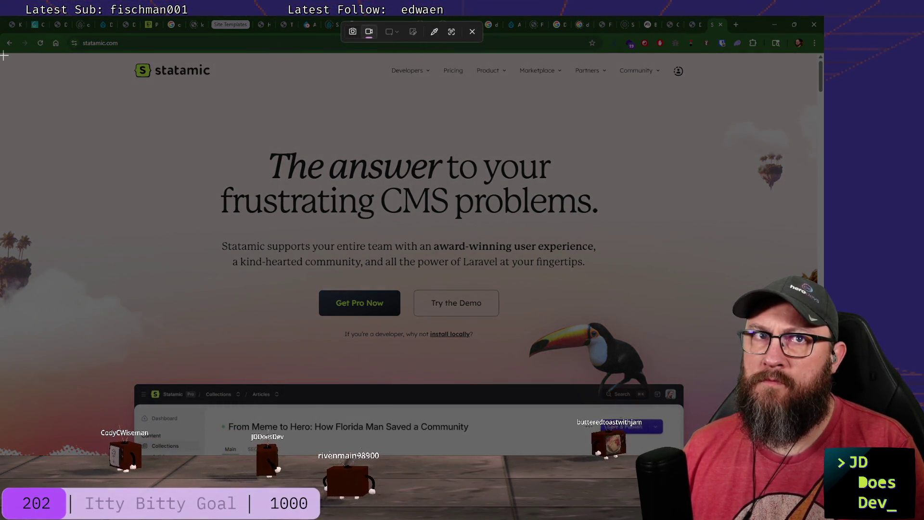
{"action": "left_click_drag", "start_coordinate": [0, 54], "coordinate": [808, 519]}
{"action": "left_click_drag", "start_coordinate": [809, 455], "coordinate": [820, 458]}
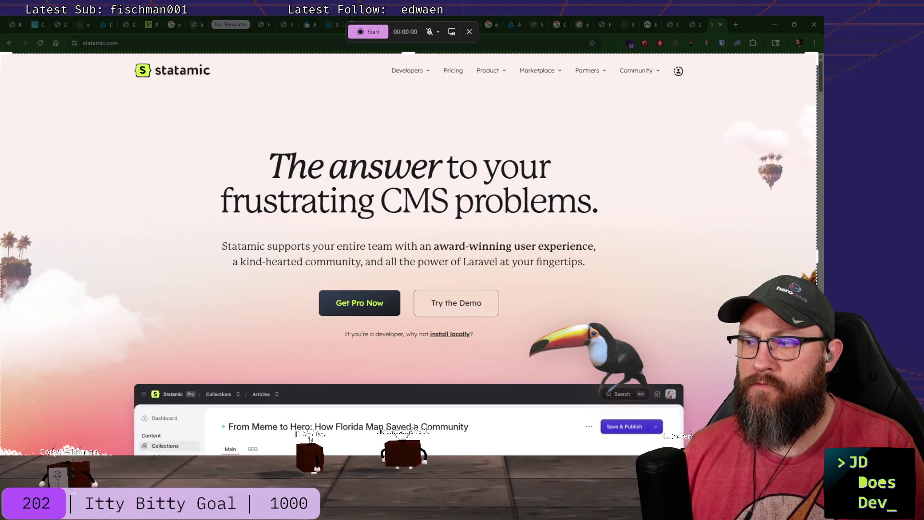
Cancel the pending capture and reopen the Statamic demo control panel.
{"action": "key", "text": "Escape"}
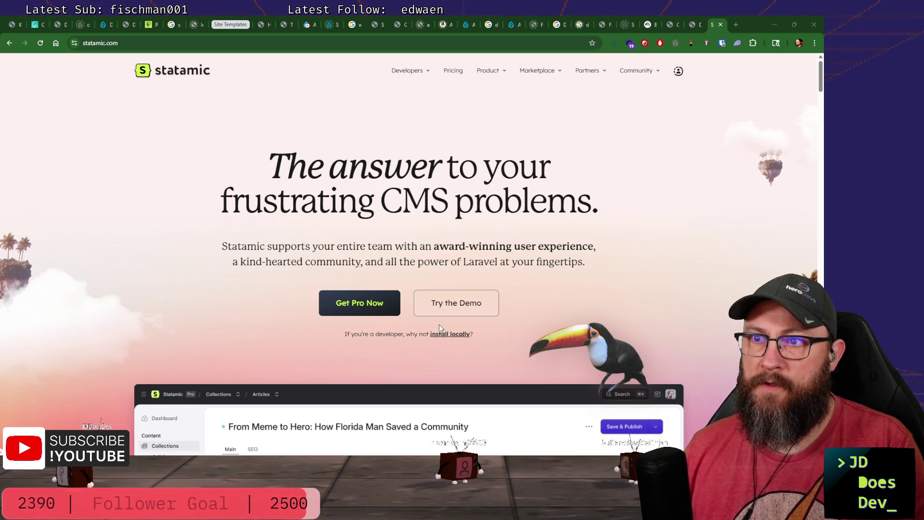
{"action": "left_click", "coordinate": [441, 302]}
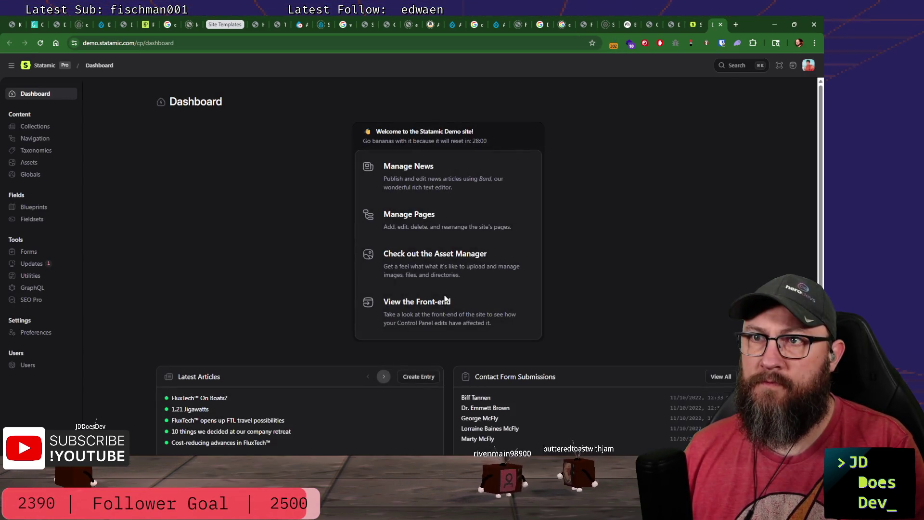
Sign out of the Statamic demo via the avatar menu and dismiss a stray capture window.
{"action": "left_click", "coordinate": [806, 67]}
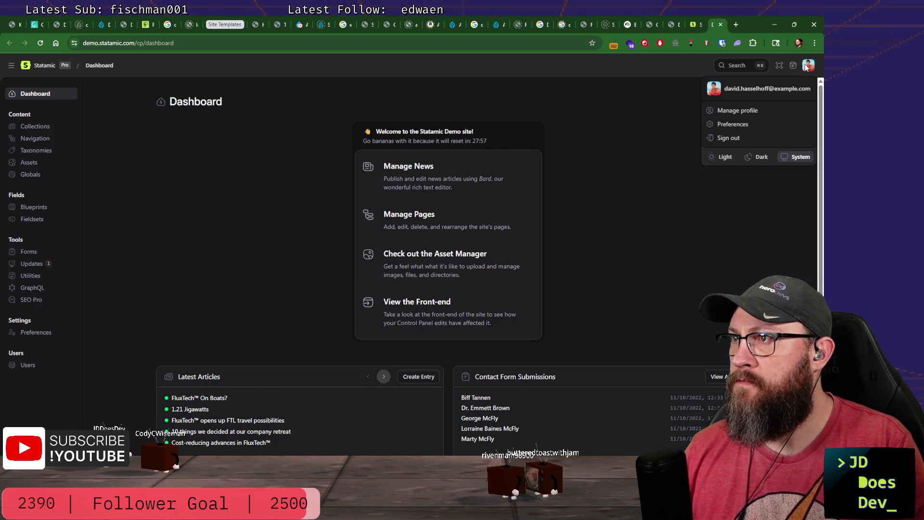
{"action": "left_click", "coordinate": [727, 141]}
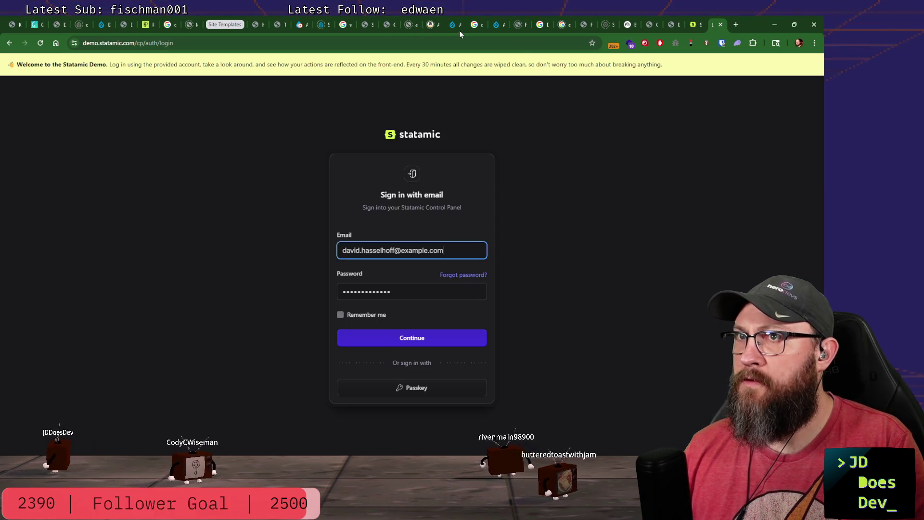
{"action": "key", "text": "super+shift+s"}
{"action": "left_click", "coordinate": [534, 24]}
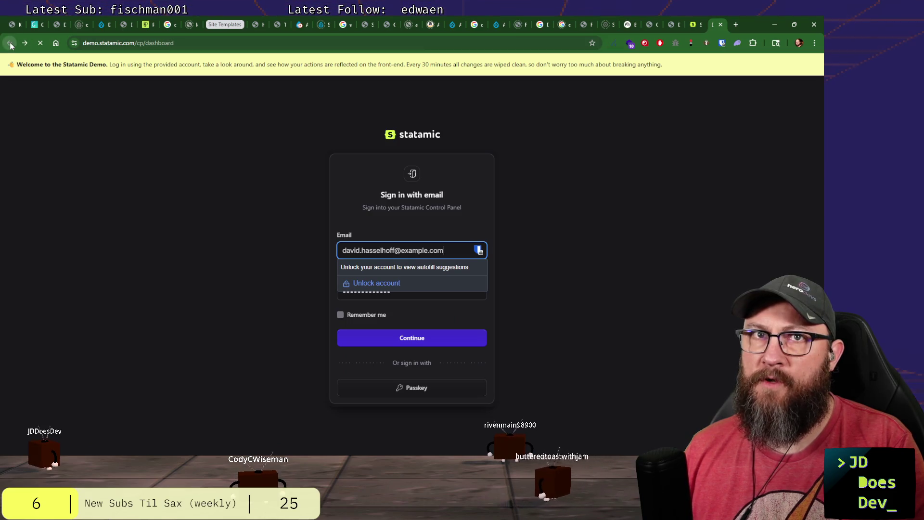
Close the demo sign-in tab, leaving statamic.com showing, and start a Win+Shift+R video capture.
{"action": "left_click", "coordinate": [683, 26]}
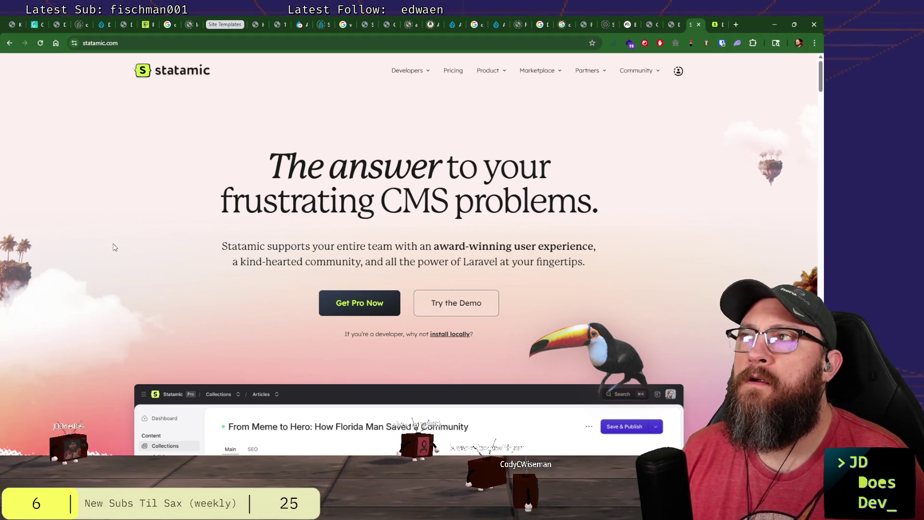
{"action": "left_click", "coordinate": [722, 25]}
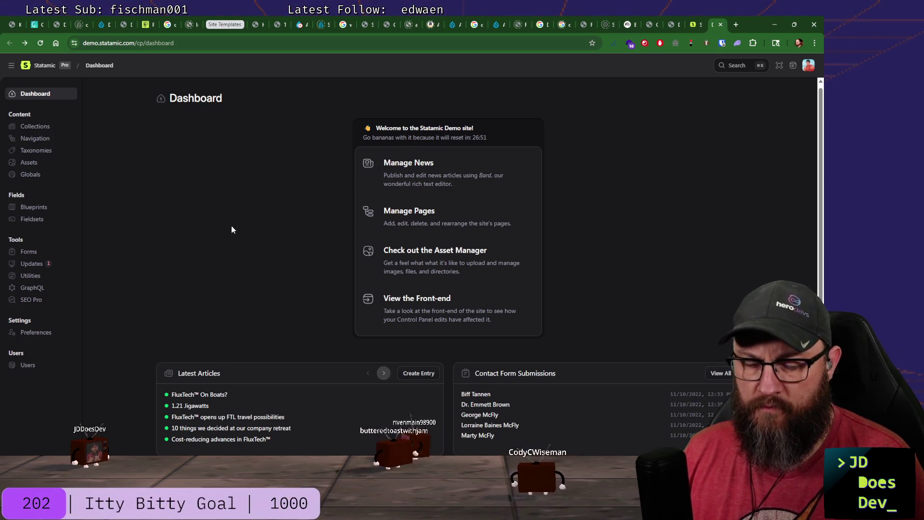
{"action": "left_click", "coordinate": [722, 25]}
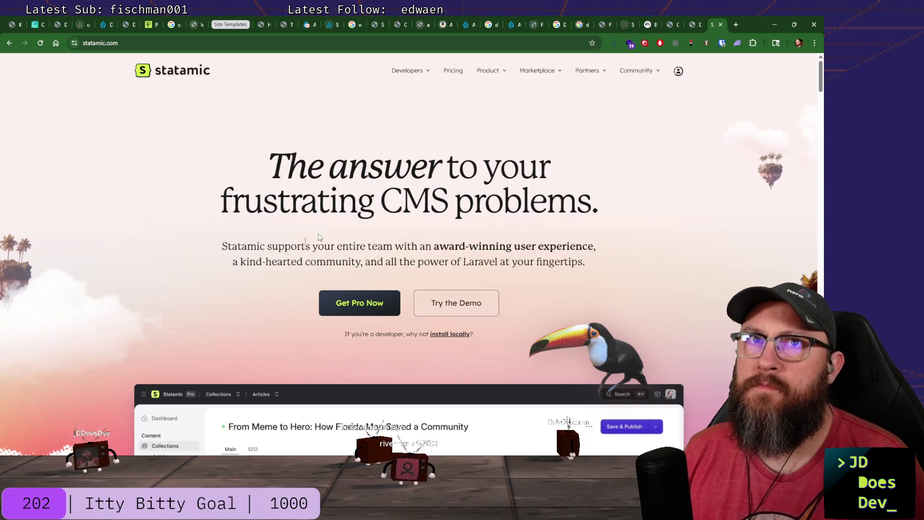
{"action": "key", "text": "super+shift+r"}
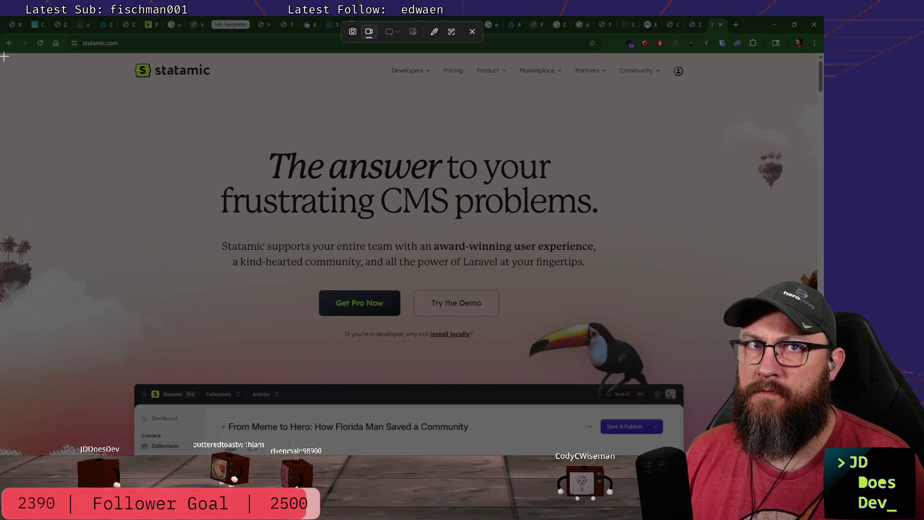
Record the browser area while entering the Statamic demo from the homepage and signing in.
{"action": "mouse_move", "coordinate": [2, 54]}
{"action": "left_mouse_down"}
{"action": "mouse_move", "coordinate": [668, 430]}
{"action": "mouse_move", "coordinate": [816, 455]}
{"action": "left_mouse_up"}
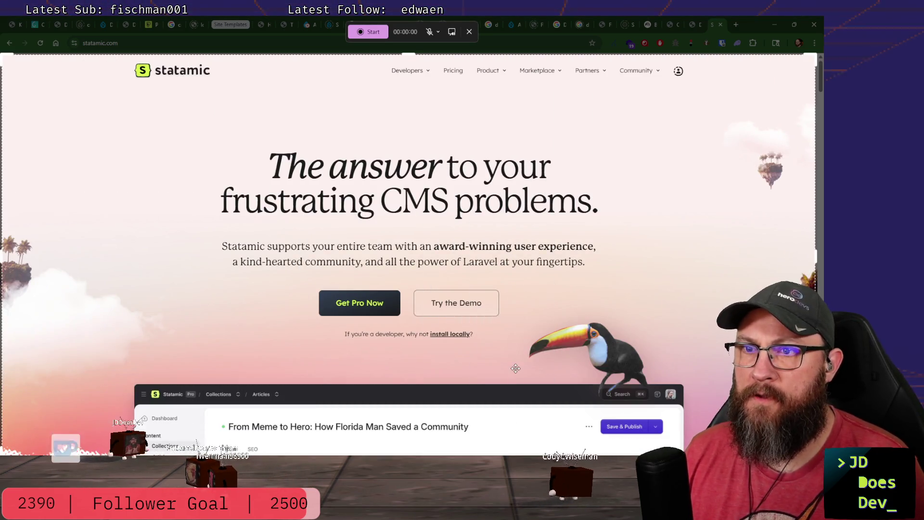
{"action": "left_click", "coordinate": [360, 33]}
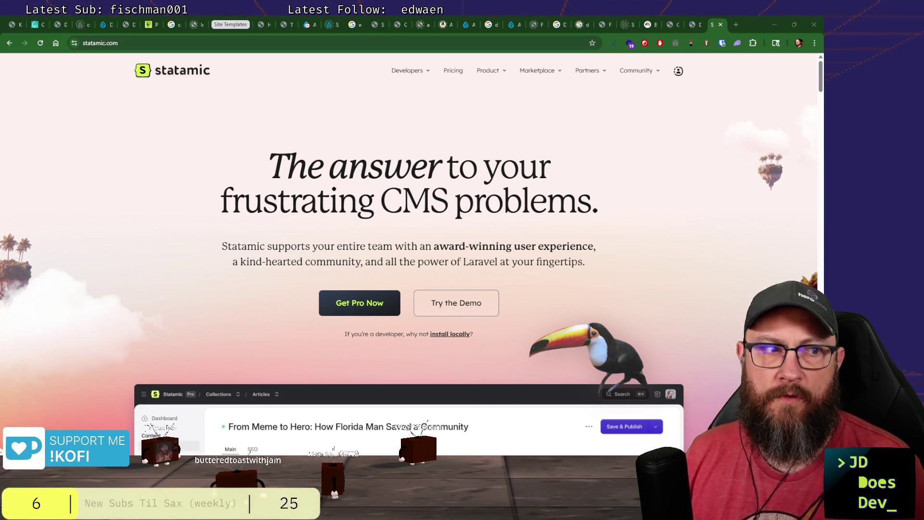
{"action": "left_click", "coordinate": [461, 300]}
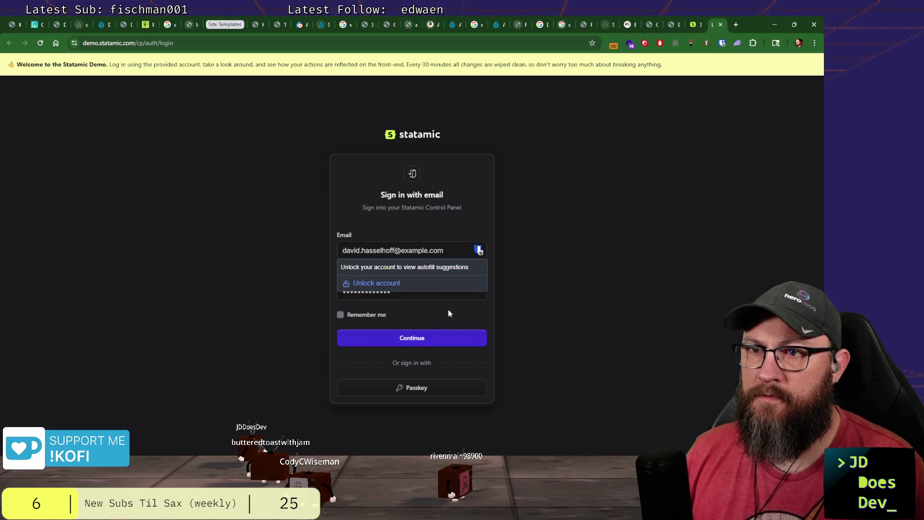
{"action": "left_click", "coordinate": [426, 338]}
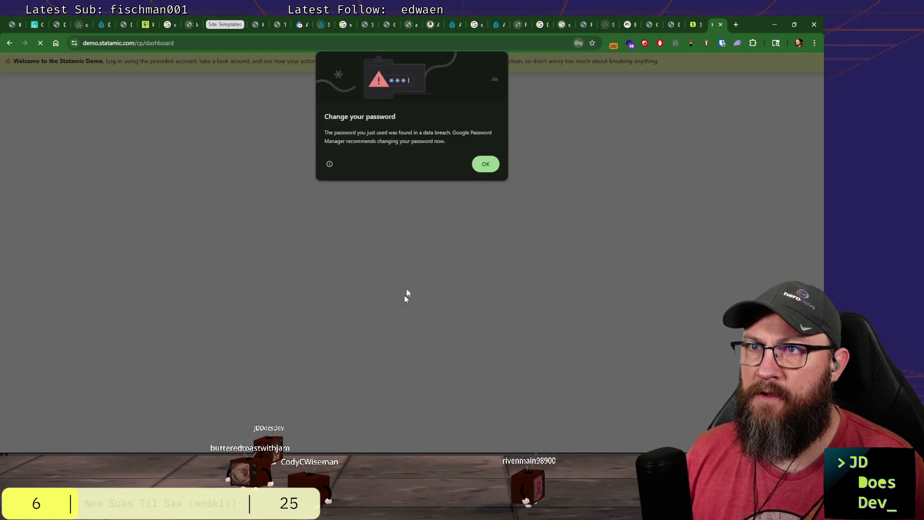
{"action": "left_click", "coordinate": [484, 166]}
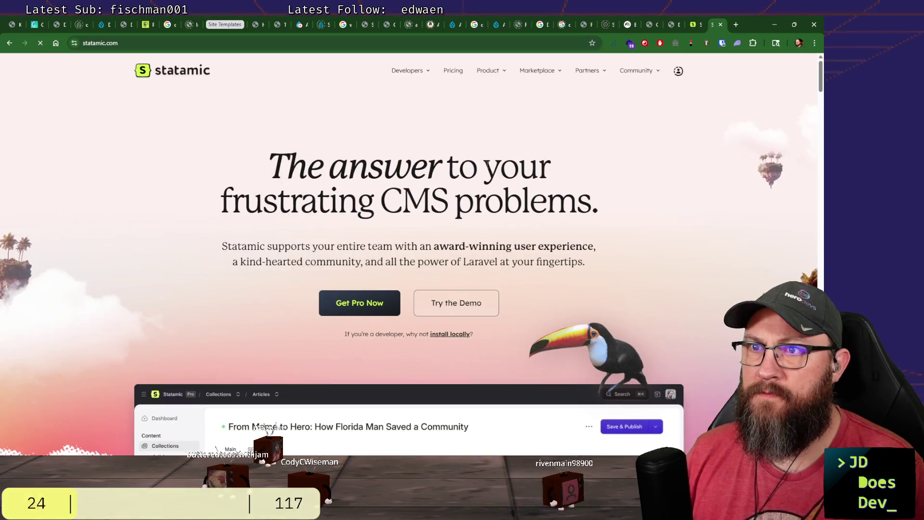
Browse Collections > News Articles to the '1.21 Jigawatts' entry, then stop the 28-second recording.
{"action": "left_click", "coordinate": [678, 71]}
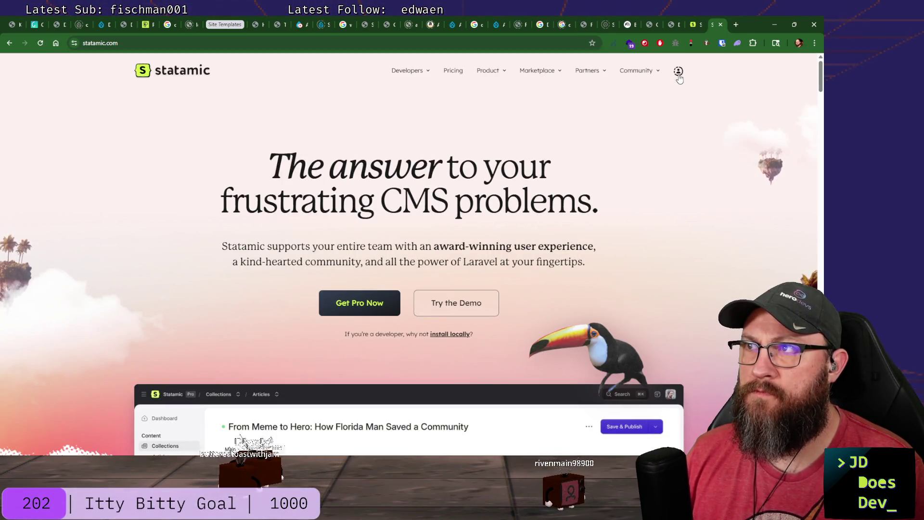
{"action": "left_click", "coordinate": [456, 298]}
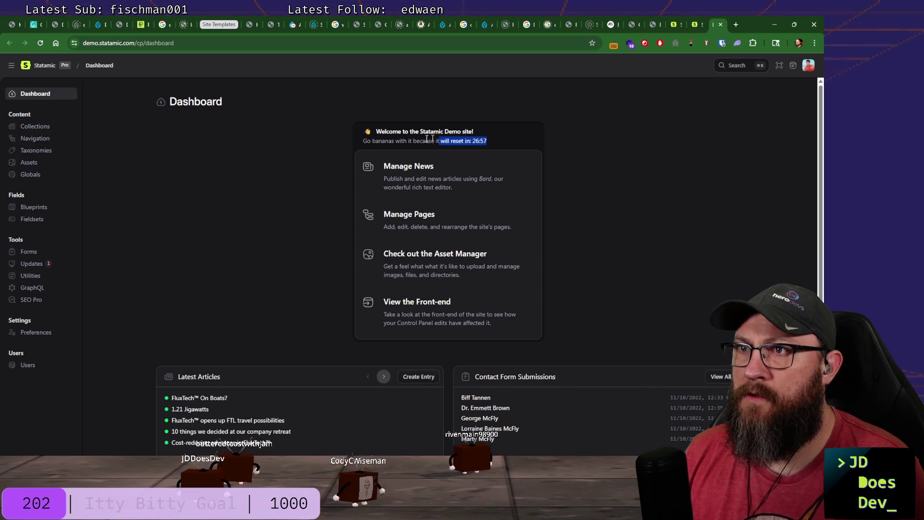
{"action": "left_click", "coordinate": [600, 185]}
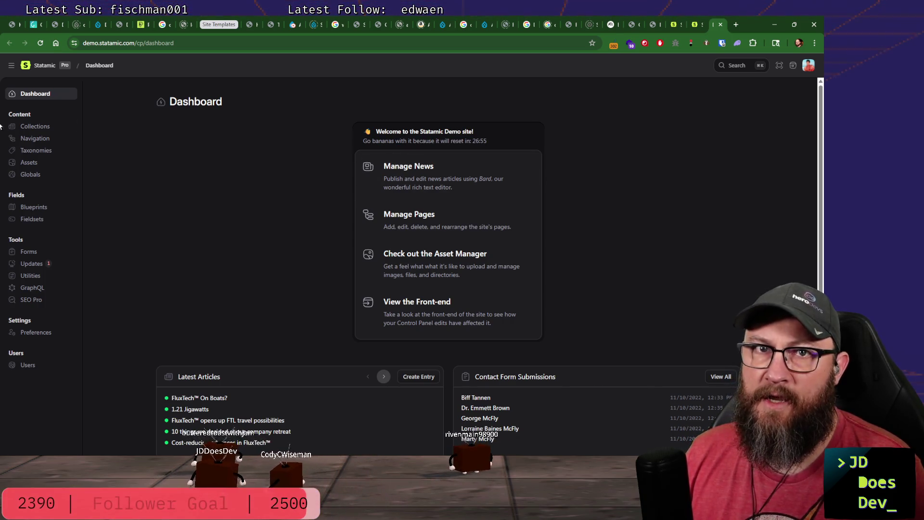
{"action": "left_click", "coordinate": [413, 214]}
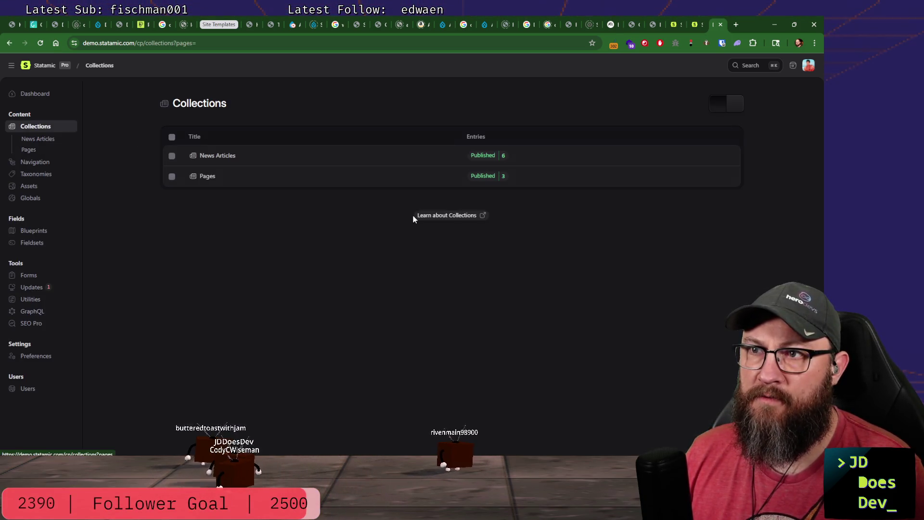
{"action": "left_click", "coordinate": [208, 157]}
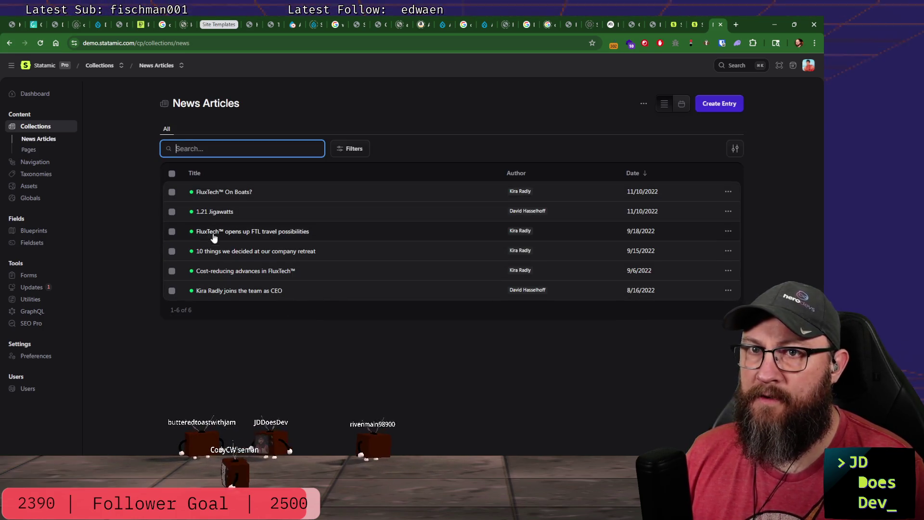
{"action": "left_click", "coordinate": [211, 217]}
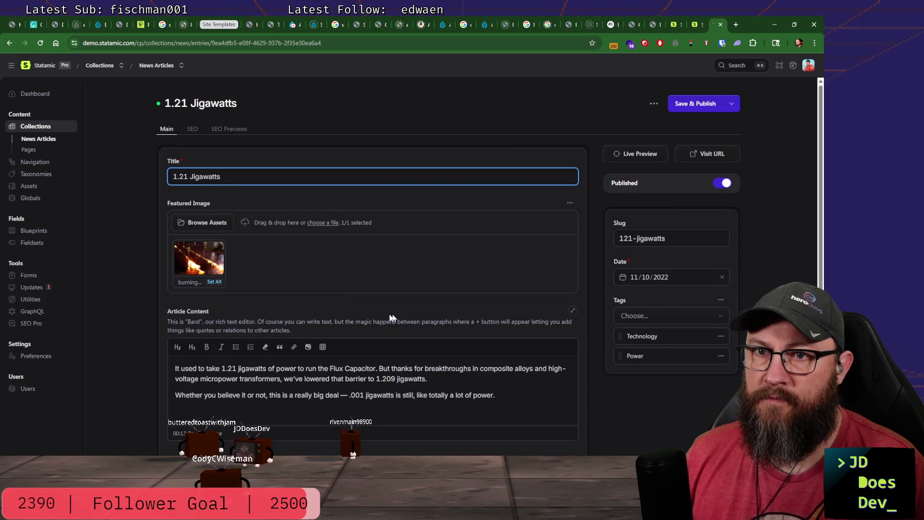
{"action": "scroll", "coordinate": [391, 309], "scroll_direction": "down", "scroll_amount": 1}
{"action": "scroll", "coordinate": [391, 311], "scroll_direction": "up", "scroll_amount": 1}
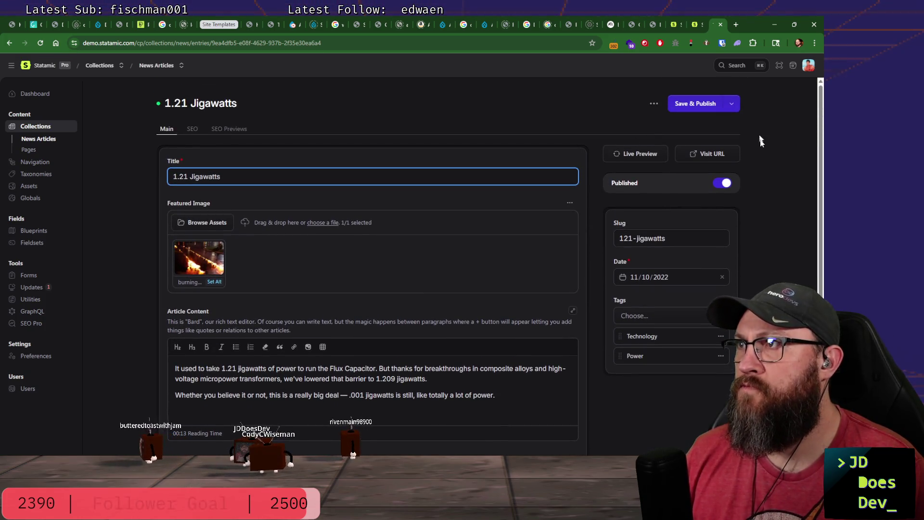
{"action": "left_click", "coordinate": [384, 31]}
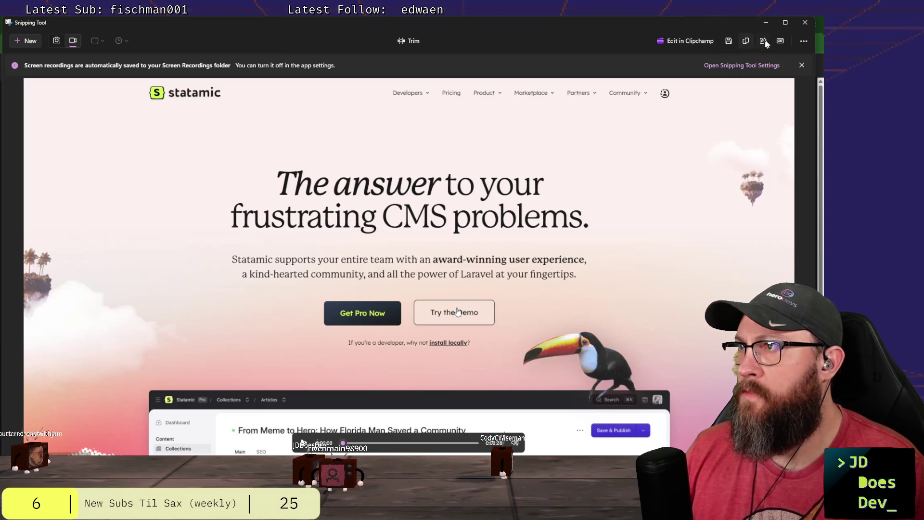
Export the recording as a low-quality GIF named statamic-demo.gif into fldc-2026 and minimize Snipping Tool.
{"action": "left_click", "coordinate": [781, 41]}
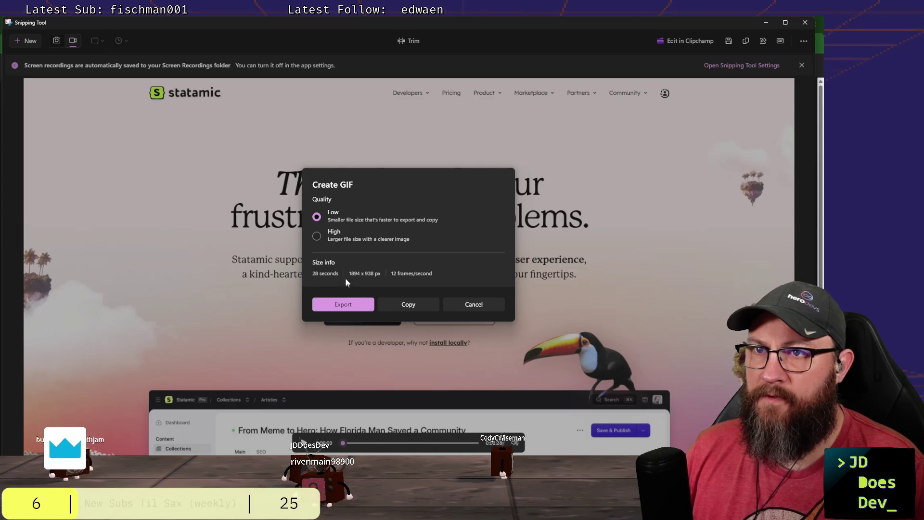
{"action": "left_click", "coordinate": [345, 303]}
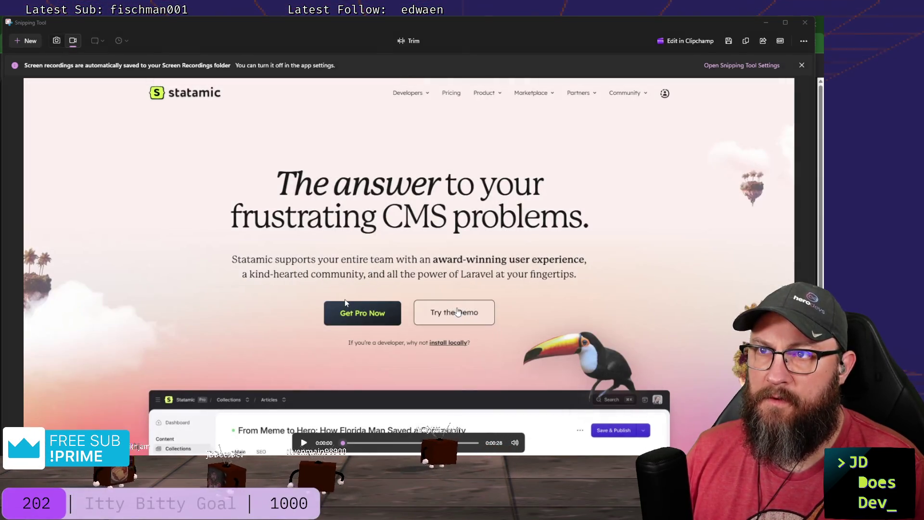
{"action": "key", "text": "ctrl+shift+Left"}
{"action": "key", "text": "ctrl+shift+Left"}
{"action": "key", "text": "ctrl+shift+Left"}
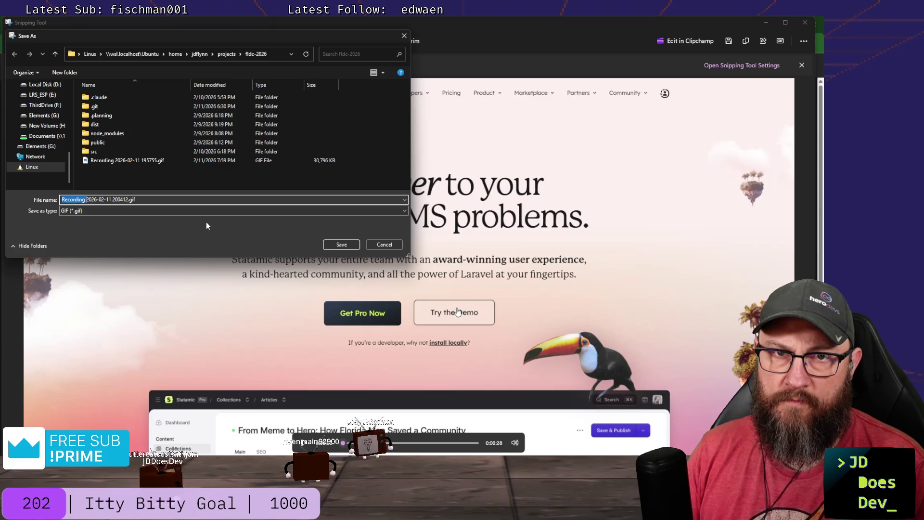
{"action": "key", "text": "ctrl+shift+Right"}
{"action": "key", "text": "ctrl+shift+Right"}
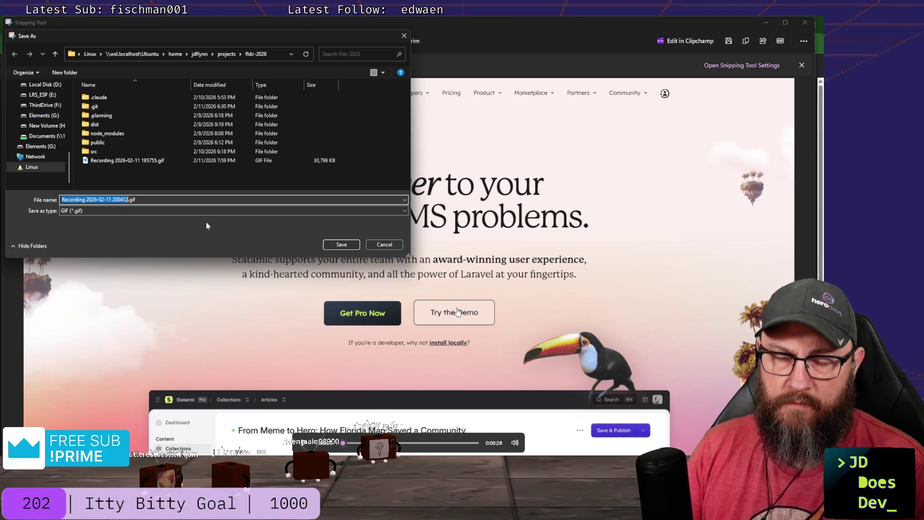
{"action": "type", "text": "statamic"}
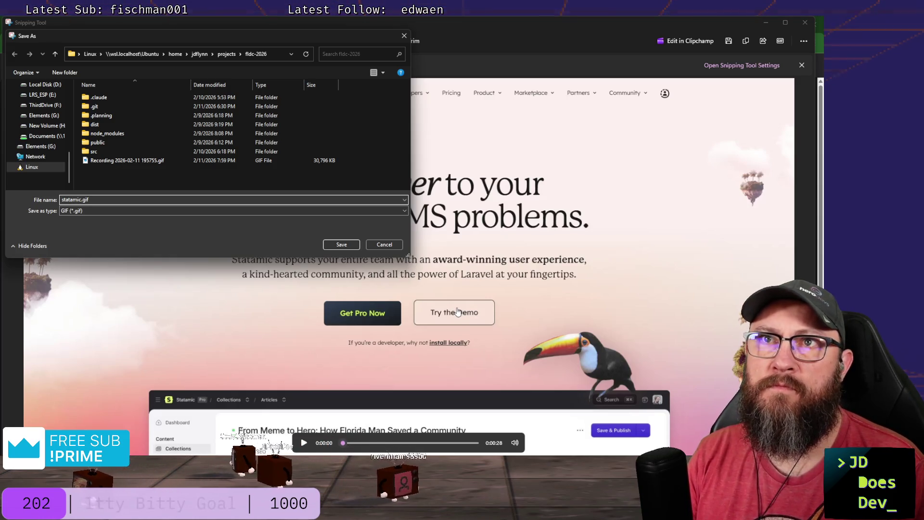
{"action": "type", "text": "-demo"}
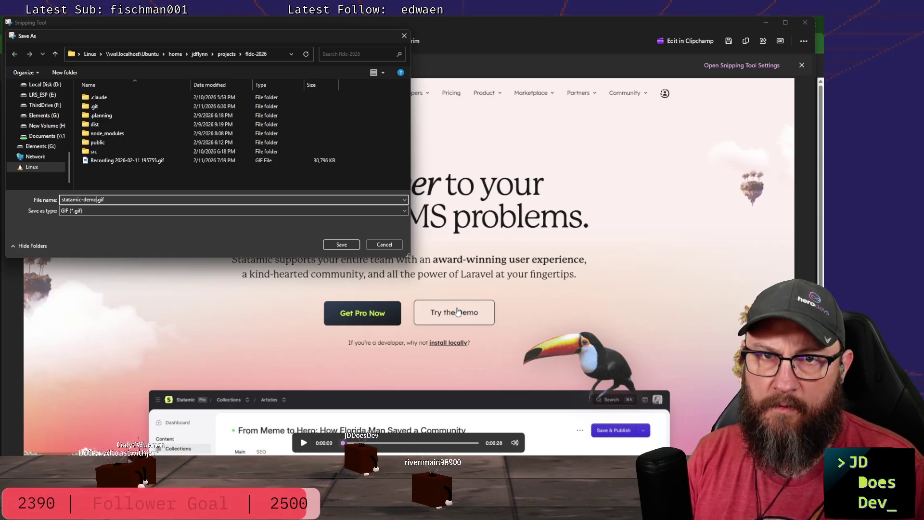
{"action": "key", "text": "Return"}
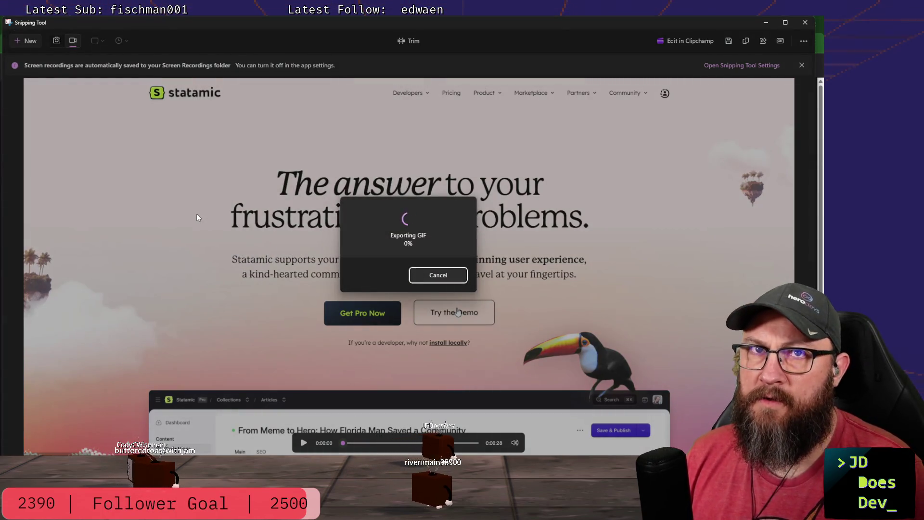
{"action": "left_click", "coordinate": [766, 23]}
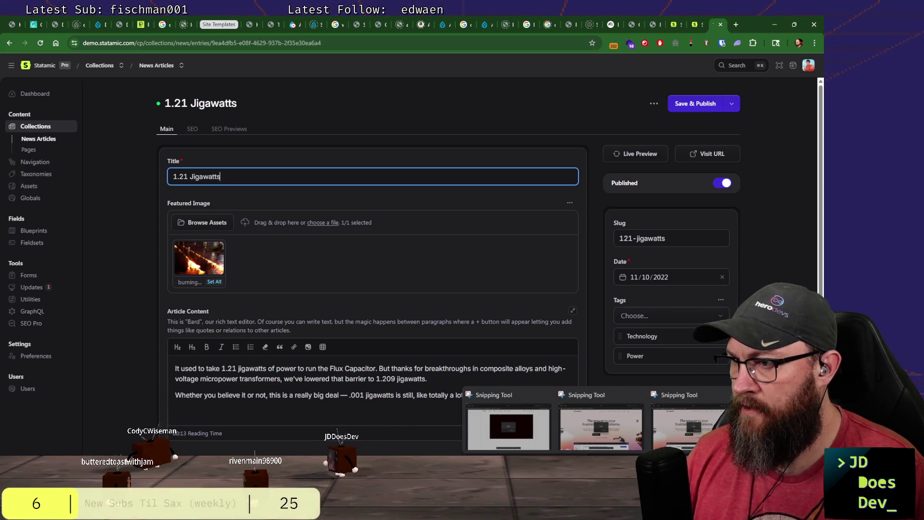
Check the GIF export progress, then go to new.drupal.org from the address bar.
{"action": "left_click", "coordinate": [602, 432]}
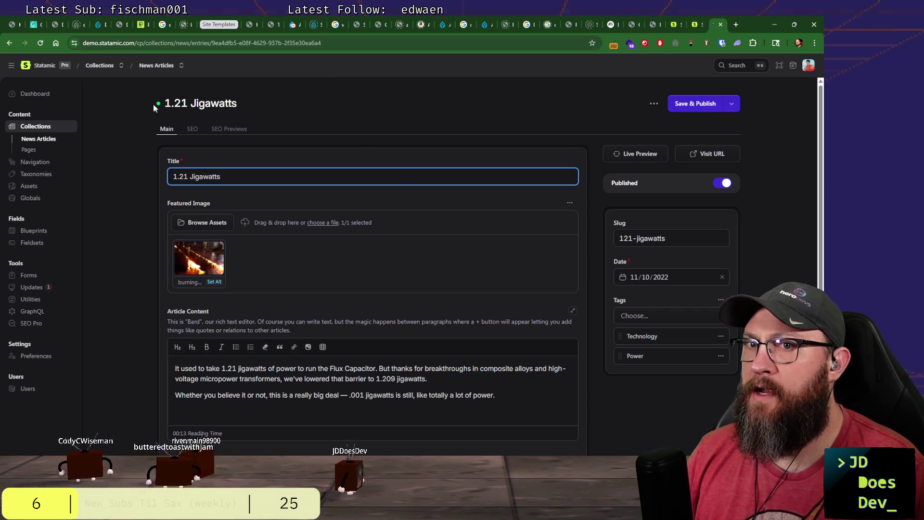
{"action": "left_click", "coordinate": [10, 44]}
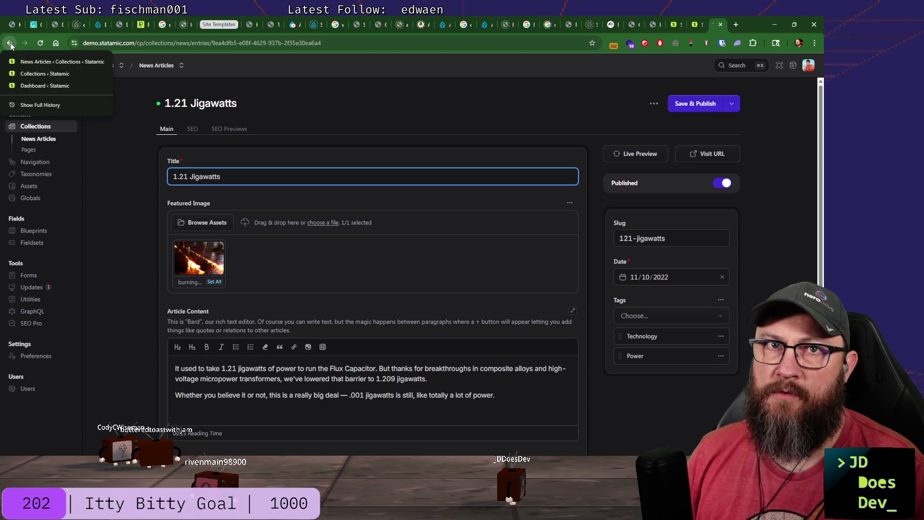
{"action": "left_click", "coordinate": [389, 104]}
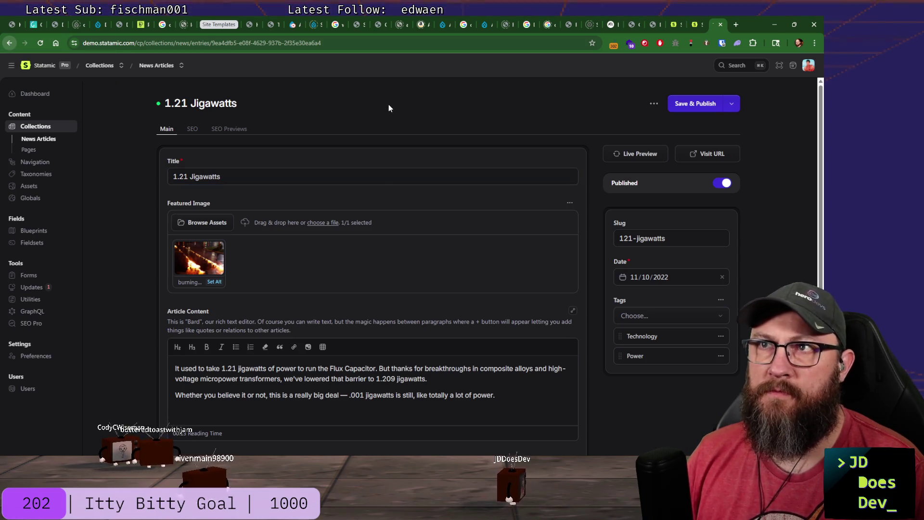
{"action": "left_click", "coordinate": [335, 43]}
{"action": "type", "text": "new.drupal.org"}
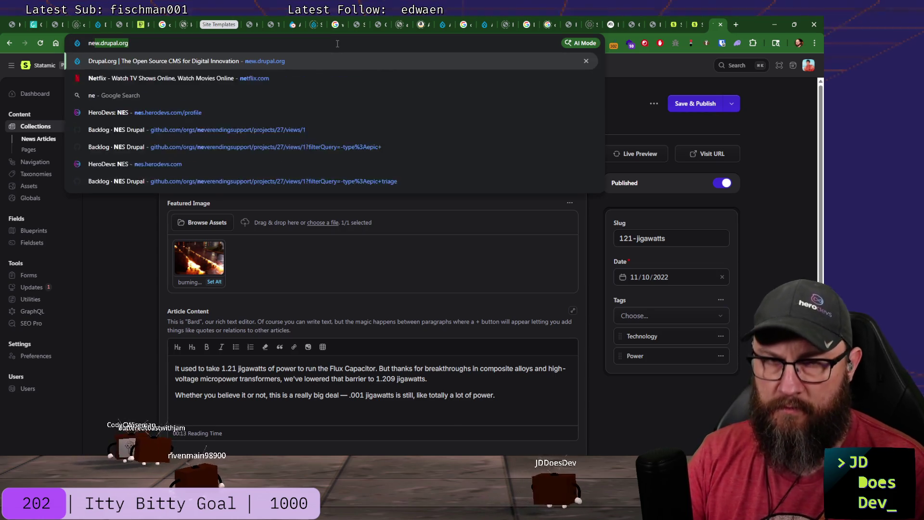
{"action": "key", "text": "Return"}
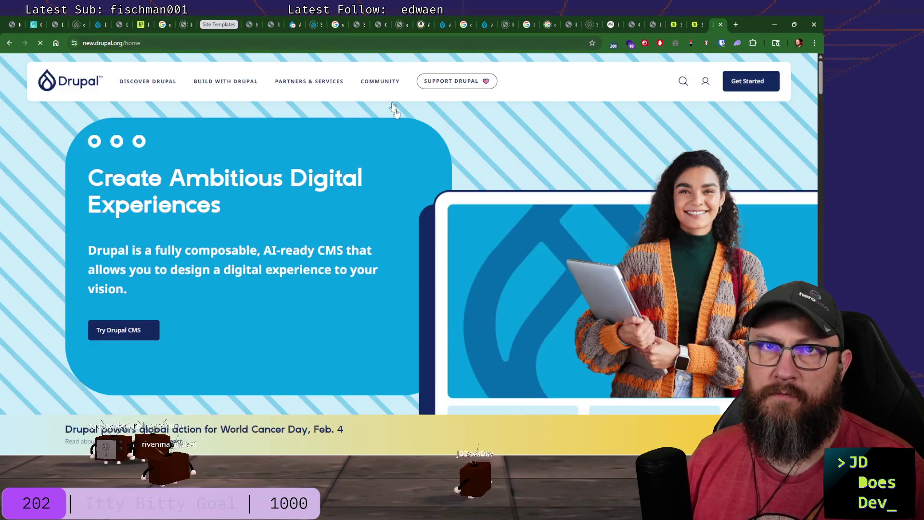
Explore the Try Drupal CMS page down to its Start your trial form, then go back to the Drupal home page.
{"action": "left_click", "coordinate": [130, 329]}
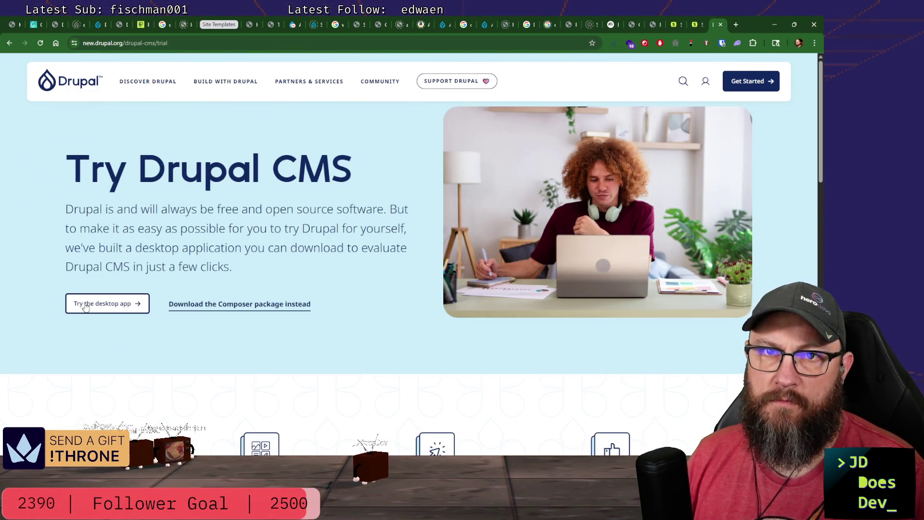
{"action": "scroll", "coordinate": [91, 304], "scroll_direction": "down", "scroll_amount": 2}
{"action": "scroll", "coordinate": [94, 304], "scroll_direction": "up", "scroll_amount": 2}
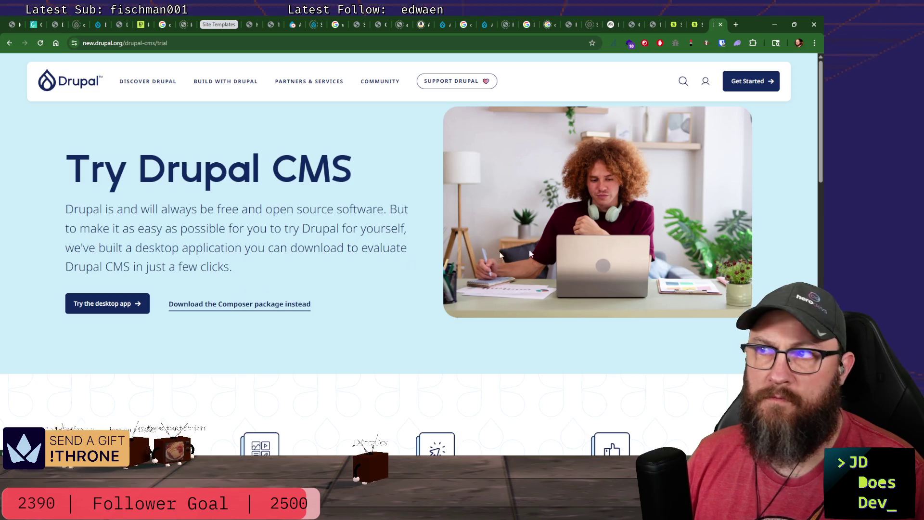
{"action": "left_click", "coordinate": [108, 304]}
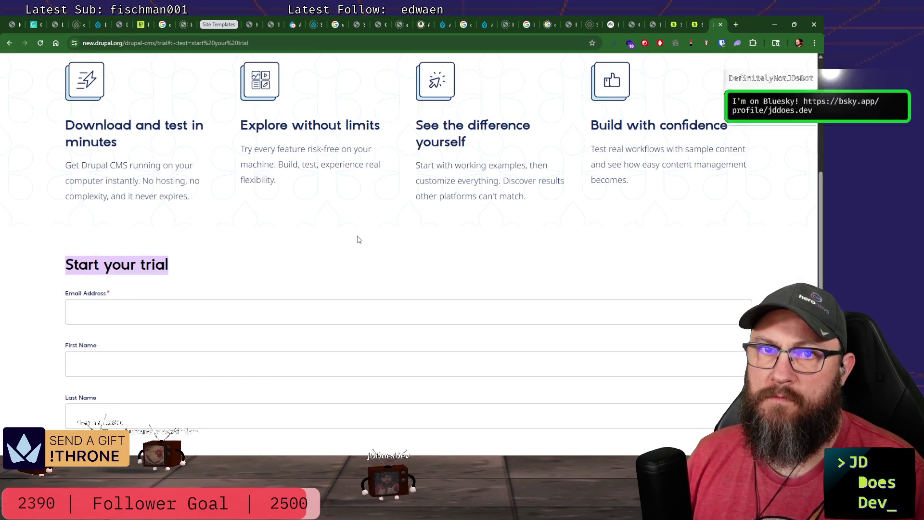
{"action": "scroll", "coordinate": [348, 244], "scroll_direction": "up", "scroll_amount": 10}
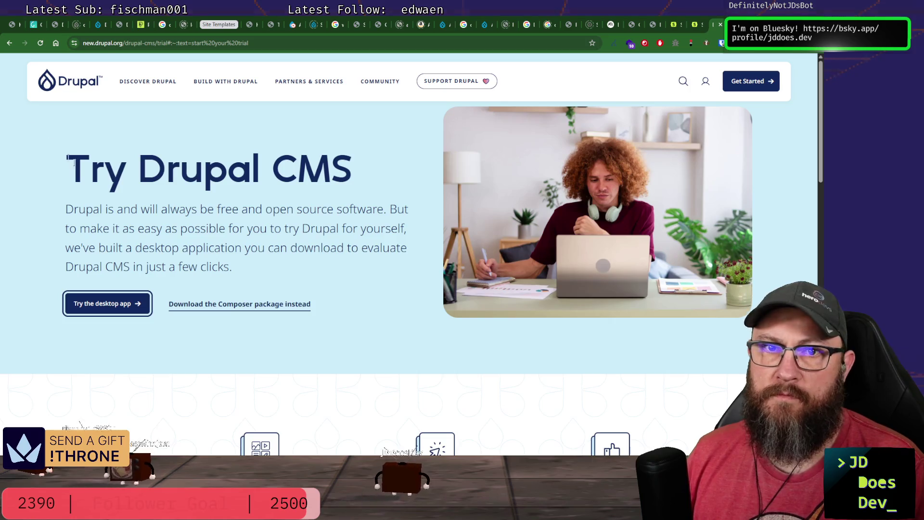
{"action": "left_click", "coordinate": [11, 44]}
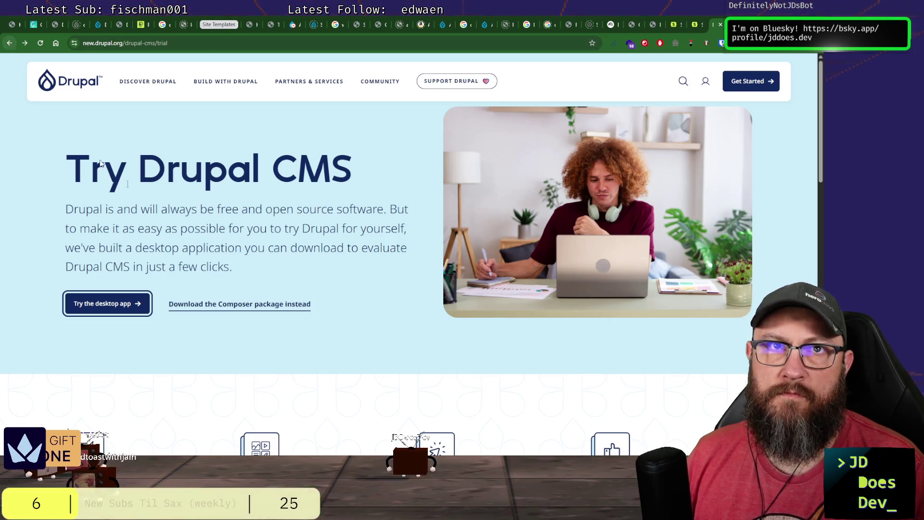
{"action": "left_click", "coordinate": [10, 44]}
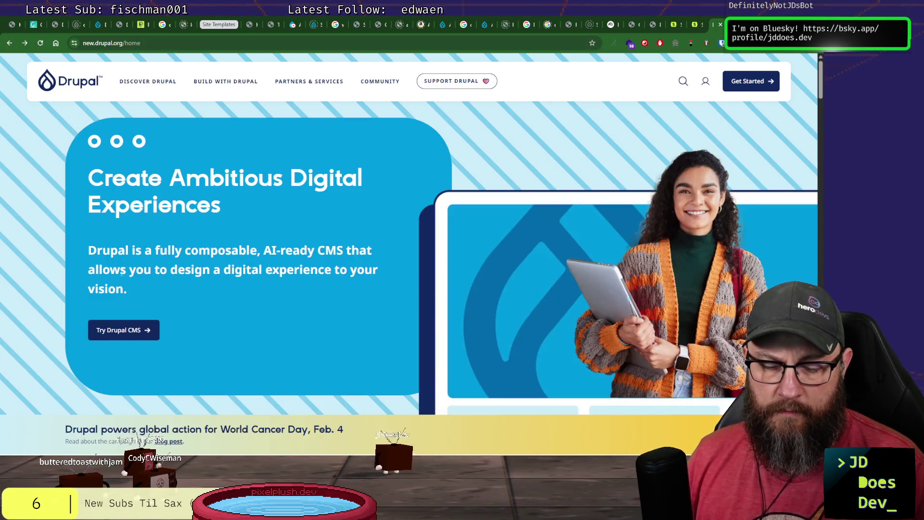
Record a video over the browser while going to Try Drupal CMS and scrolling through its trial form.
{"action": "key", "text": "super+shift+s"}
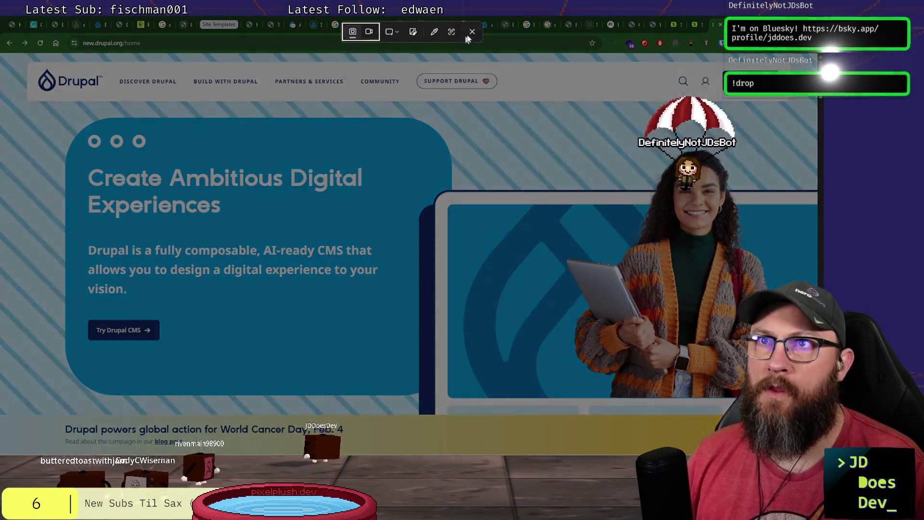
{"action": "left_click", "coordinate": [368, 32]}
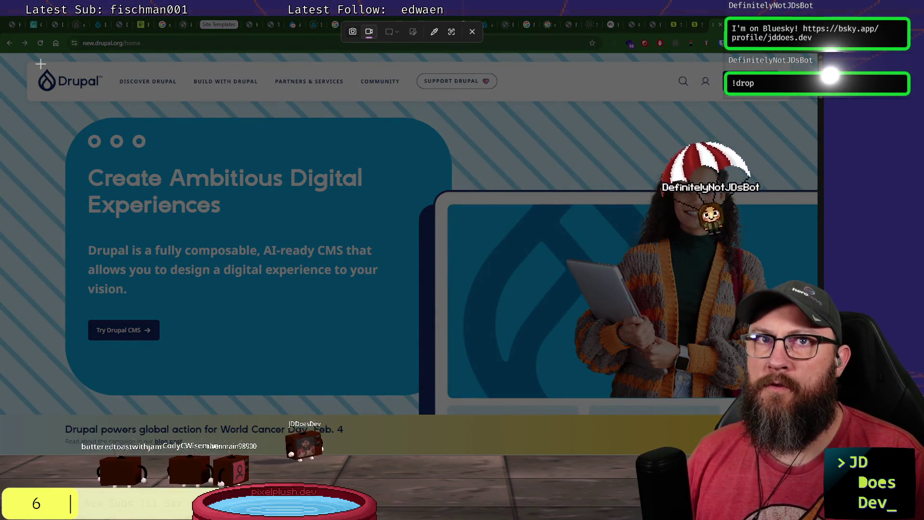
{"action": "left_click_drag", "start_coordinate": [6, 54], "coordinate": [819, 460]}
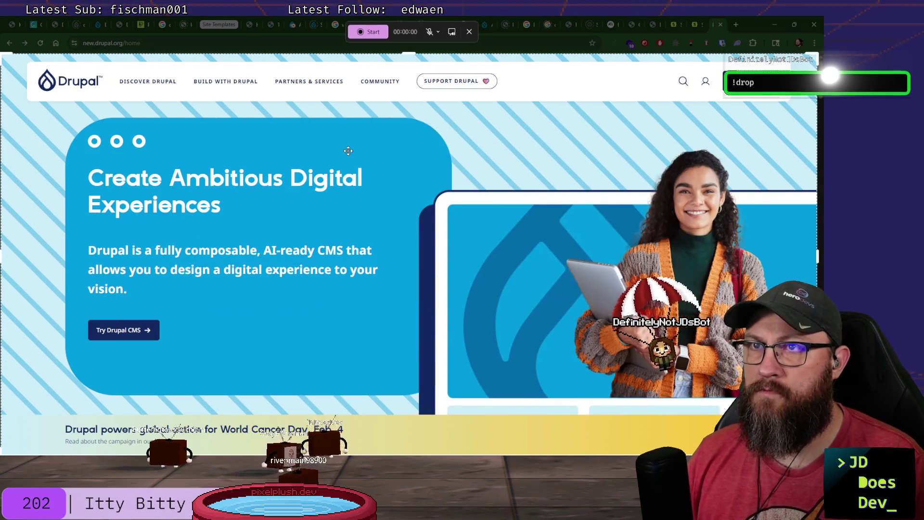
{"action": "left_click", "coordinate": [367, 33]}
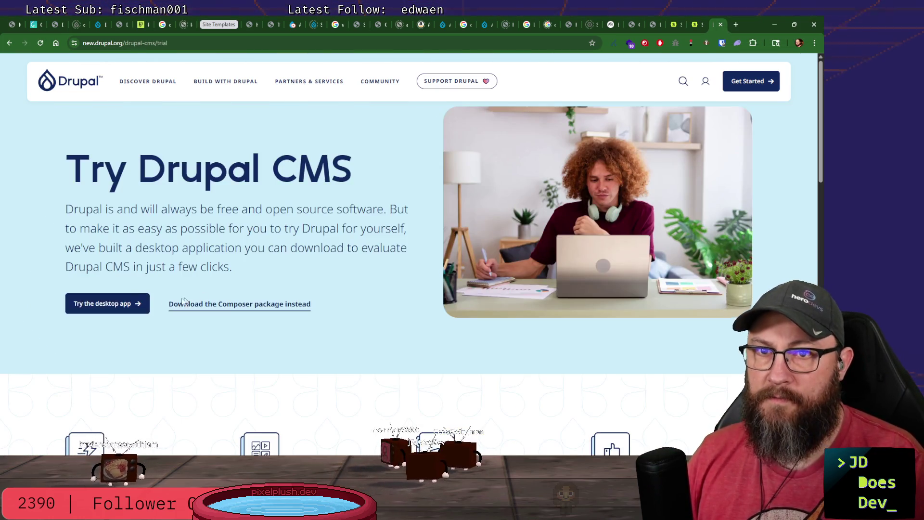
{"action": "left_click", "coordinate": [130, 304]}
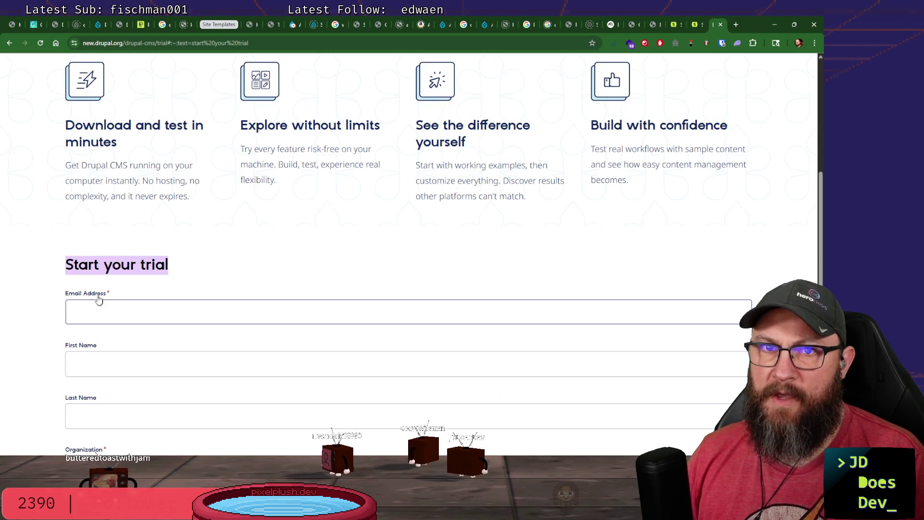
{"action": "scroll", "coordinate": [262, 383], "scroll_direction": "down", "scroll_amount": 2}
{"action": "left_click", "coordinate": [260, 340]}
{"action": "scroll", "coordinate": [248, 345], "scroll_direction": "down", "scroll_amount": 2}
{"action": "scroll", "coordinate": [248, 346], "scroll_direction": "down", "scroll_amount": 2}
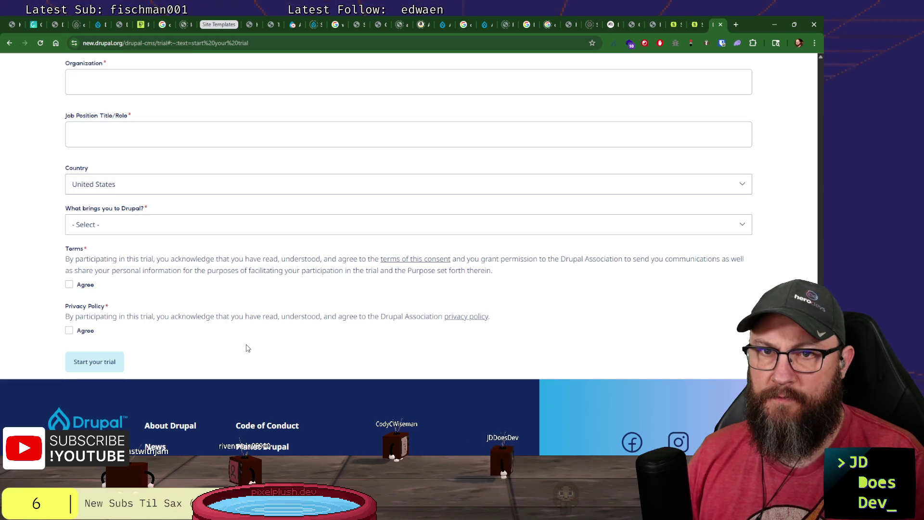
Stop the 12-second recording and export it as 'drupal demo.gif' into the fldc-2026 folder.
{"action": "left_click", "coordinate": [382, 33]}
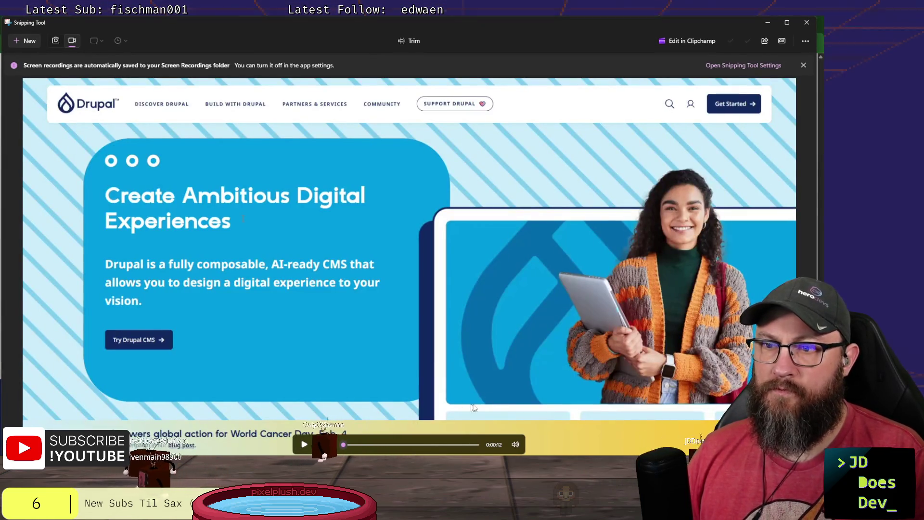
{"action": "left_click", "coordinate": [779, 43]}
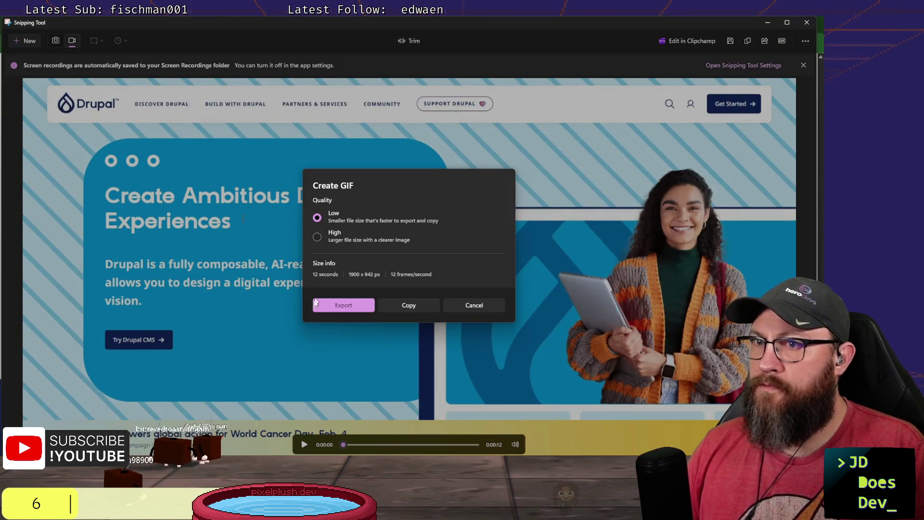
{"action": "left_click", "coordinate": [353, 306]}
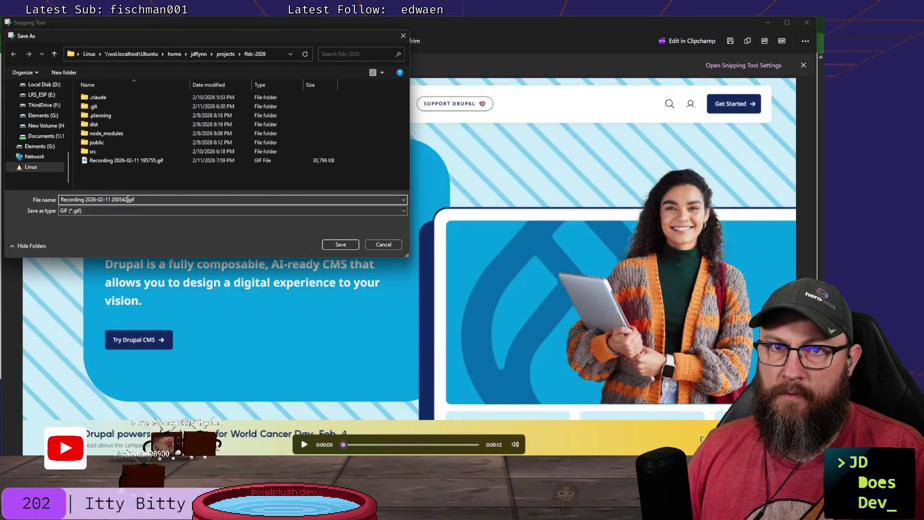
{"action": "key", "text": "ctrl+shift+Right"}
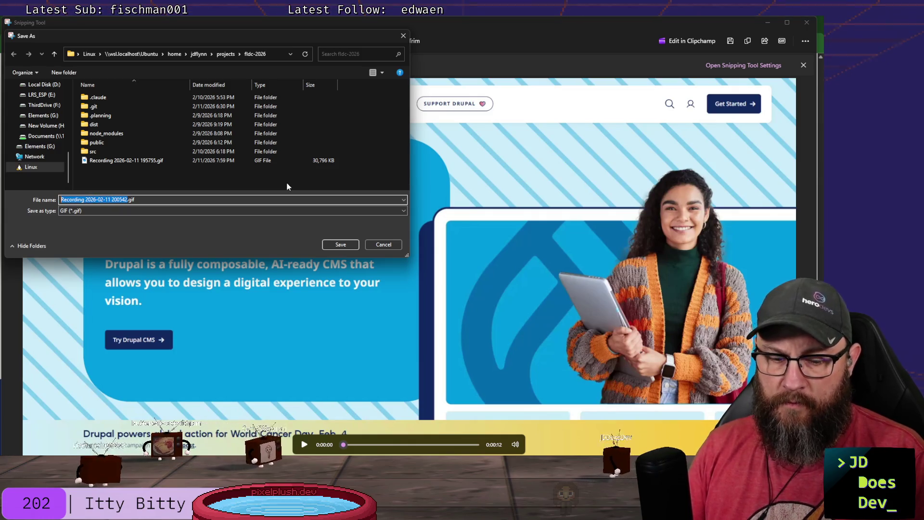
{"action": "key", "text": "ctrl+shift+Left"}
{"action": "type", "text": "drupal demo"}
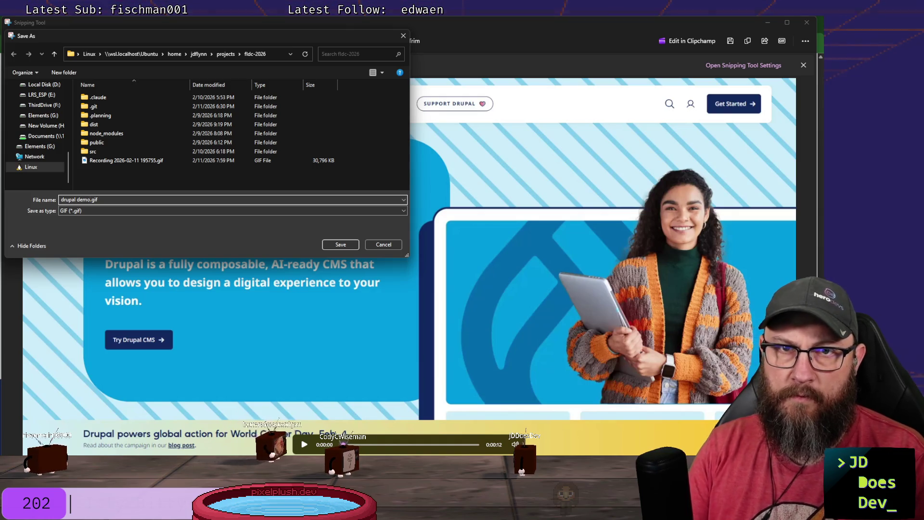
{"action": "left_click", "coordinate": [342, 244]}
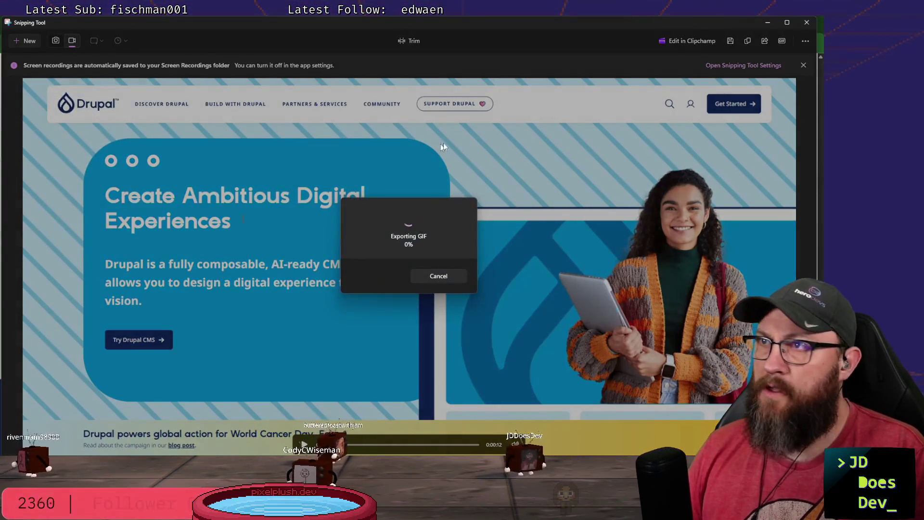
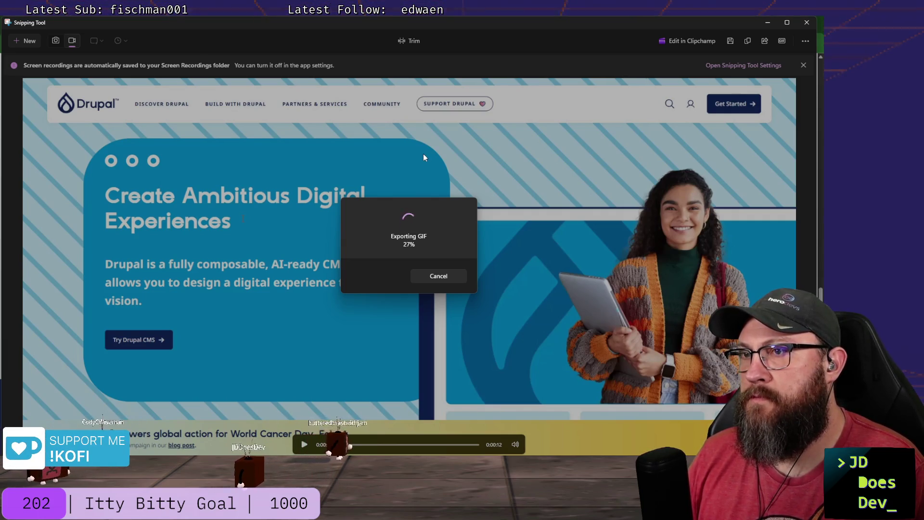
Minimize Snipping Tool during the Drupal GIF export so the Drupal trial form shows.
{"action": "left_click", "coordinate": [769, 24]}
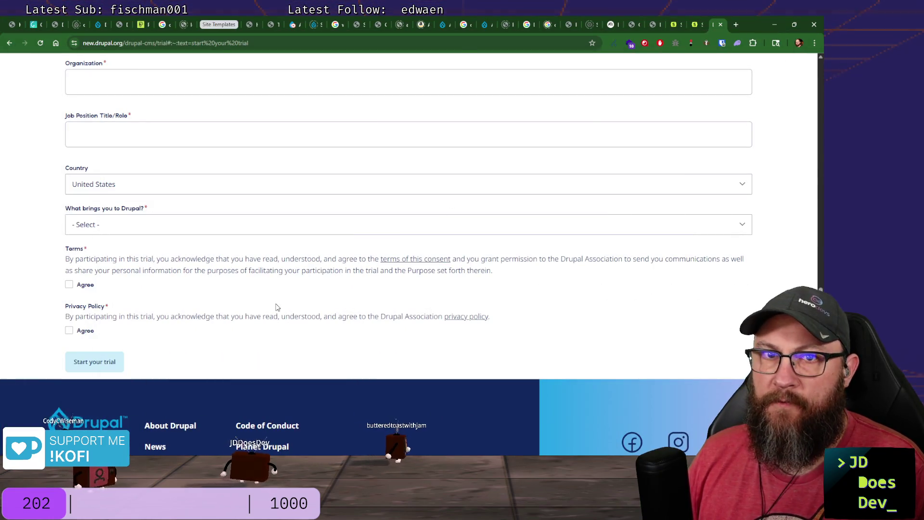
{"action": "scroll", "coordinate": [277, 297], "scroll_direction": "up", "scroll_amount": 1}
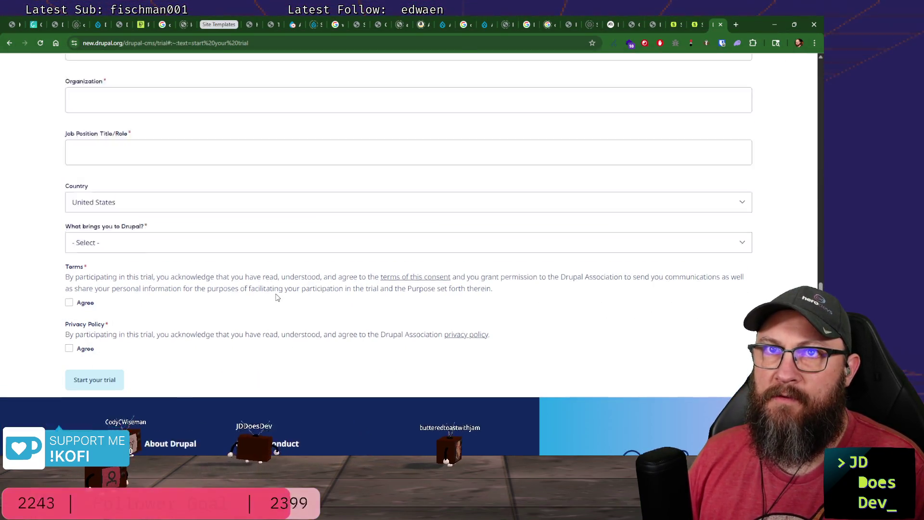
{"action": "scroll", "coordinate": [277, 297], "scroll_direction": "up", "scroll_amount": 4}
{"action": "scroll", "coordinate": [275, 300], "scroll_direction": "up", "scroll_amount": 3}
{"action": "scroll", "coordinate": [303, 337], "scroll_direction": "up", "scroll_amount": 1}
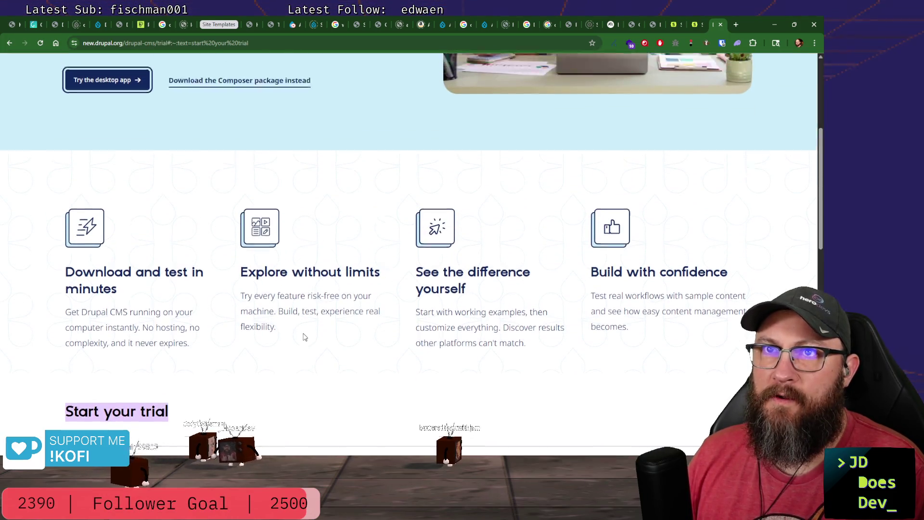
{"action": "scroll", "coordinate": [304, 336], "scroll_direction": "up", "scroll_amount": 3}
View the Drupal Composer download page, go back to Try Drupal CMS, then the cloud hosting trial page.
{"action": "left_click", "coordinate": [246, 304]}
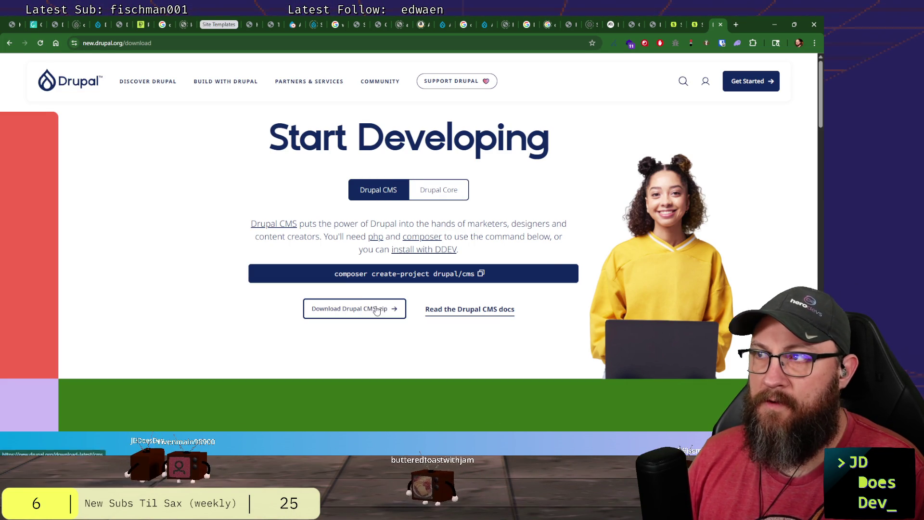
{"action": "left_click", "coordinate": [9, 43]}
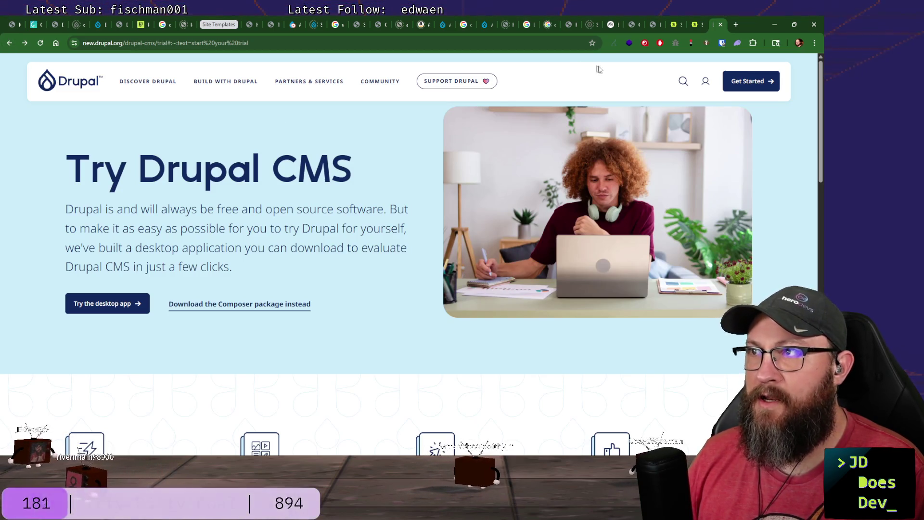
{"action": "mouse_move", "coordinate": [751, 81]}
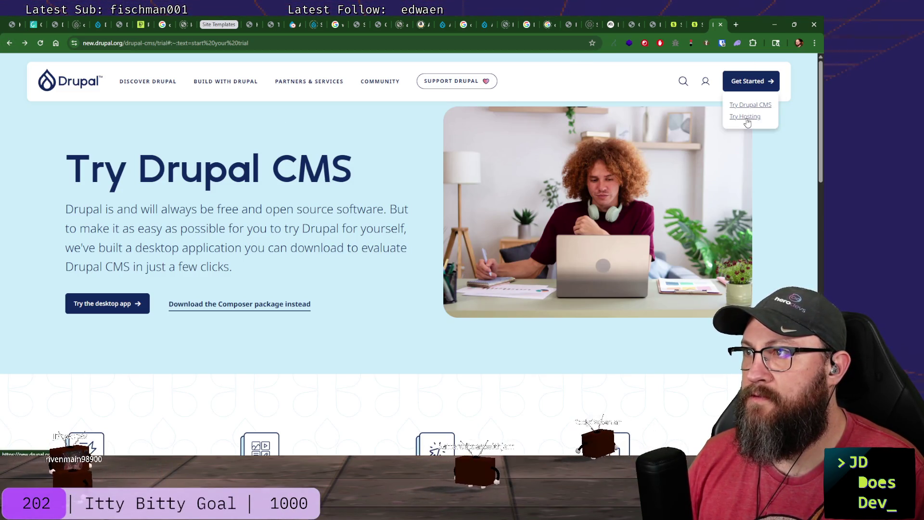
{"action": "left_click", "coordinate": [746, 118]}
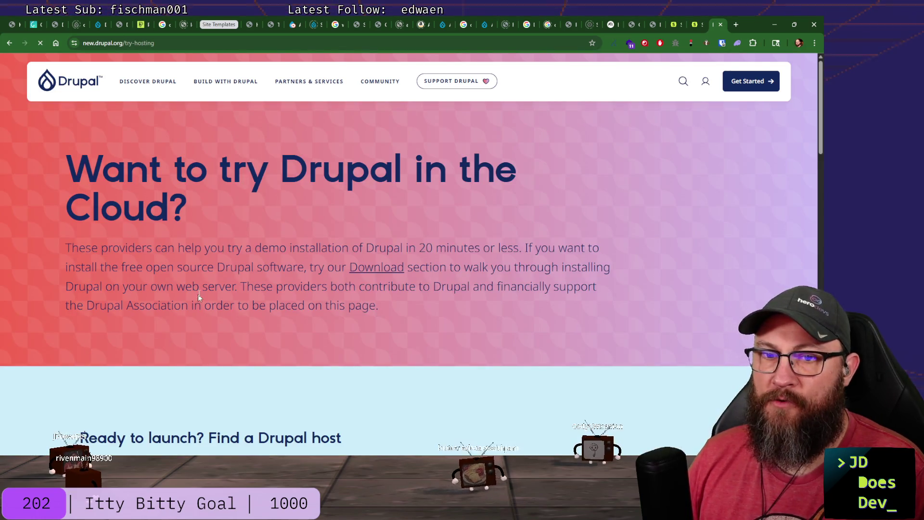
{"action": "scroll", "coordinate": [198, 294], "scroll_direction": "down", "scroll_amount": 2}
{"action": "scroll", "coordinate": [195, 285], "scroll_direction": "down", "scroll_amount": 3}
{"action": "scroll", "coordinate": [191, 280], "scroll_direction": "down", "scroll_amount": 3}
{"action": "scroll", "coordinate": [190, 277], "scroll_direction": "down", "scroll_amount": 3}
{"action": "scroll", "coordinate": [191, 278], "scroll_direction": "down", "scroll_amount": 3}
{"action": "scroll", "coordinate": [192, 277], "scroll_direction": "up", "scroll_amount": 3}
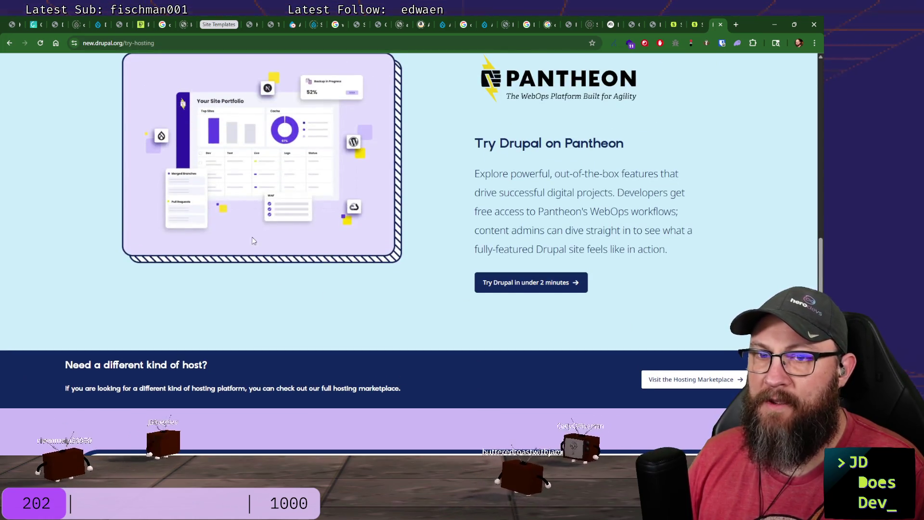
{"action": "scroll", "coordinate": [297, 247], "scroll_direction": "down", "scroll_amount": 2}
Filter the Drupal hosting marketplace to Managed / enterprise, leaving Pantheon and Sevaa Group.
{"action": "left_click", "coordinate": [687, 208]}
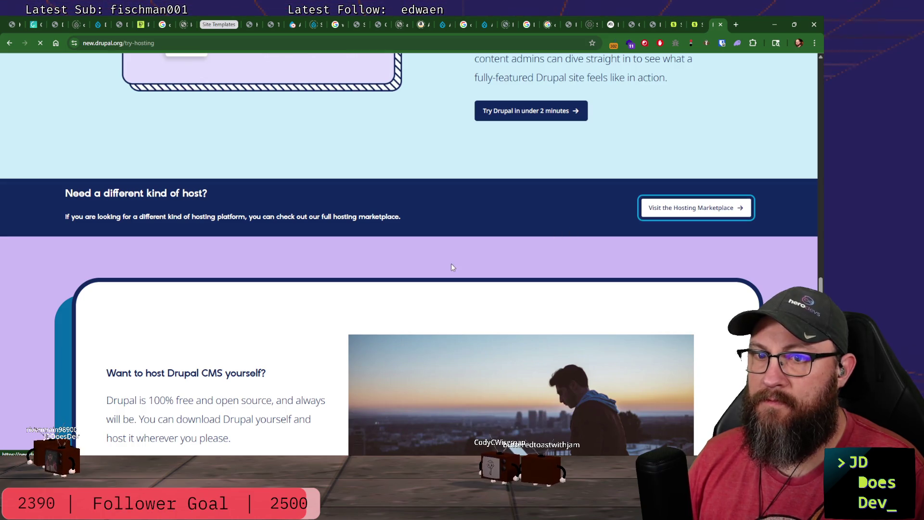
{"action": "scroll", "coordinate": [82, 296], "scroll_direction": "down", "scroll_amount": 2}
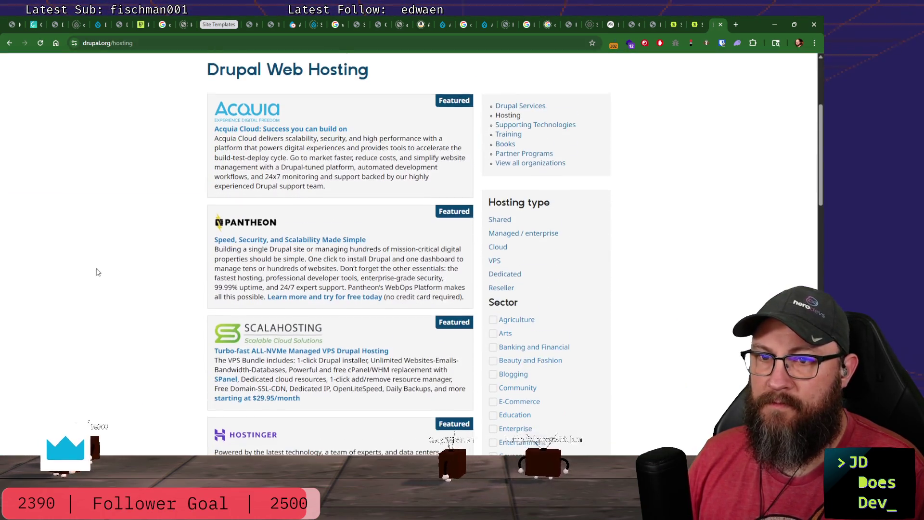
{"action": "scroll", "coordinate": [95, 275], "scroll_direction": "down", "scroll_amount": 2}
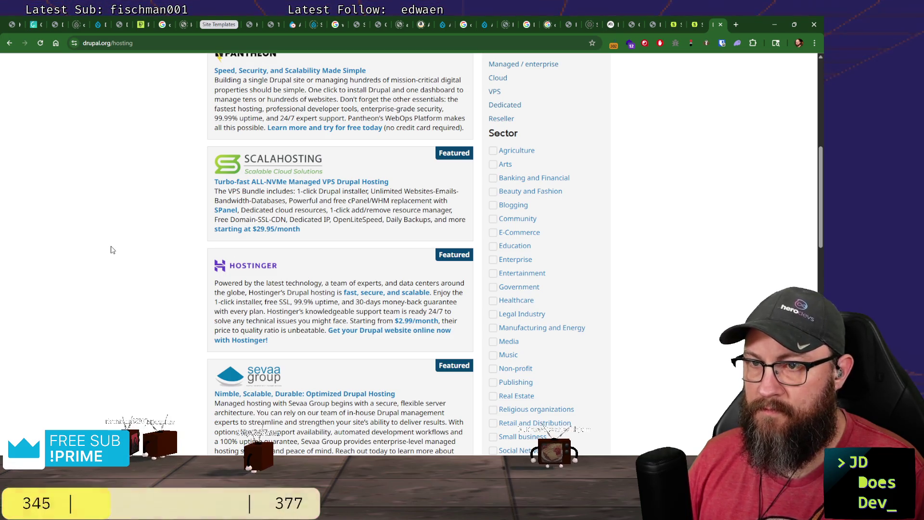
{"action": "scroll", "coordinate": [111, 251], "scroll_direction": "down", "scroll_amount": 1}
{"action": "scroll", "coordinate": [113, 250], "scroll_direction": "down", "scroll_amount": 2}
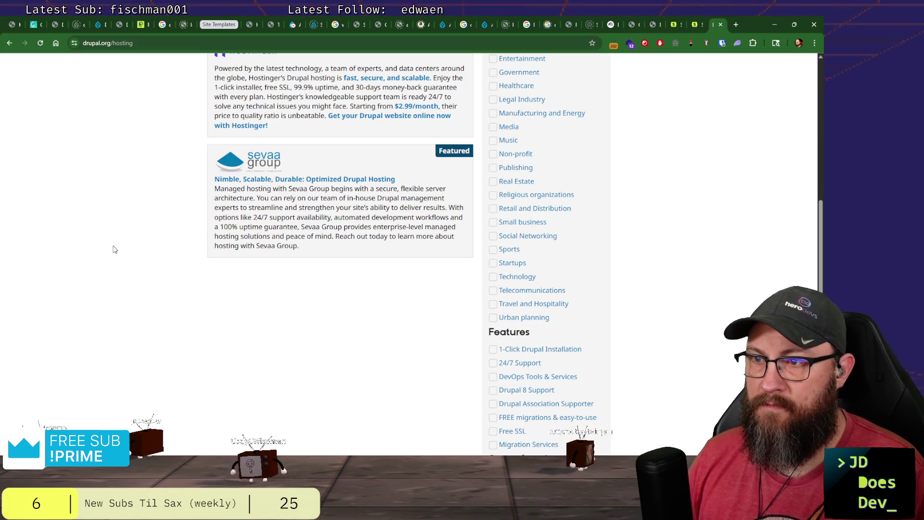
{"action": "scroll", "coordinate": [113, 250], "scroll_direction": "down", "scroll_amount": 3}
{"action": "scroll", "coordinate": [118, 248], "scroll_direction": "down", "scroll_amount": 3}
{"action": "scroll", "coordinate": [119, 248], "scroll_direction": "up", "scroll_amount": 3}
{"action": "scroll", "coordinate": [122, 251], "scroll_direction": "up", "scroll_amount": 1}
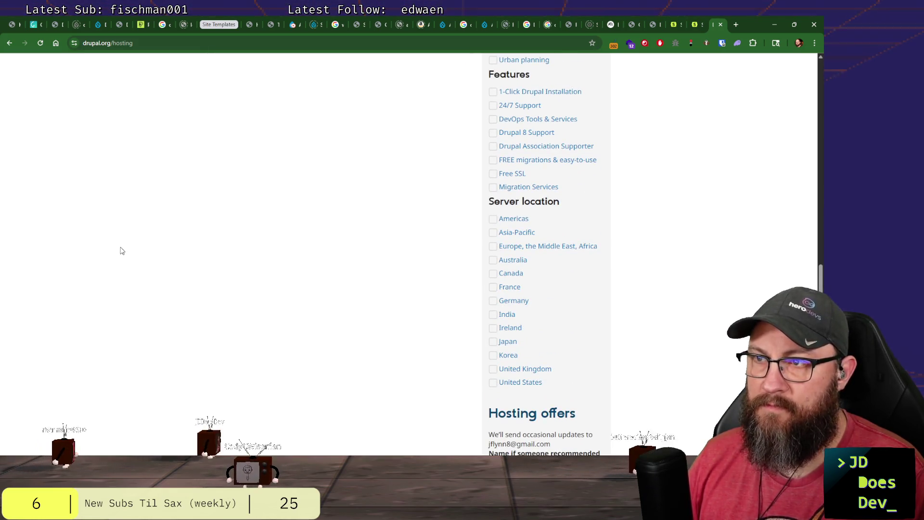
{"action": "scroll", "coordinate": [122, 251], "scroll_direction": "up", "scroll_amount": 3}
{"action": "scroll", "coordinate": [122, 252], "scroll_direction": "up", "scroll_amount": 3}
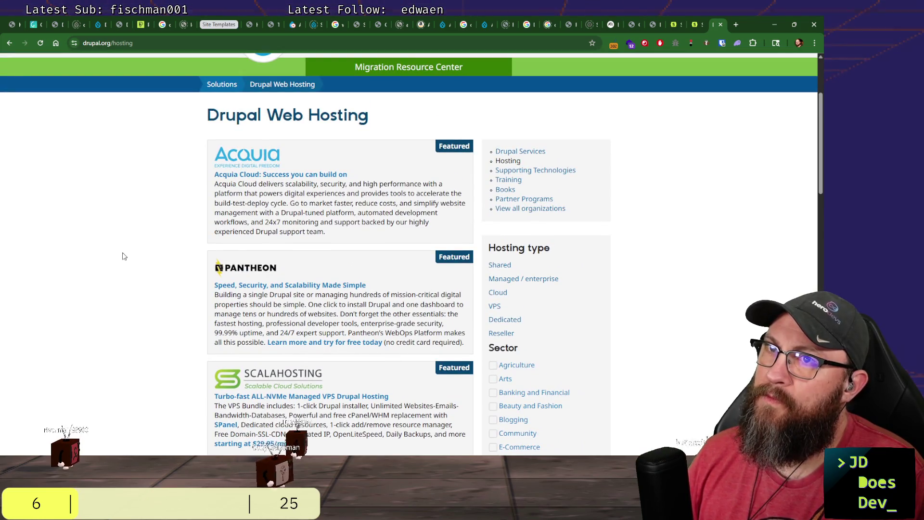
{"action": "scroll", "coordinate": [124, 255], "scroll_direction": "down", "scroll_amount": 4}
{"action": "scroll", "coordinate": [126, 254], "scroll_direction": "up", "scroll_amount": 1}
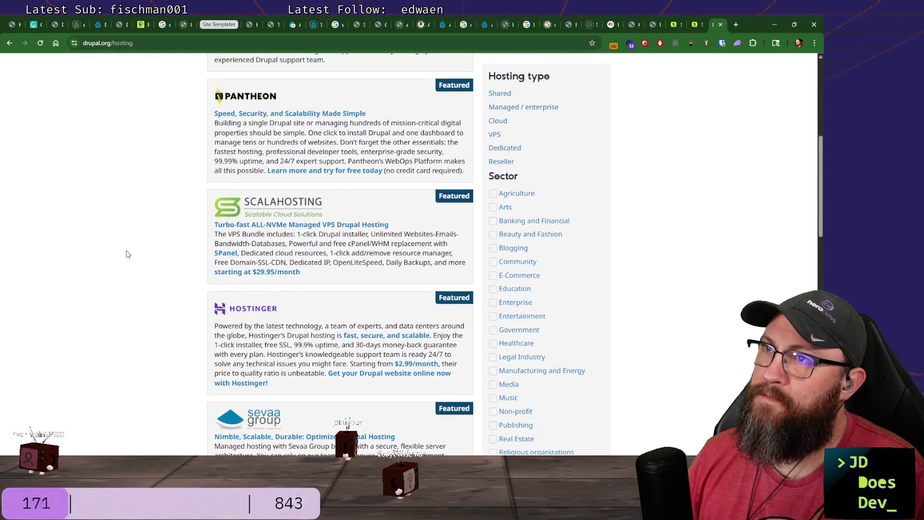
{"action": "left_click", "coordinate": [514, 110]}
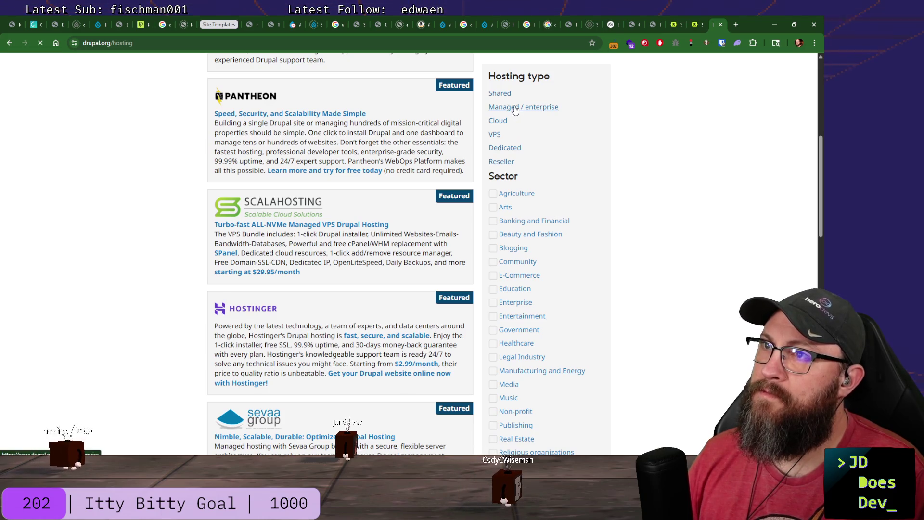
{"action": "scroll", "coordinate": [506, 123], "scroll_direction": "down", "scroll_amount": 2}
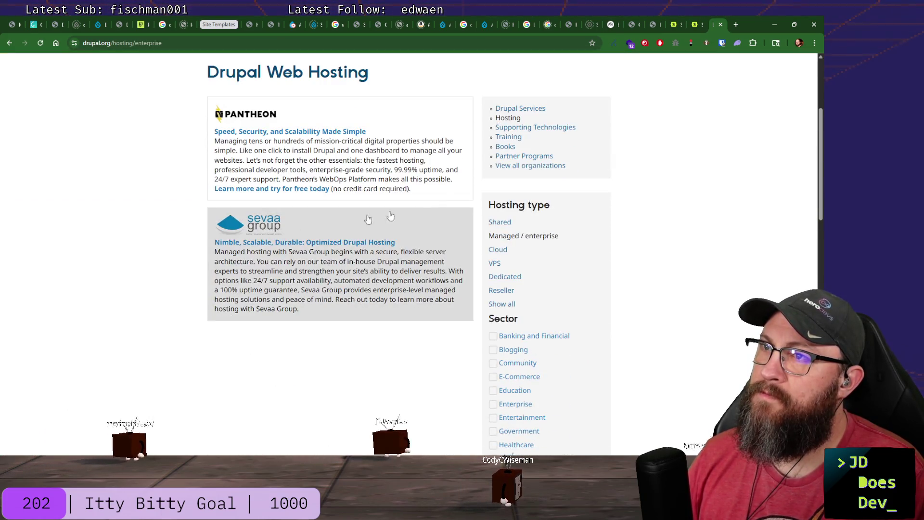
Browse the Drupal Certified Partners directory, then go back three pages to the try-hosting page.
{"action": "left_click", "coordinate": [519, 110]}
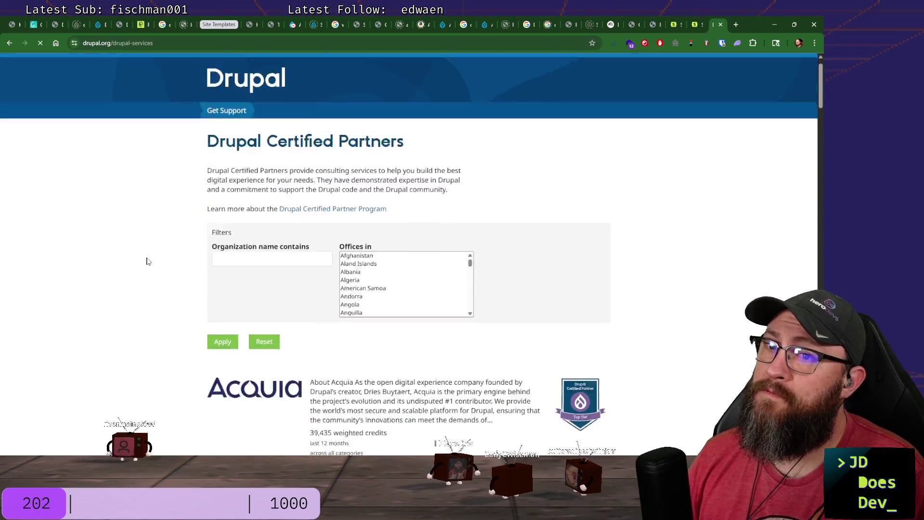
{"action": "scroll", "coordinate": [148, 262], "scroll_direction": "down", "scroll_amount": 5}
{"action": "scroll", "coordinate": [148, 262], "scroll_direction": "down", "scroll_amount": 2}
{"action": "scroll", "coordinate": [148, 262], "scroll_direction": "down", "scroll_amount": 3}
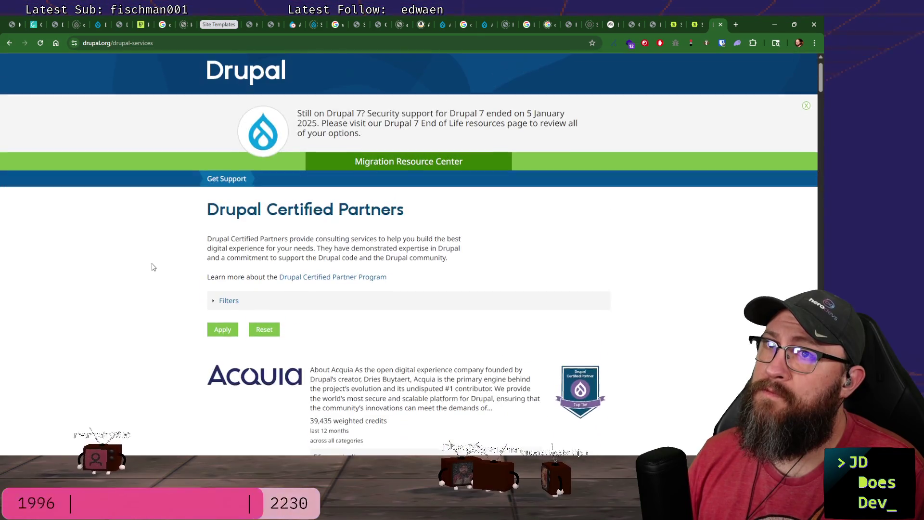
{"action": "scroll", "coordinate": [153, 267], "scroll_direction": "down", "scroll_amount": 2}
{"action": "scroll", "coordinate": [152, 267], "scroll_direction": "down", "scroll_amount": 3}
{"action": "scroll", "coordinate": [152, 264], "scroll_direction": "down", "scroll_amount": 2}
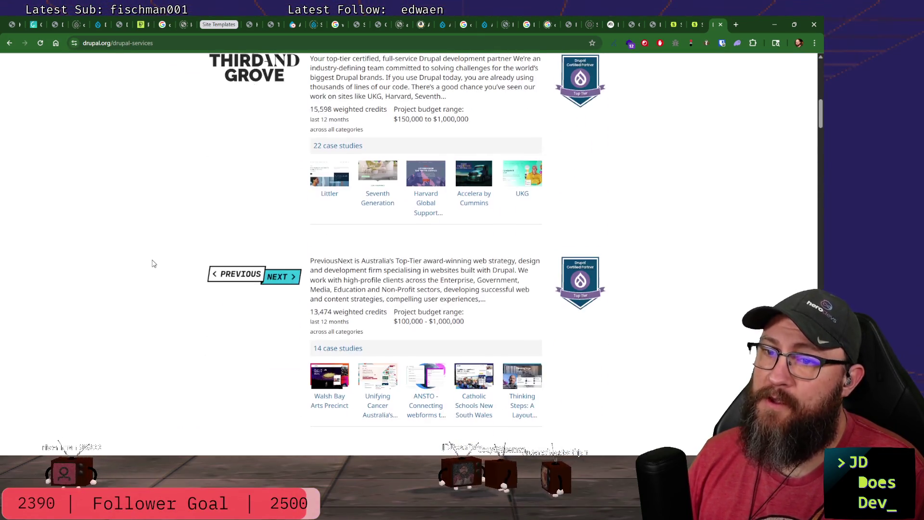
{"action": "scroll", "coordinate": [152, 264], "scroll_direction": "down", "scroll_amount": 4}
{"action": "scroll", "coordinate": [154, 264], "scroll_direction": "down", "scroll_amount": 4}
{"action": "scroll", "coordinate": [154, 263], "scroll_direction": "down", "scroll_amount": 3}
{"action": "scroll", "coordinate": [153, 263], "scroll_direction": "down", "scroll_amount": 1}
{"action": "scroll", "coordinate": [155, 263], "scroll_direction": "down", "scroll_amount": 3}
{"action": "scroll", "coordinate": [154, 263], "scroll_direction": "down", "scroll_amount": 3}
{"action": "scroll", "coordinate": [154, 263], "scroll_direction": "down", "scroll_amount": 3}
{"action": "scroll", "coordinate": [154, 263], "scroll_direction": "down", "scroll_amount": 4}
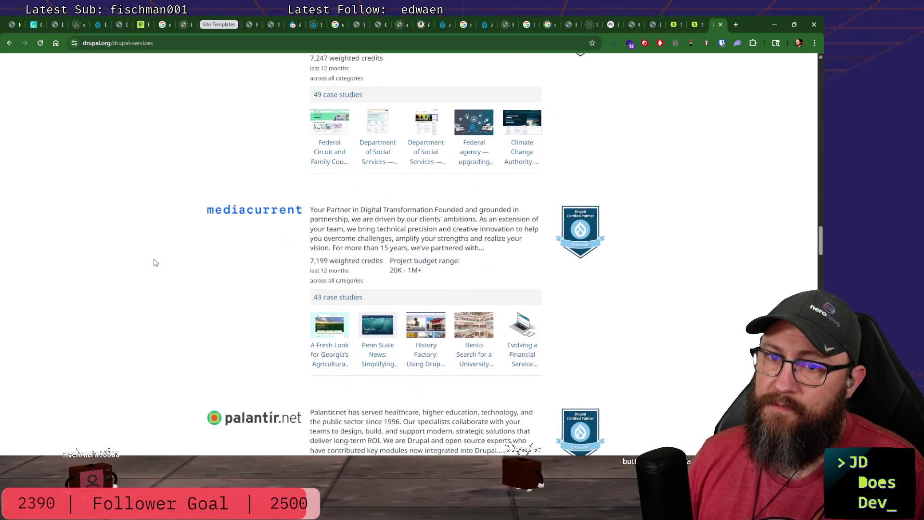
{"action": "scroll", "coordinate": [154, 263], "scroll_direction": "down", "scroll_amount": 4}
{"action": "scroll", "coordinate": [154, 263], "scroll_direction": "down", "scroll_amount": 4}
{"action": "scroll", "coordinate": [155, 263], "scroll_direction": "down", "scroll_amount": 1}
{"action": "scroll", "coordinate": [155, 263], "scroll_direction": "up", "scroll_amount": 1}
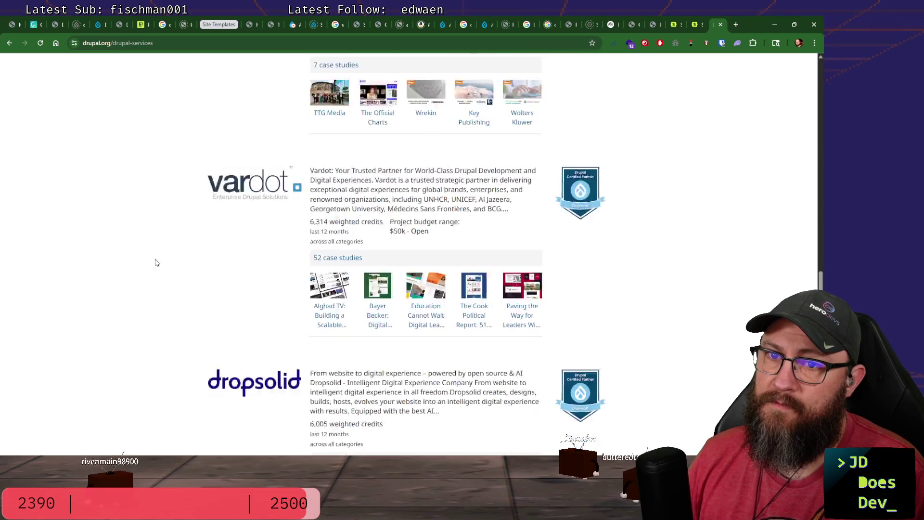
{"action": "scroll", "coordinate": [156, 263], "scroll_direction": "down", "scroll_amount": 4}
{"action": "scroll", "coordinate": [155, 263], "scroll_direction": "down", "scroll_amount": 4}
{"action": "scroll", "coordinate": [155, 263], "scroll_direction": "down", "scroll_amount": 4}
{"action": "scroll", "coordinate": [155, 264], "scroll_direction": "down", "scroll_amount": 4}
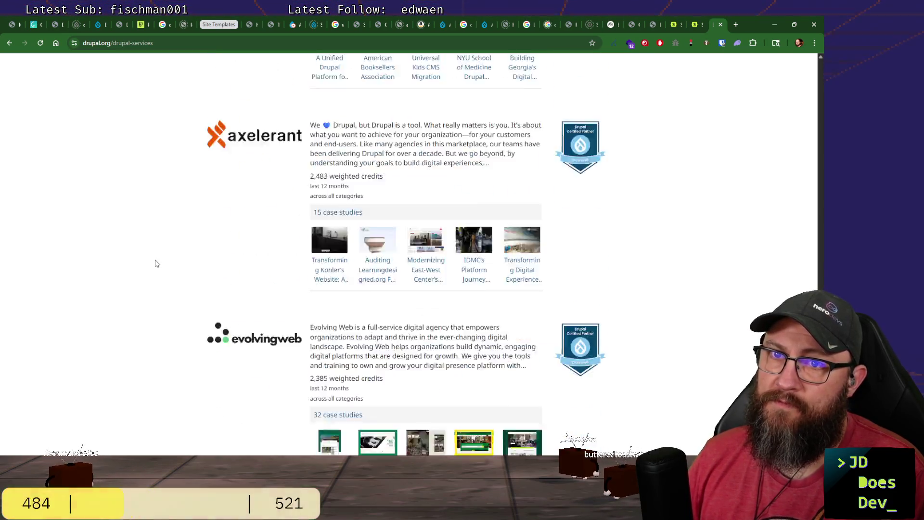
{"action": "scroll", "coordinate": [156, 263], "scroll_direction": "down", "scroll_amount": 4}
{"action": "scroll", "coordinate": [155, 263], "scroll_direction": "down", "scroll_amount": 4}
{"action": "scroll", "coordinate": [155, 264], "scroll_direction": "down", "scroll_amount": 4}
{"action": "scroll", "coordinate": [155, 263], "scroll_direction": "down", "scroll_amount": 2}
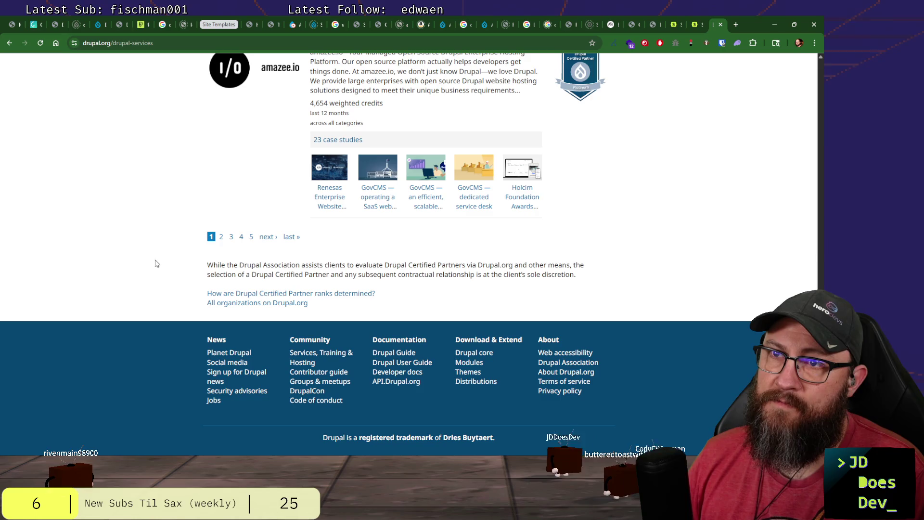
{"action": "scroll", "coordinate": [180, 240], "scroll_direction": "up", "scroll_amount": 10}
{"action": "scroll", "coordinate": [180, 241], "scroll_direction": "up", "scroll_amount": 10}
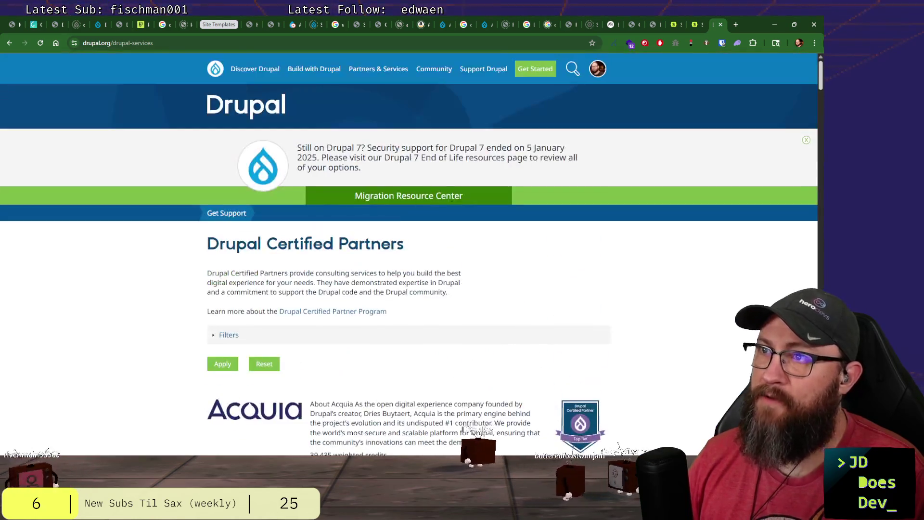
{"action": "left_click", "coordinate": [9, 43]}
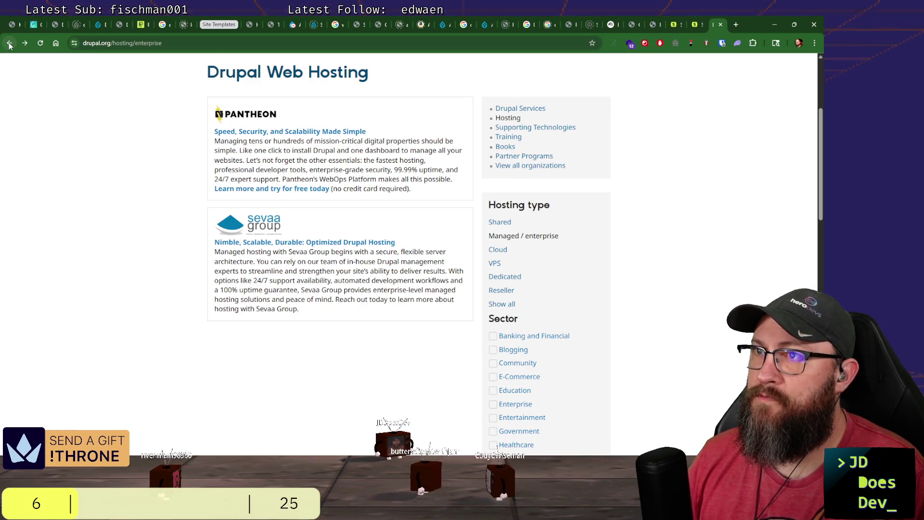
{"action": "left_click", "coordinate": [10, 44]}
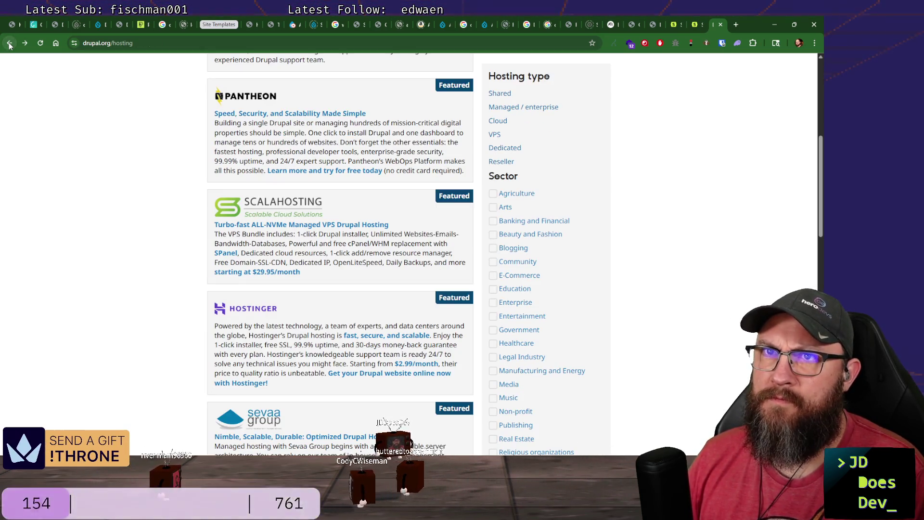
{"action": "left_click", "coordinate": [10, 43]}
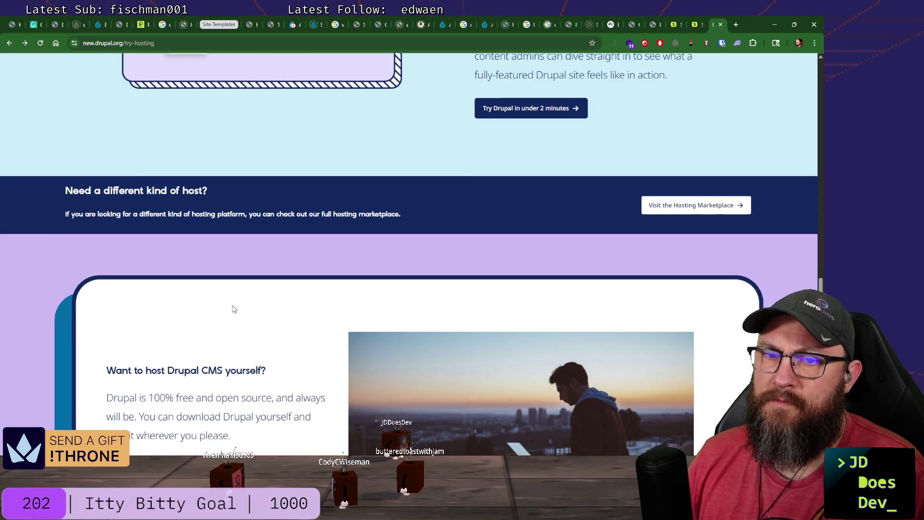
{"action": "scroll", "coordinate": [234, 308], "scroll_direction": "down", "scroll_amount": 2}
{"action": "scroll", "coordinate": [45, 300], "scroll_direction": "down", "scroll_amount": 2}
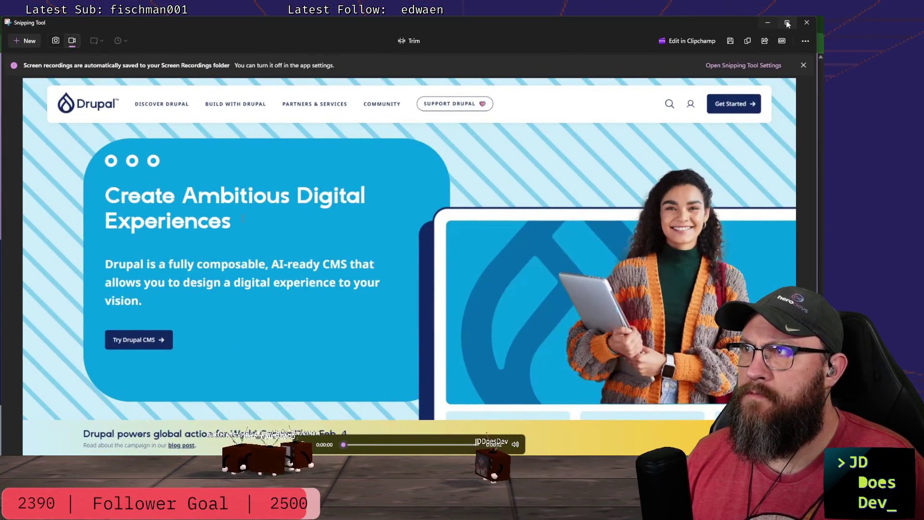
Check the Laravel GIF export in Snipping Tool, then bring VS Code back to the front.
{"action": "left_click", "coordinate": [769, 22]}
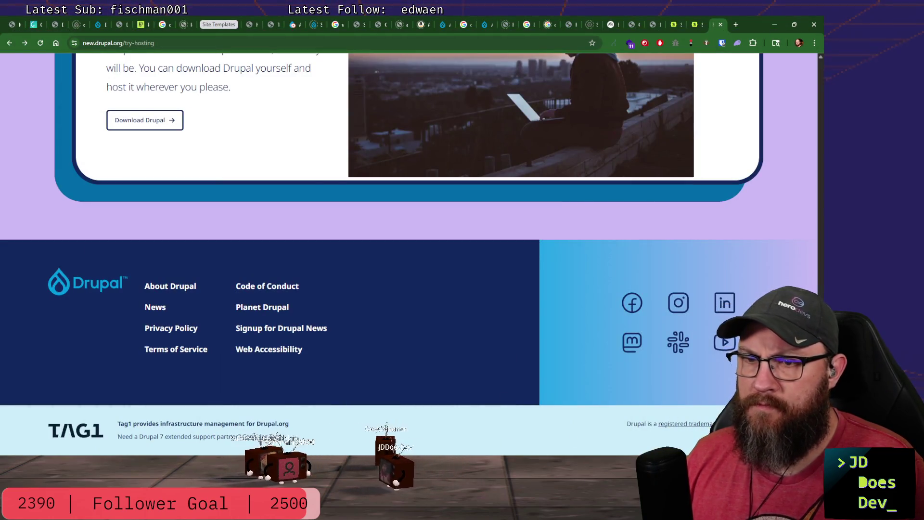
{"action": "key", "text": "alt+Tab"}
{"action": "key", "text": "Tab"}
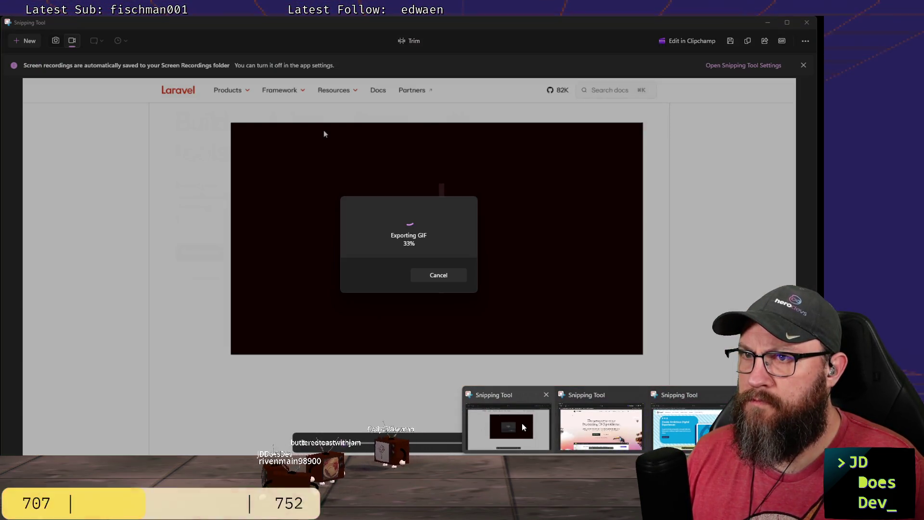
{"action": "left_click", "coordinate": [524, 423]}
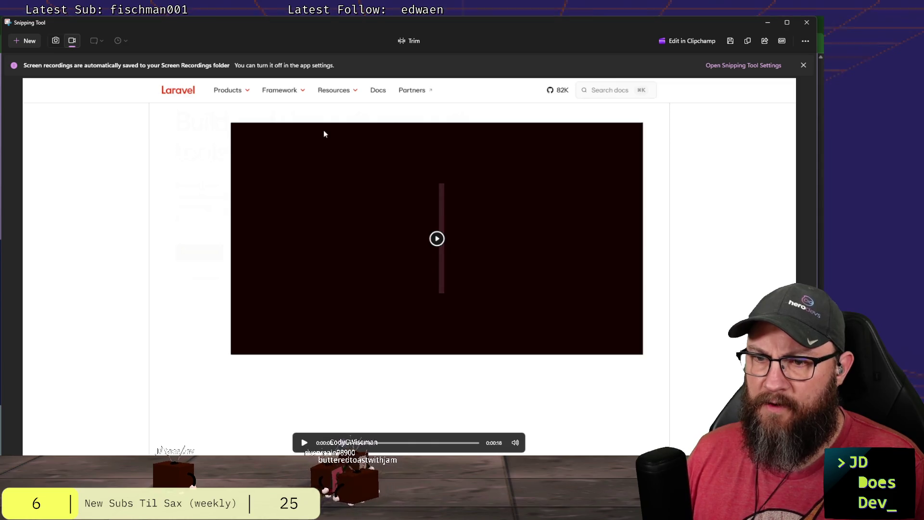
{"action": "key", "text": "alt+Tab"}
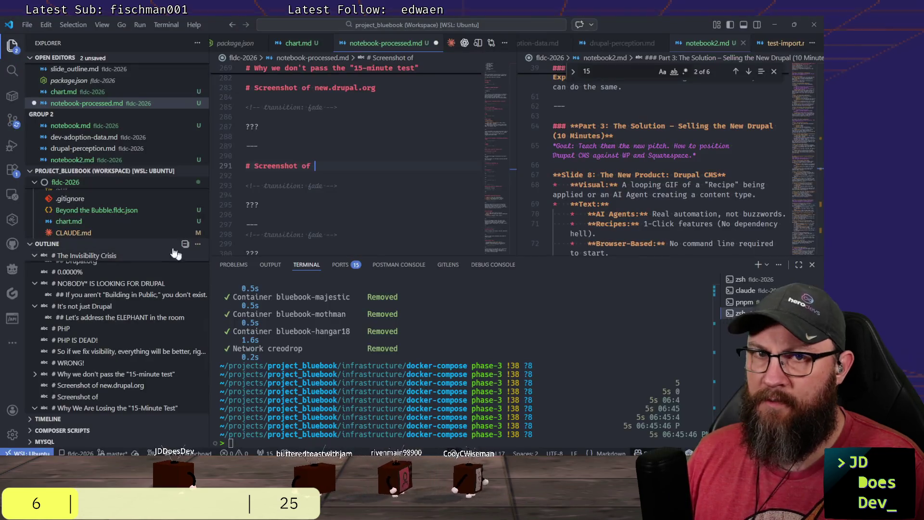
Collapse the OUTLINE panel so more fldc-2026 project files are listed.
{"action": "left_click", "coordinate": [34, 244]}
{"action": "scroll", "coordinate": [143, 353], "scroll_direction": "down", "scroll_amount": 2}
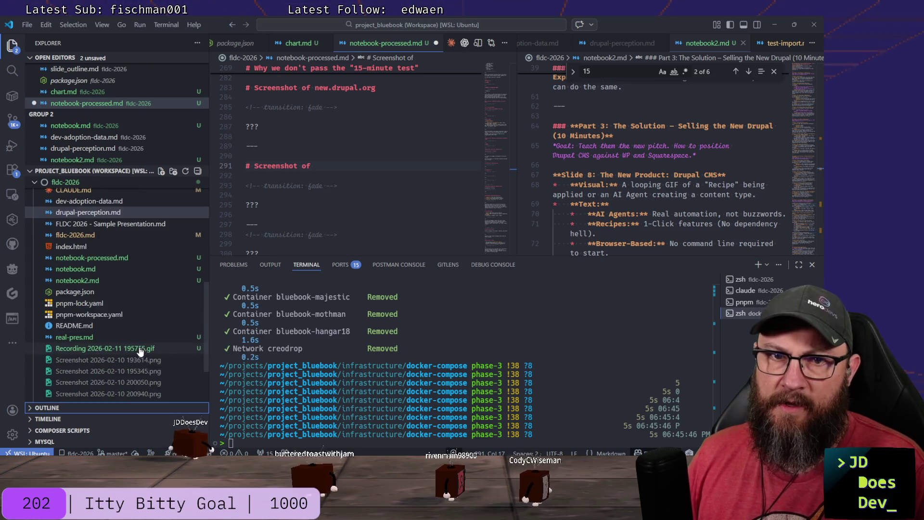
{"action": "scroll", "coordinate": [116, 351], "scroll_direction": "down", "scroll_amount": 1}
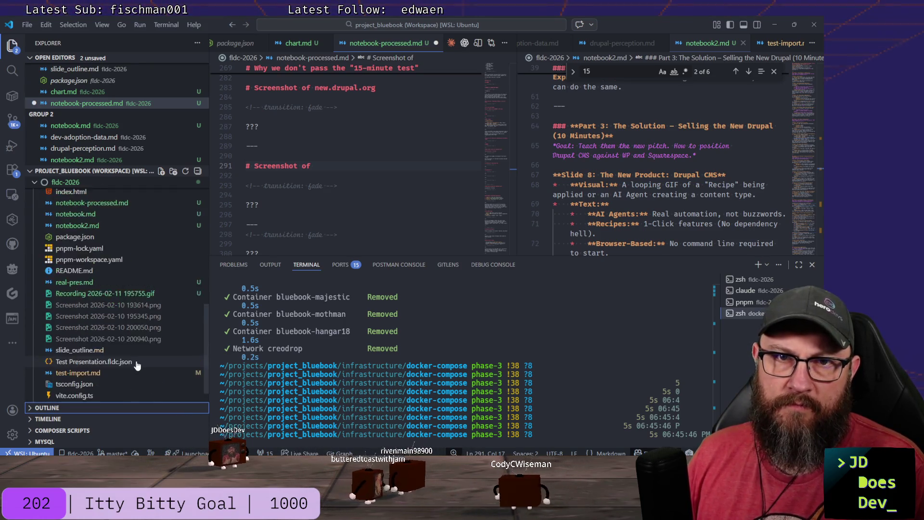
{"action": "scroll", "coordinate": [116, 352], "scroll_direction": "up", "scroll_amount": 2}
{"action": "scroll", "coordinate": [126, 352], "scroll_direction": "up", "scroll_amount": 1}
{"action": "scroll", "coordinate": [142, 354], "scroll_direction": "up", "scroll_amount": 2}
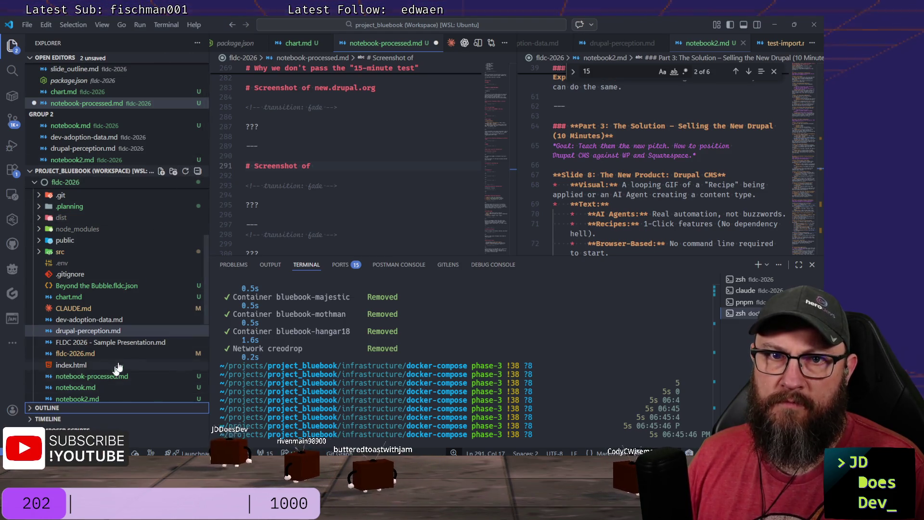
{"action": "scroll", "coordinate": [140, 341], "scroll_direction": "down", "scroll_amount": 2}
{"action": "scroll", "coordinate": [140, 341], "scroll_direction": "down", "scroll_amount": 3}
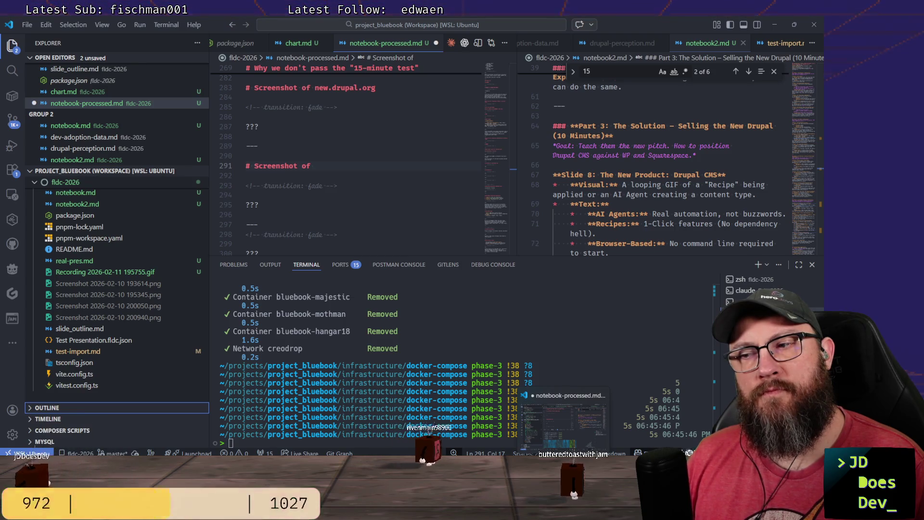
{"action": "left_click", "coordinate": [505, 426]}
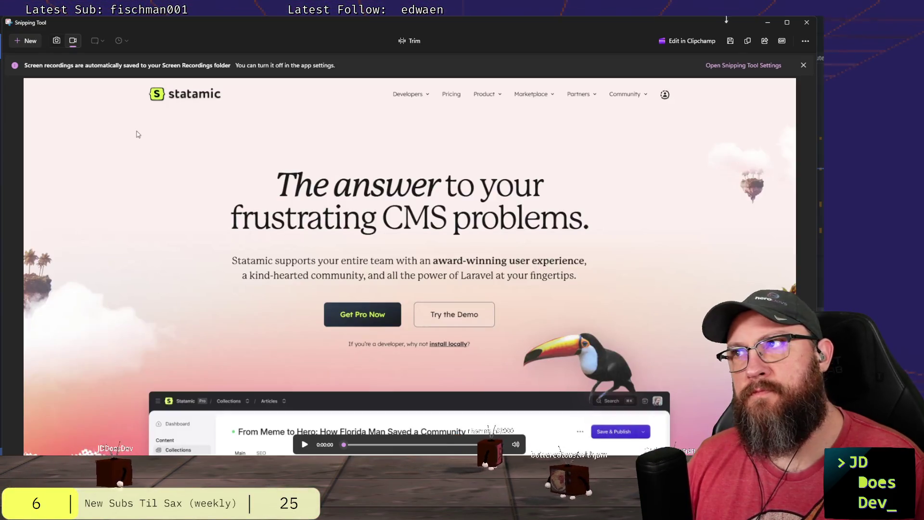
{"action": "left_click", "coordinate": [782, 42]}
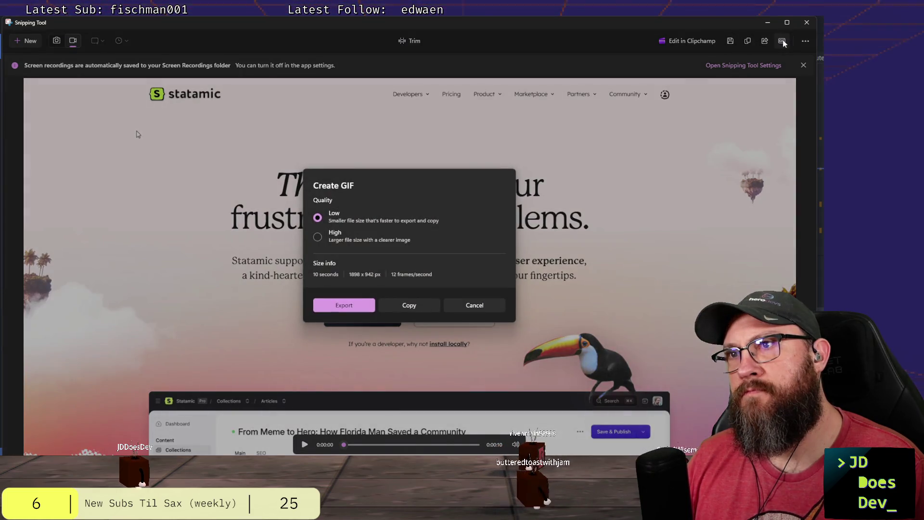
{"action": "left_click", "coordinate": [350, 305]}
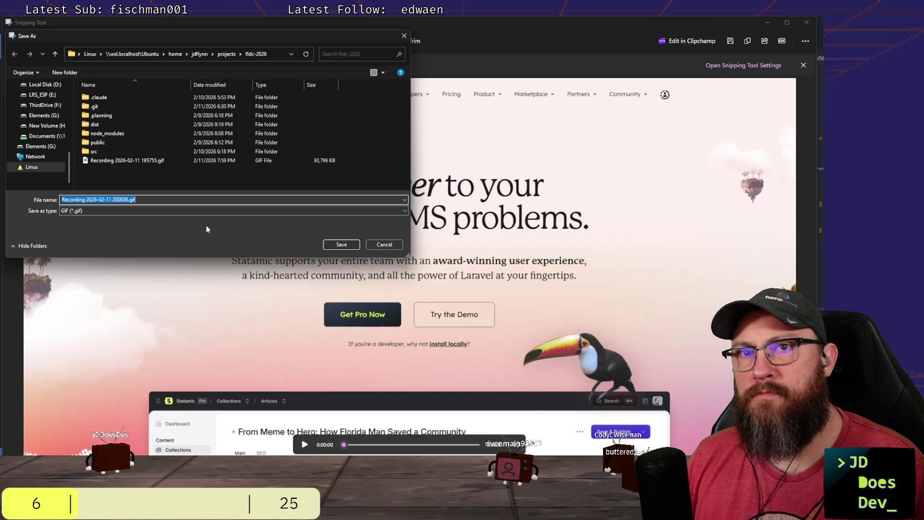
{"action": "left_click", "coordinate": [382, 244]}
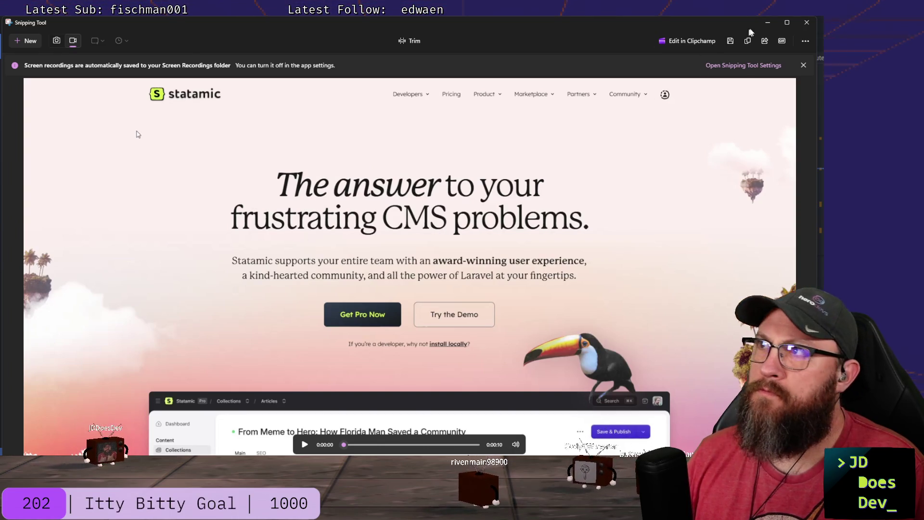
{"action": "left_click", "coordinate": [767, 23]}
{"action": "key", "text": "alt+Tab"}
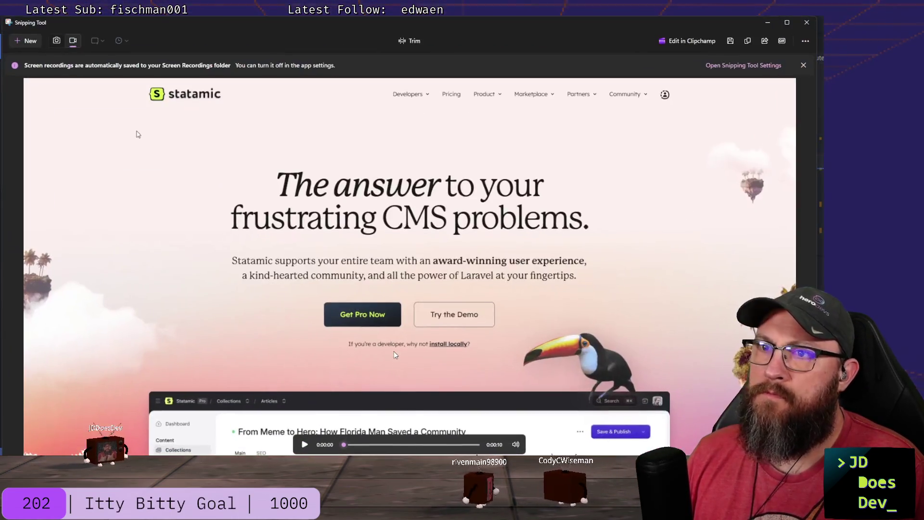
{"action": "key", "text": "alt+Tab"}
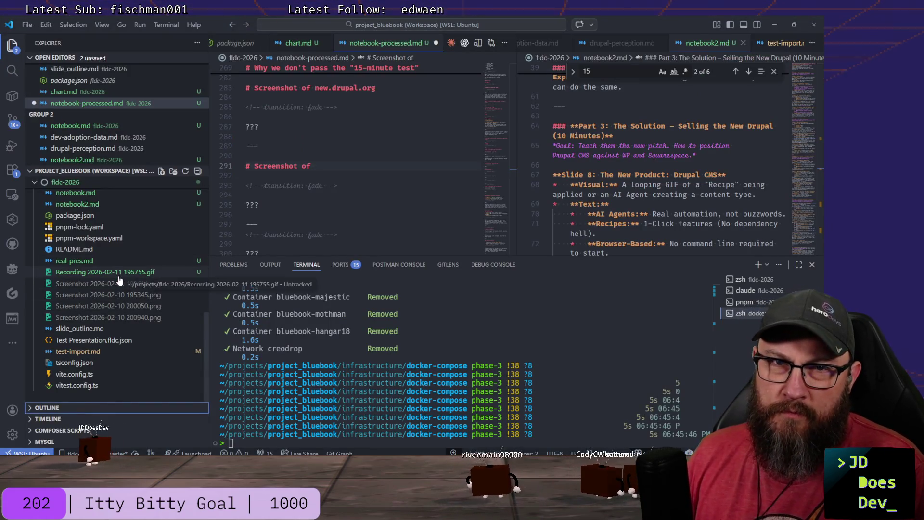
{"action": "scroll", "coordinate": [119, 273], "scroll_direction": "up", "scroll_amount": 2}
{"action": "scroll", "coordinate": [120, 277], "scroll_direction": "up", "scroll_amount": 2}
{"action": "scroll", "coordinate": [121, 281], "scroll_direction": "up", "scroll_amount": 2}
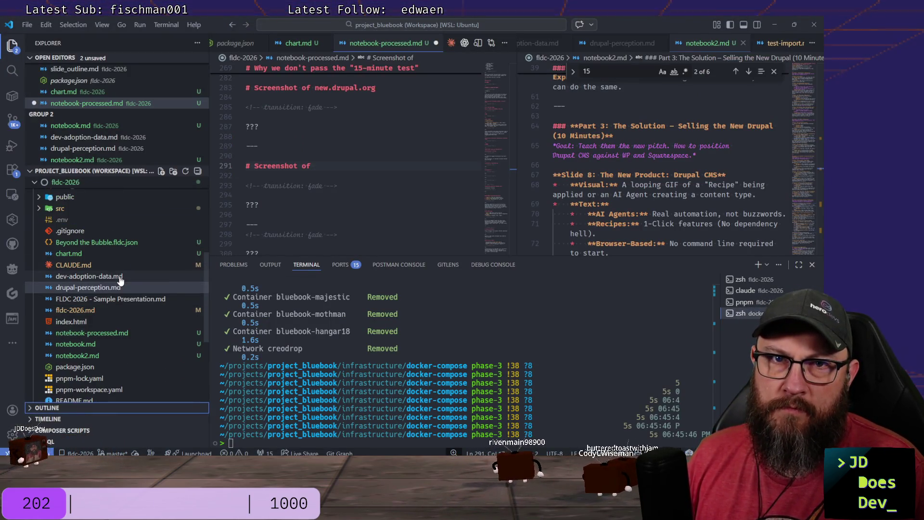
{"action": "scroll", "coordinate": [120, 281], "scroll_direction": "down", "scroll_amount": 3}
{"action": "scroll", "coordinate": [121, 281], "scroll_direction": "down", "scroll_amount": 1}
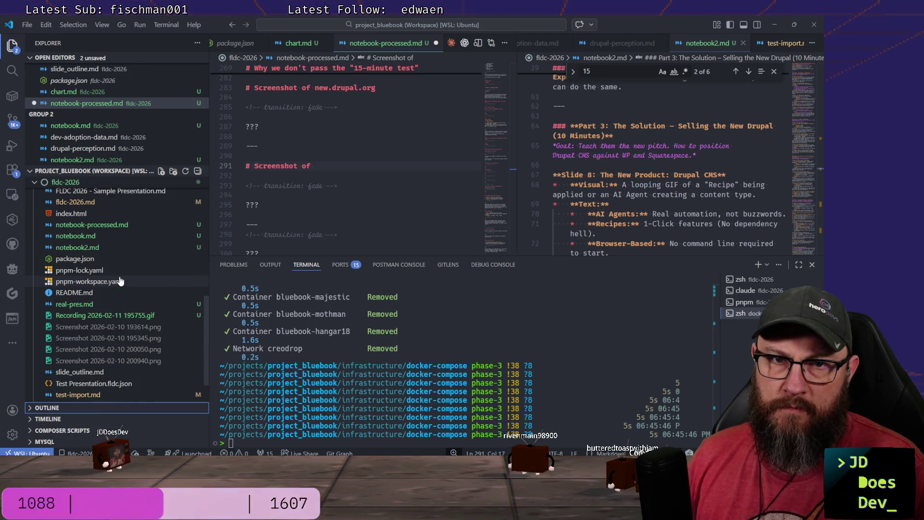
Preview Recording 2026-02-11 195755.gif, then bring up the Laravel recording in Snipping Tool.
{"action": "left_click", "coordinate": [105, 315]}
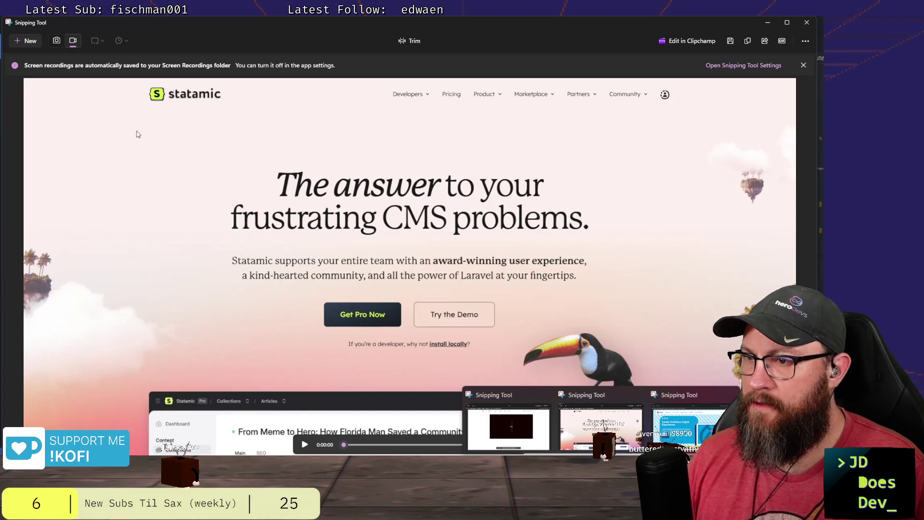
{"action": "left_click", "coordinate": [501, 425]}
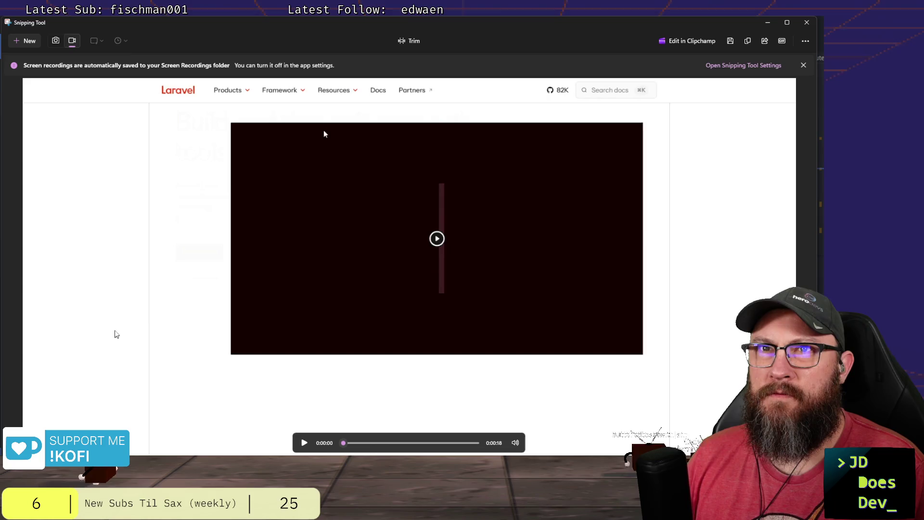
{"action": "key", "text": "alt+Tab"}
{"action": "key", "text": "alt+Tab"}
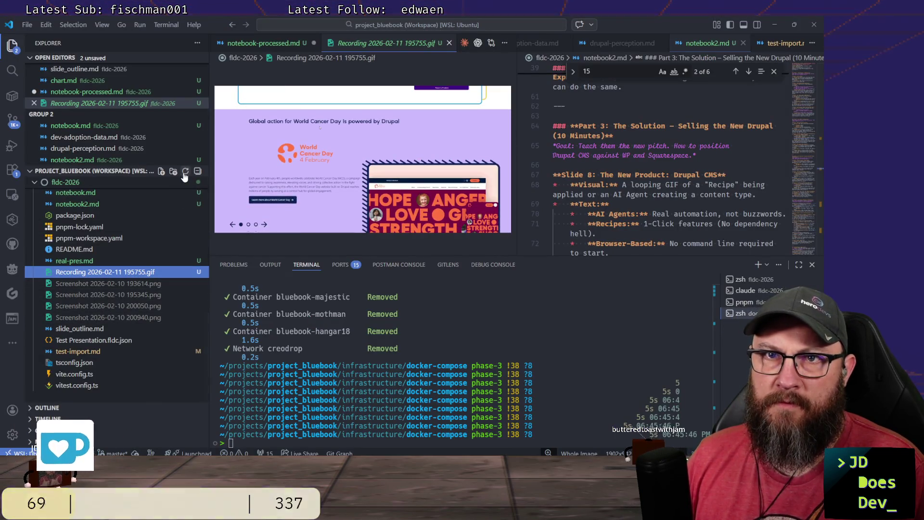
{"action": "scroll", "coordinate": [98, 285], "scroll_direction": "up", "scroll_amount": 2}
{"action": "scroll", "coordinate": [87, 323], "scroll_direction": "up", "scroll_amount": 2}
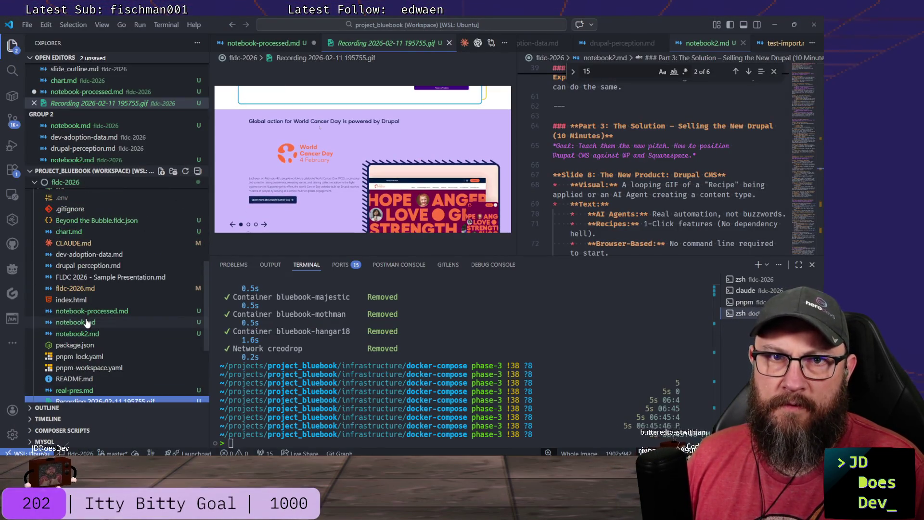
{"action": "scroll", "coordinate": [91, 340], "scroll_direction": "down", "scroll_amount": 4}
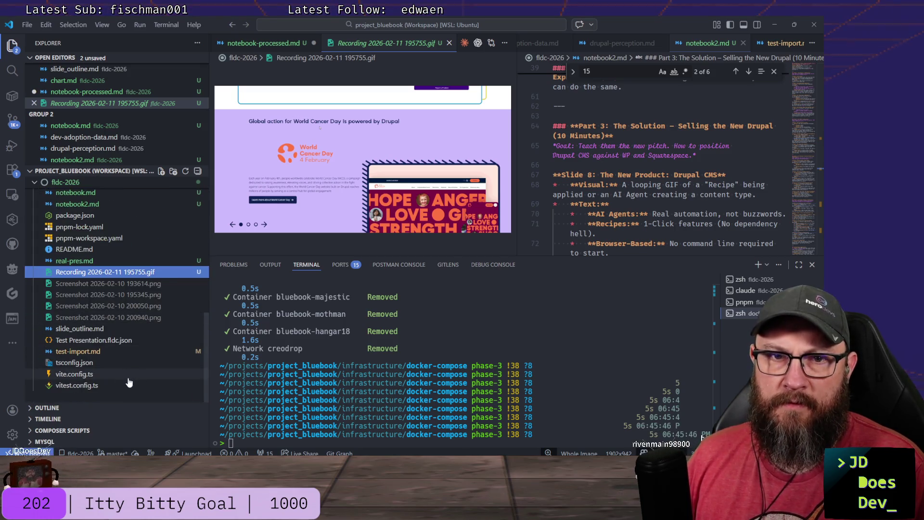
{"action": "scroll", "coordinate": [127, 373], "scroll_direction": "up", "scroll_amount": 1}
{"action": "scroll", "coordinate": [128, 372], "scroll_direction": "up", "scroll_amount": 2}
{"action": "scroll", "coordinate": [128, 373], "scroll_direction": "up", "scroll_amount": 1}
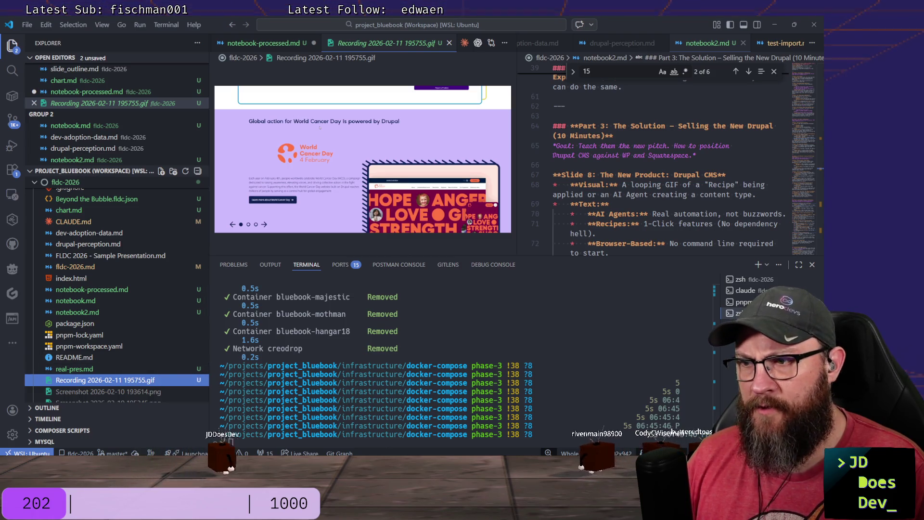
Bring the Statamic screen recording in Snipping Tool to the front.
{"action": "left_click", "coordinate": [563, 426]}
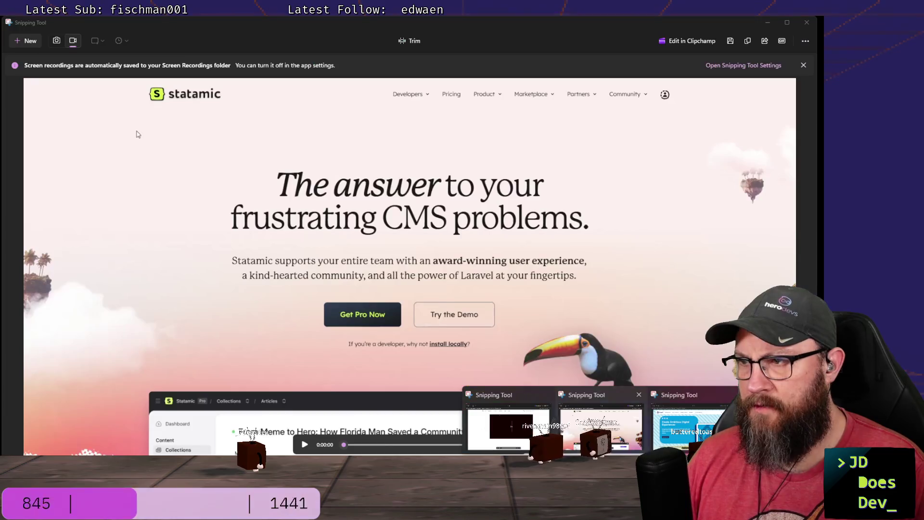
Export the Statamic recording as a GIF named statamic.gif into the fldc-2026 folder.
{"action": "left_click", "coordinate": [782, 41]}
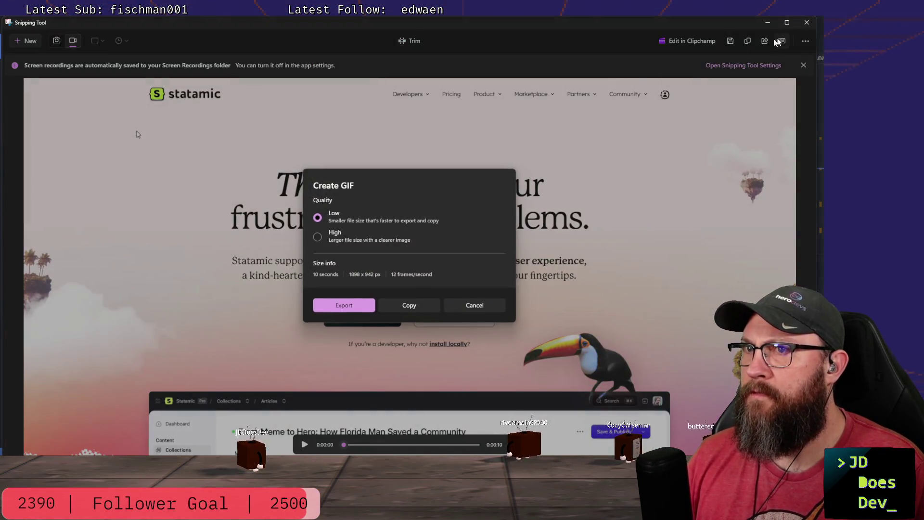
{"action": "left_click", "coordinate": [344, 305]}
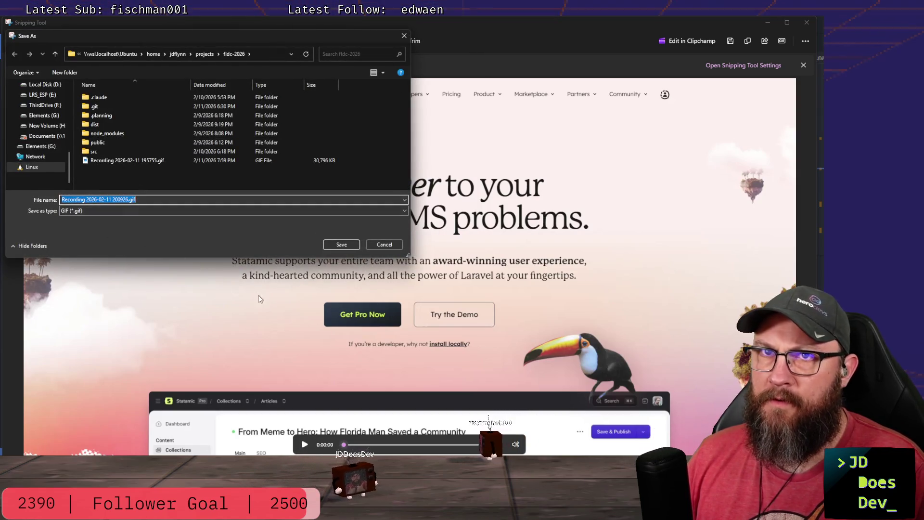
{"action": "left_click", "coordinate": [127, 199]}
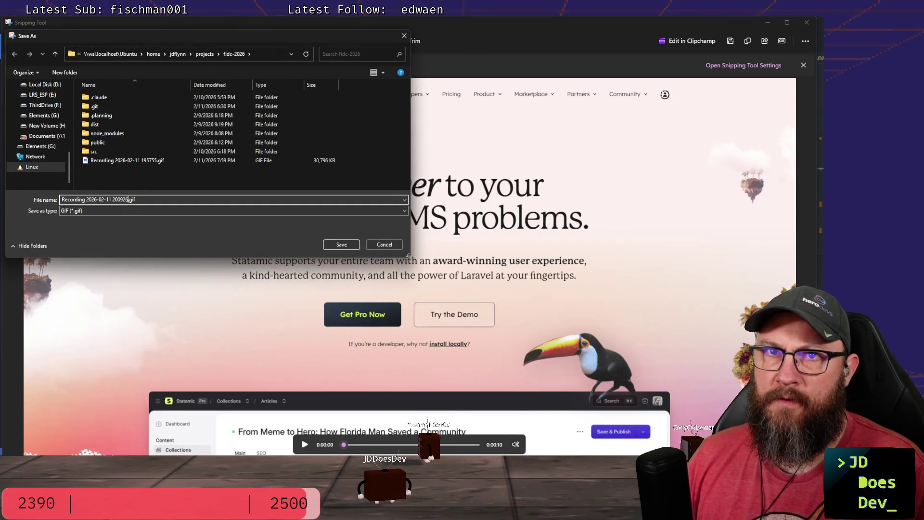
{"action": "type", "text": "s"}
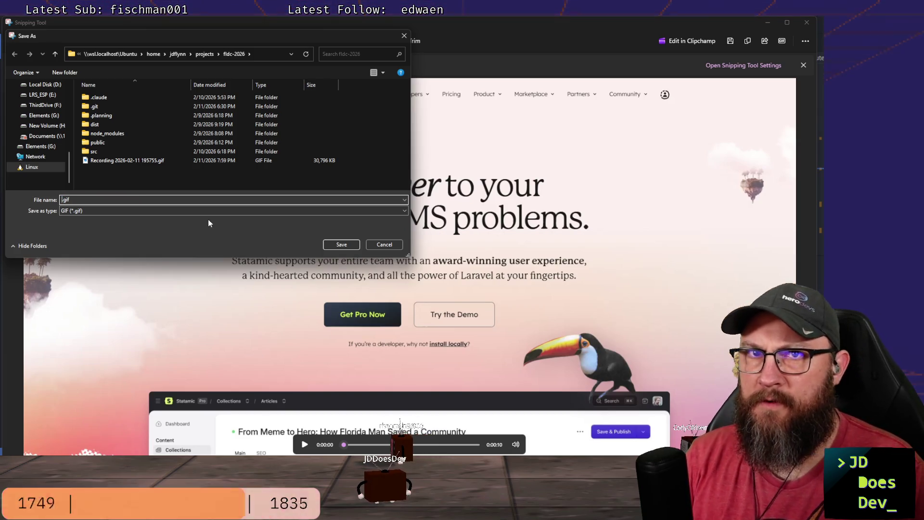
{"action": "type", "text": "tatamic"}
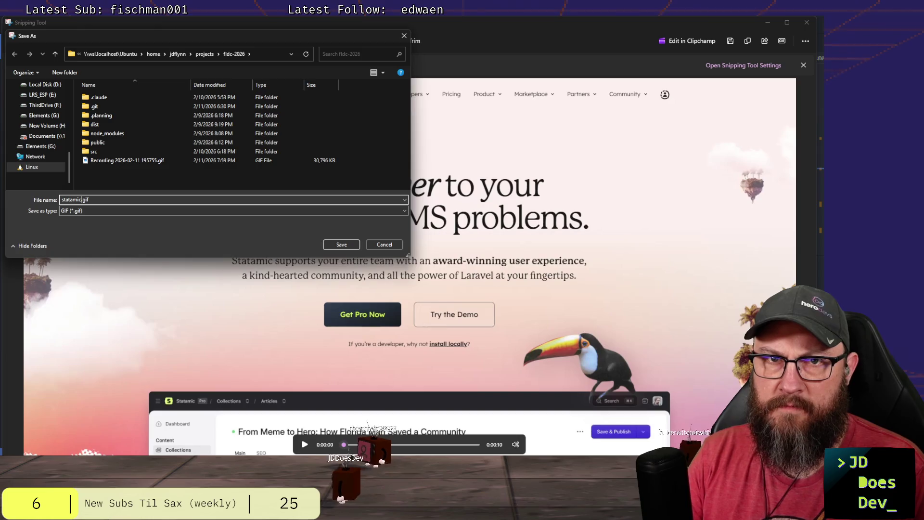
{"action": "key", "text": "Return"}
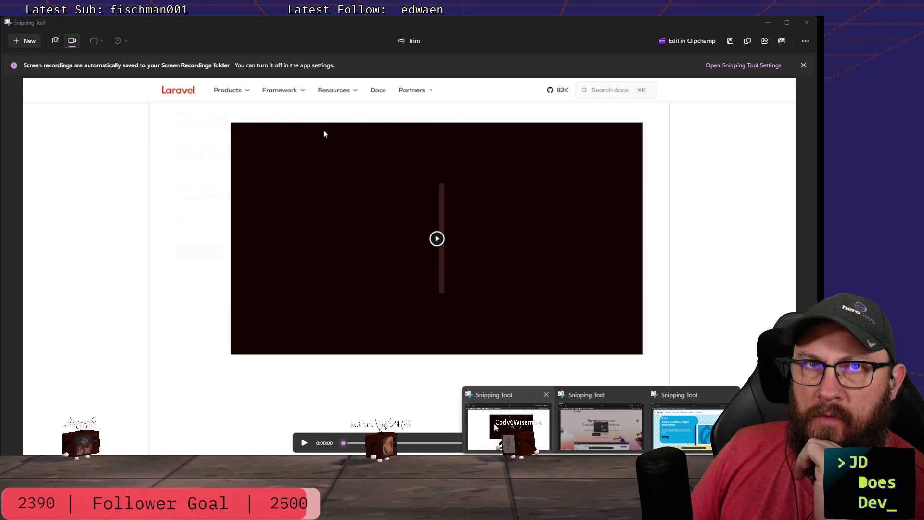
Check the Laravel and exporting Statamic windows, then return to VS Code.
{"action": "left_click", "coordinate": [495, 428]}
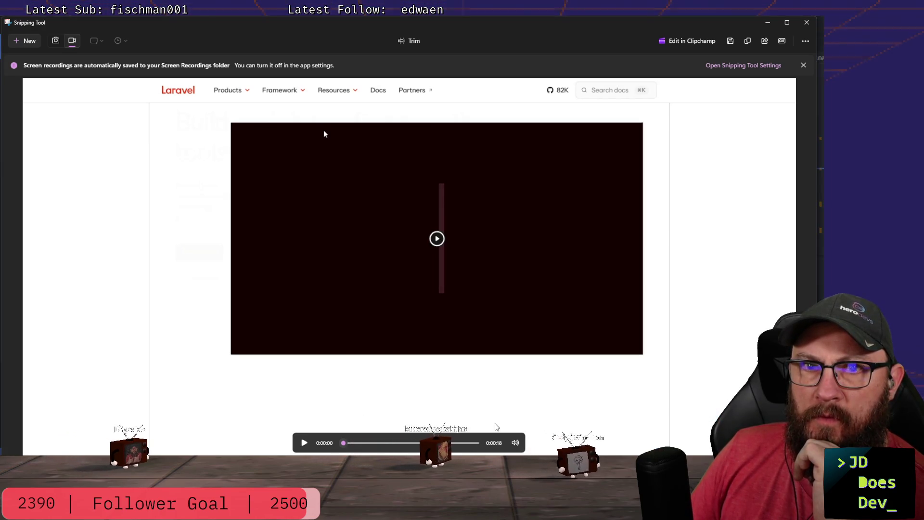
{"action": "left_click", "coordinate": [613, 429]}
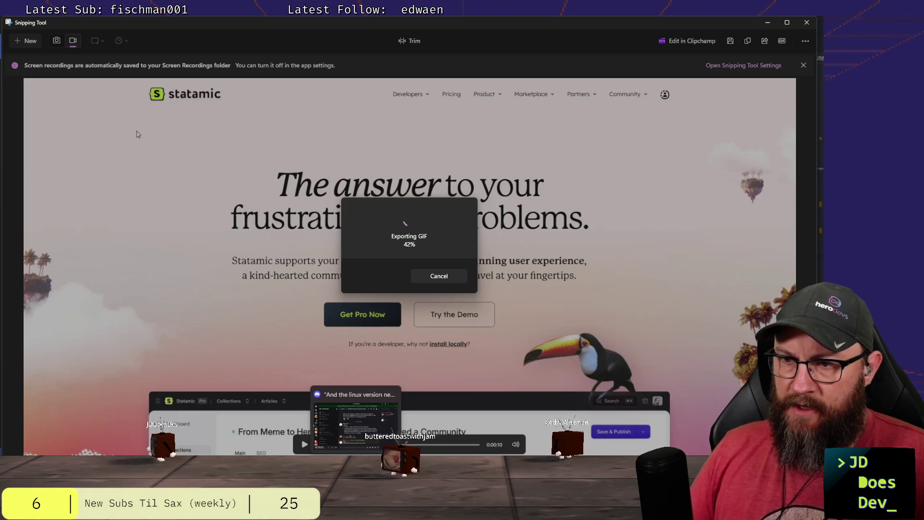
{"action": "left_click", "coordinate": [563, 422]}
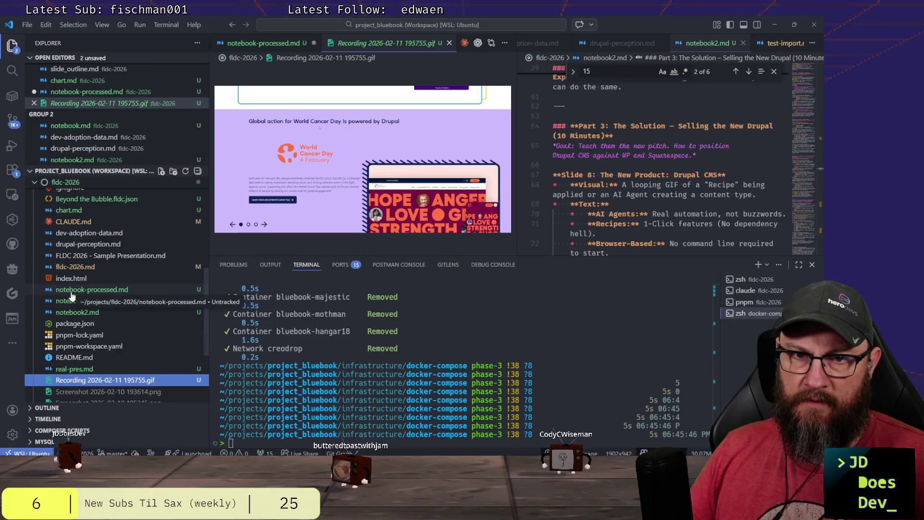
{"action": "scroll", "coordinate": [80, 298], "scroll_direction": "down", "scroll_amount": 2}
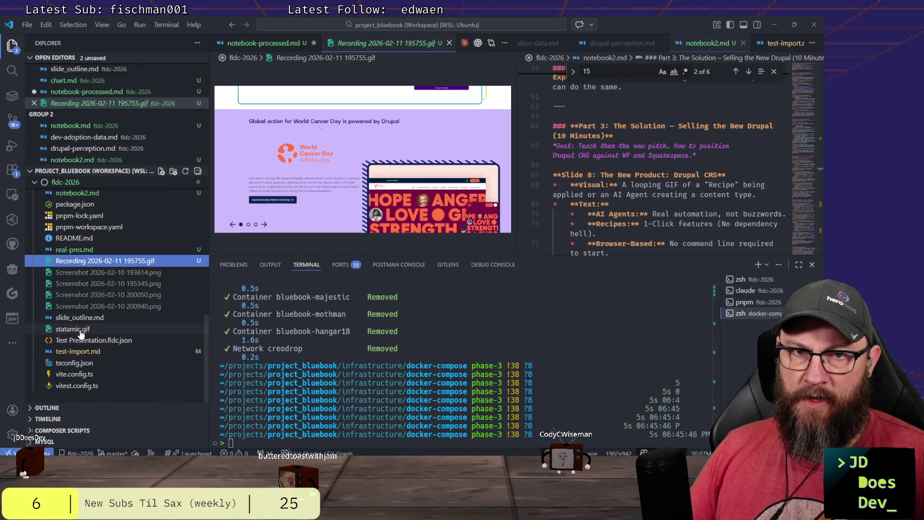
Preview statamic.gif in VS Code, then return to the Snipping Tool window exporting it.
{"action": "left_click", "coordinate": [72, 330]}
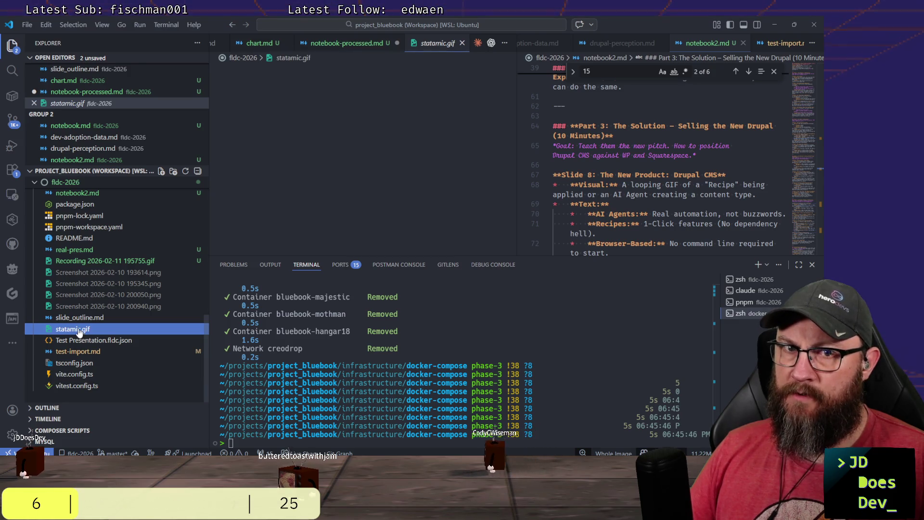
{"action": "key", "text": "alt+Tab"}
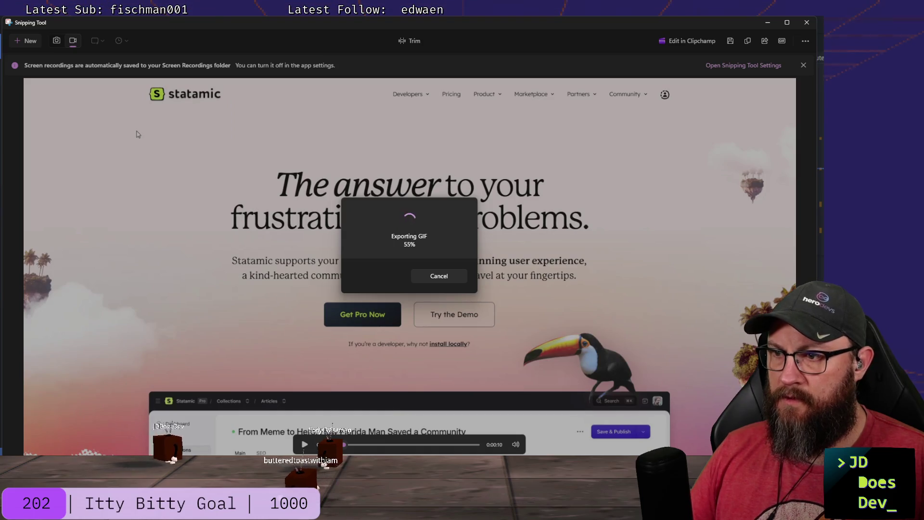
{"action": "left_click", "coordinate": [477, 439]}
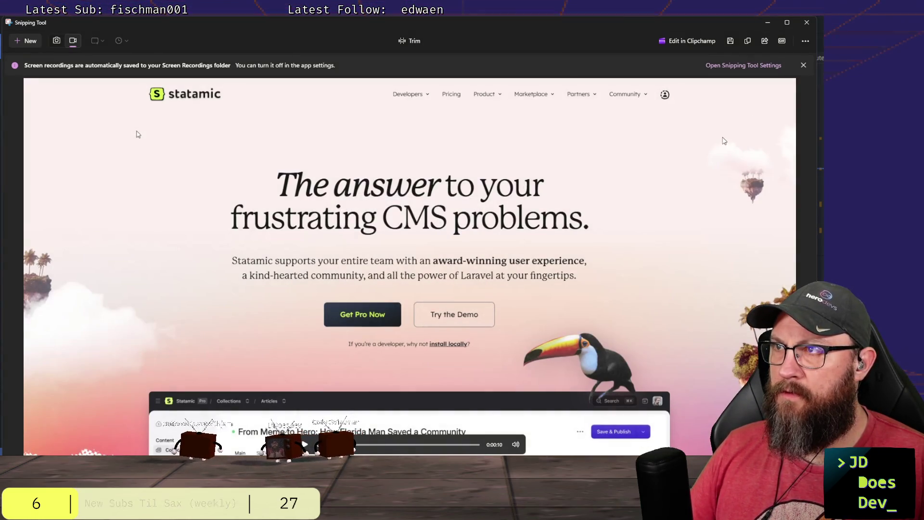
Switch to VS Code to view the exported statamic.gif animation.
{"action": "key", "text": "alt+Tab"}
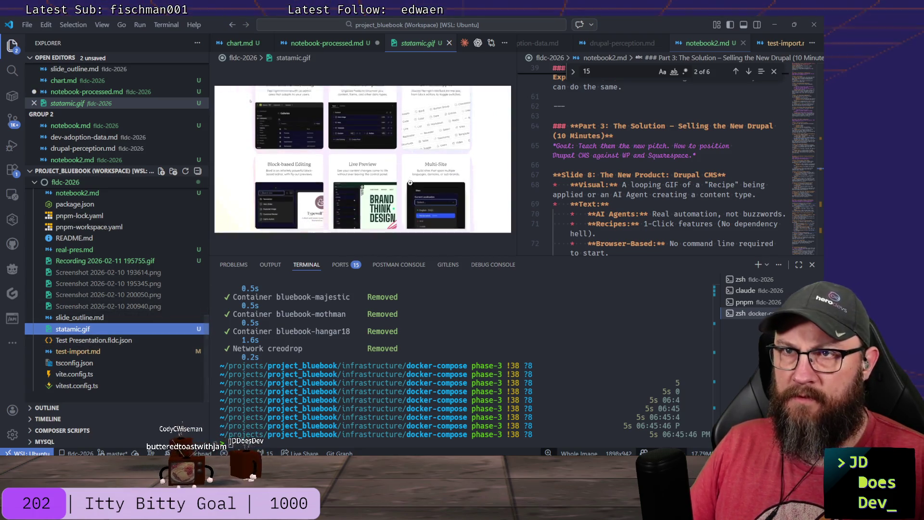
Check the statamic.gif preview and close it in the editor.
{"action": "left_click", "coordinate": [412, 181]}
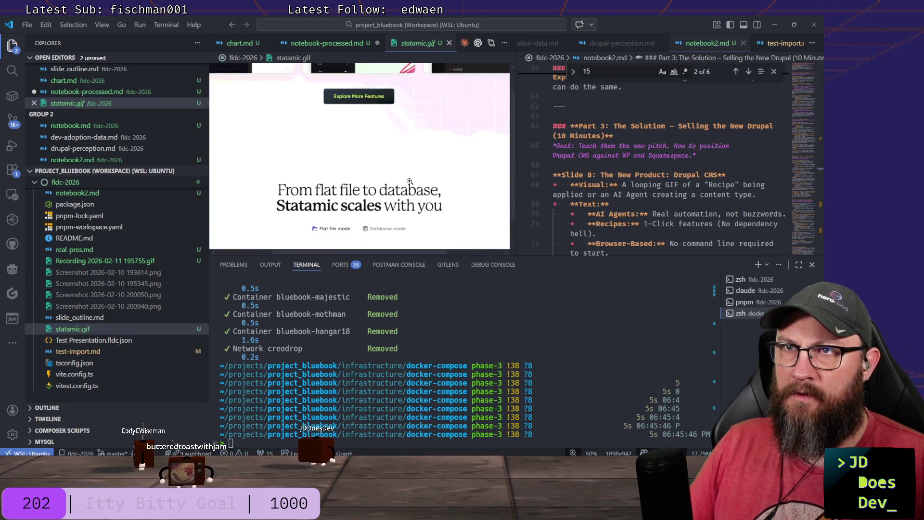
{"action": "left_click", "coordinate": [450, 44]}
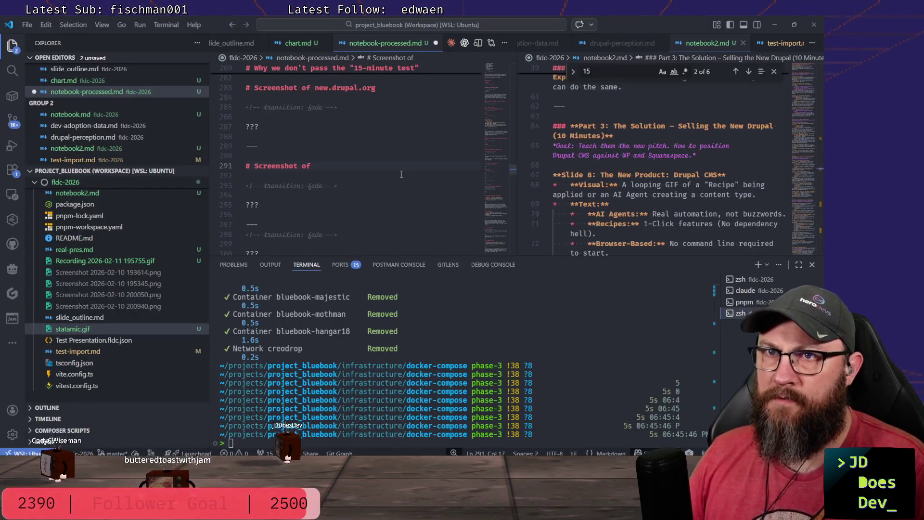
{"action": "left_click", "coordinate": [401, 174]}
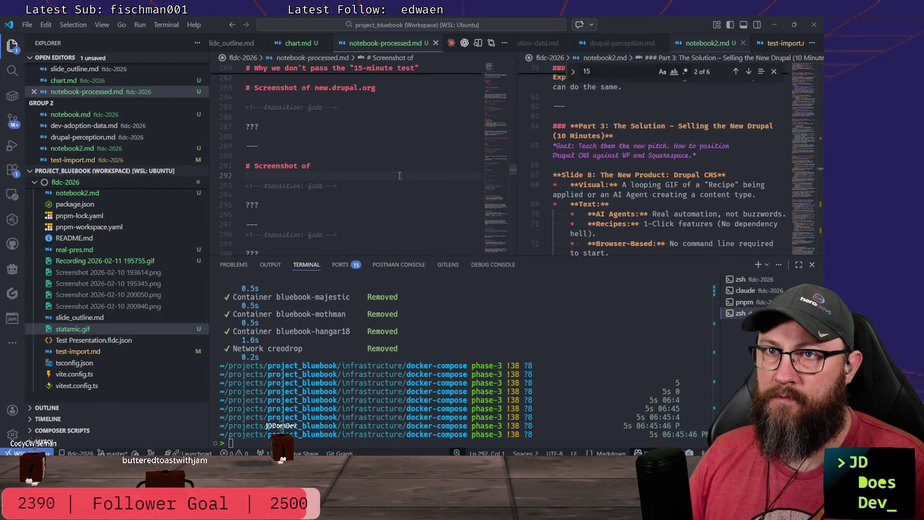
Close the finished Statamic recording window and bring up the Laravel recording.
{"action": "key", "text": "alt+Tab"}
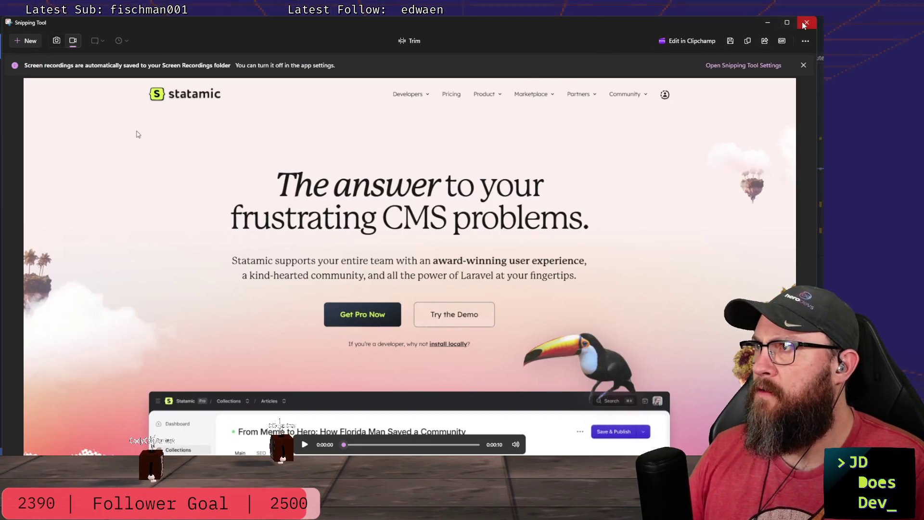
{"action": "left_click", "coordinate": [804, 24]}
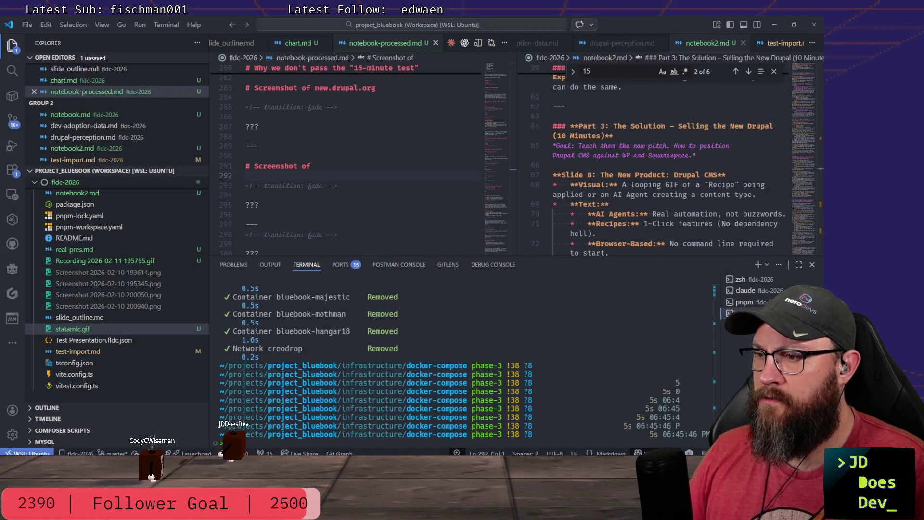
{"action": "left_click", "coordinate": [556, 427]}
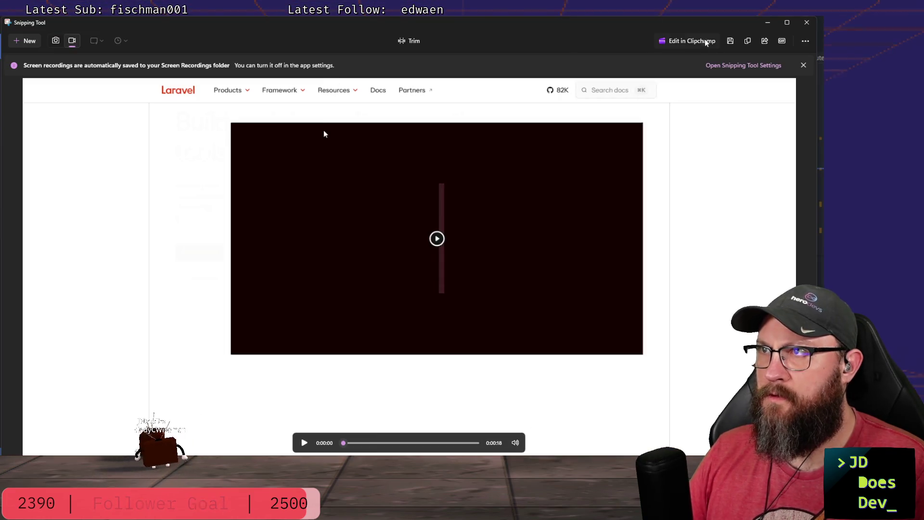
Export the Laravel recording as a low-quality GIF named laravel.gif into fldc-2026.
{"action": "left_click", "coordinate": [782, 40]}
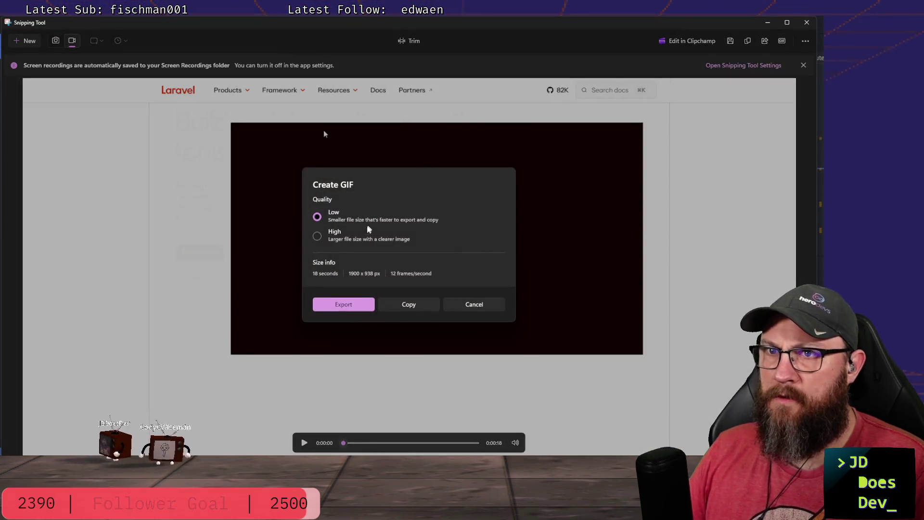
{"action": "left_click", "coordinate": [344, 304]}
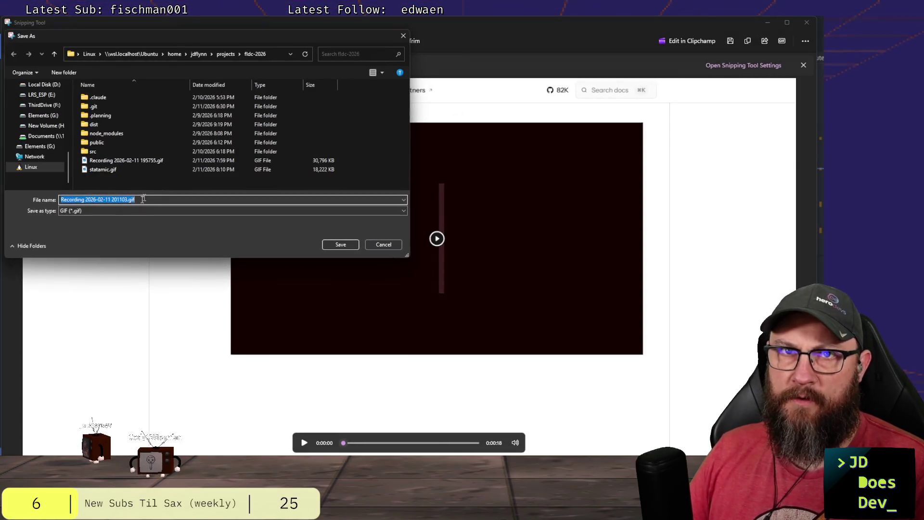
{"action": "left_click", "coordinate": [128, 199]}
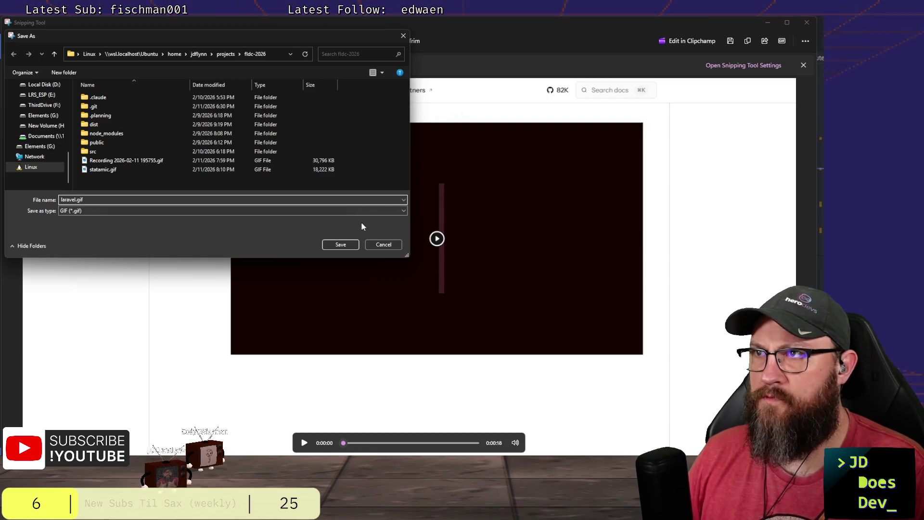
{"action": "left_click", "coordinate": [345, 246]}
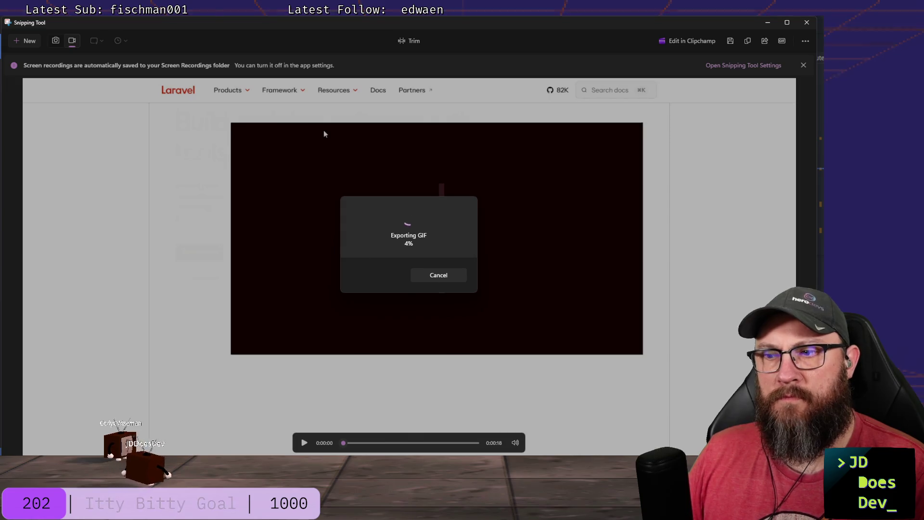
{"action": "key", "text": "alt+Tab"}
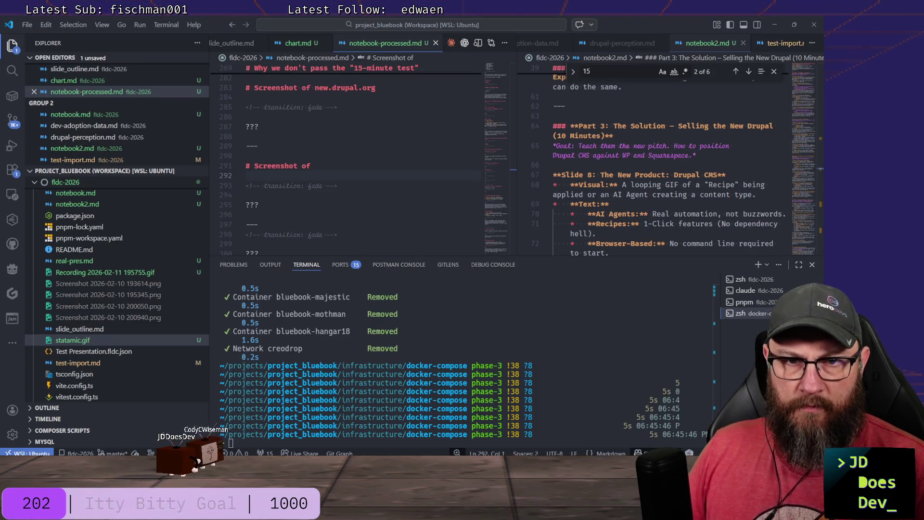
{"action": "mouse_move", "coordinate": [143, 260]}
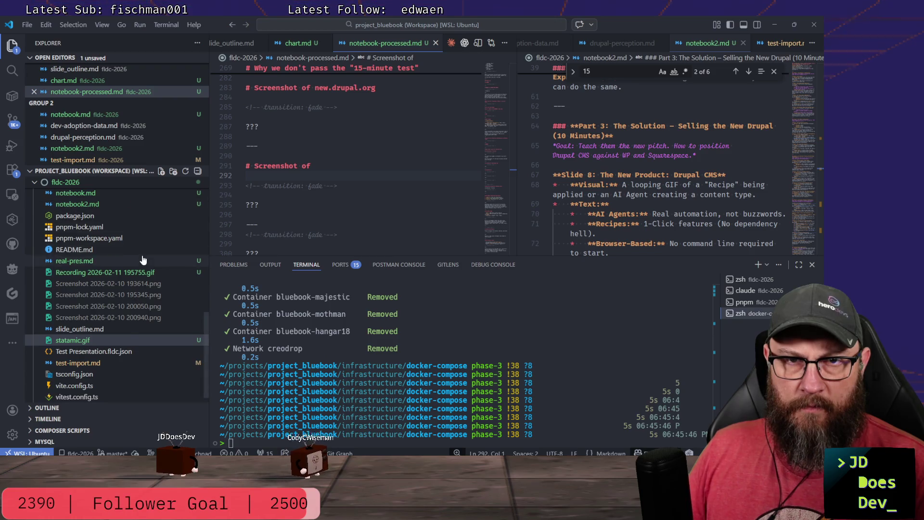
{"action": "scroll", "coordinate": [142, 260], "scroll_direction": "up", "scroll_amount": 2}
{"action": "scroll", "coordinate": [142, 260], "scroll_direction": "up", "scroll_amount": 2}
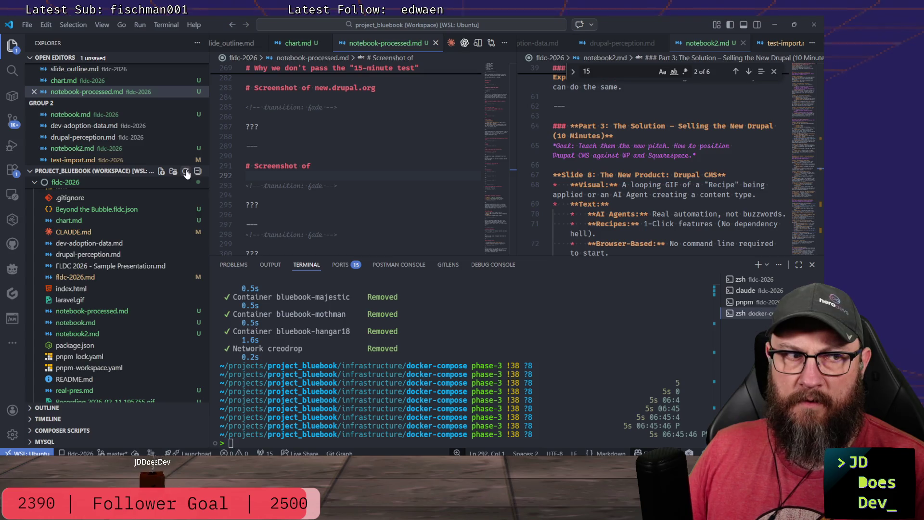
{"action": "scroll", "coordinate": [112, 318], "scroll_direction": "down", "scroll_amount": 4}
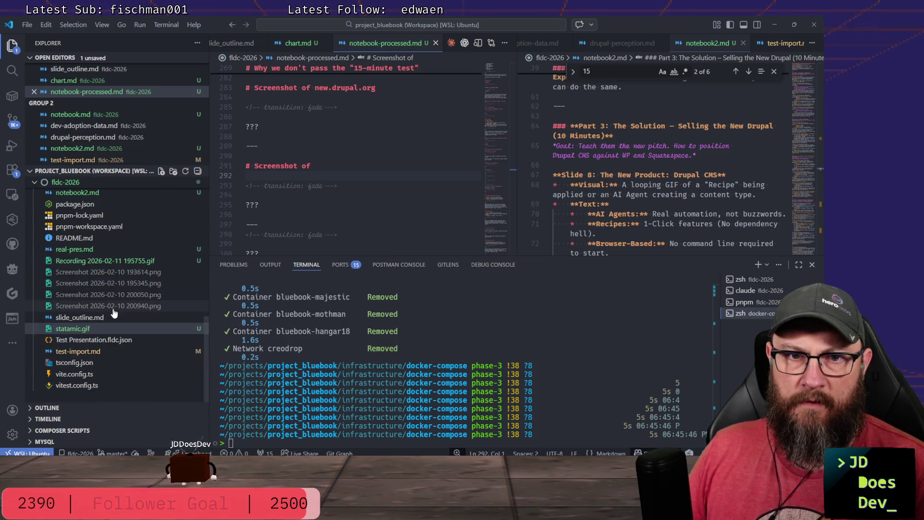
Return to the Snipping Tool window exporting laravel.gif.
{"action": "key", "text": "alt+Tab"}
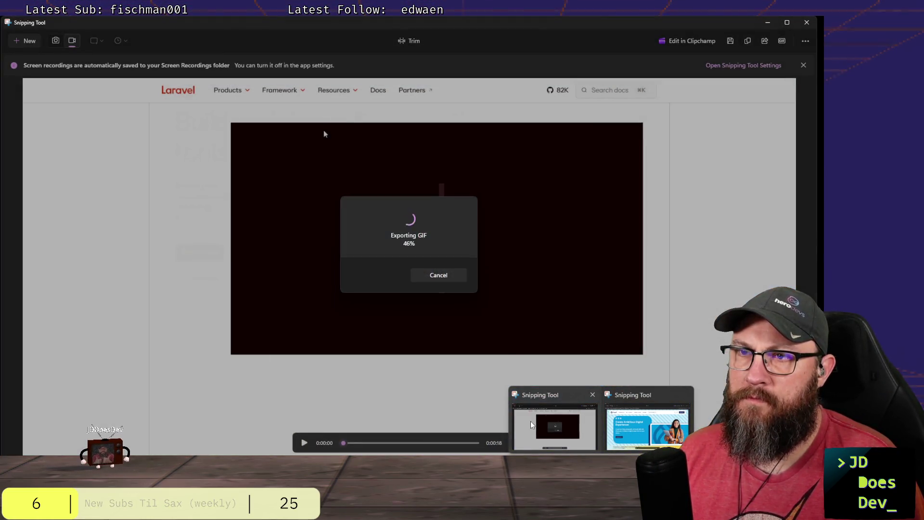
Let laravel.gif finish exporting, scrub to about 15 seconds, then close the Laravel recording.
{"action": "left_click", "coordinate": [531, 425]}
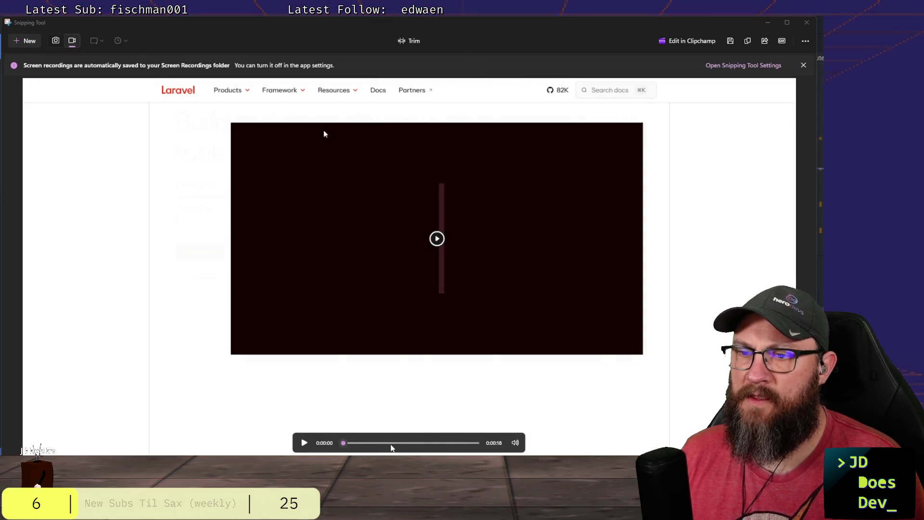
{"action": "mouse_move", "coordinate": [393, 442]}
{"action": "left_mouse_down"}
{"action": "mouse_move", "coordinate": [453, 443]}
{"action": "mouse_move", "coordinate": [340, 442]}
{"action": "left_mouse_up"}
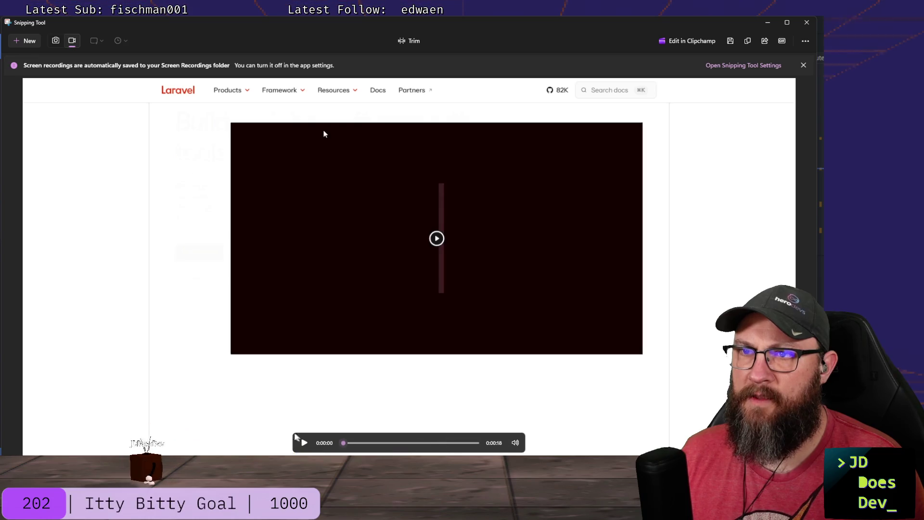
{"action": "left_click", "coordinate": [812, 26]}
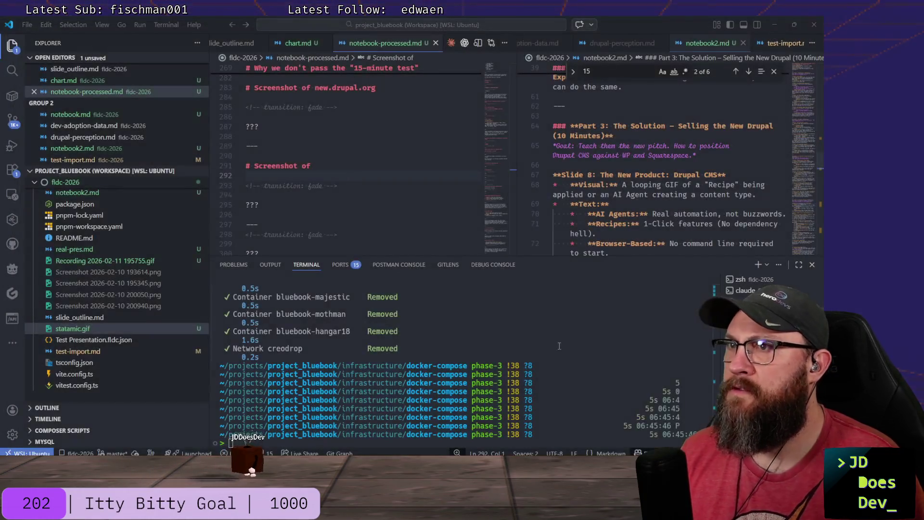
Bring up the Drupal recording, scrub to about 8 seconds, and start a low-quality GIF export.
{"action": "left_click", "coordinate": [601, 434]}
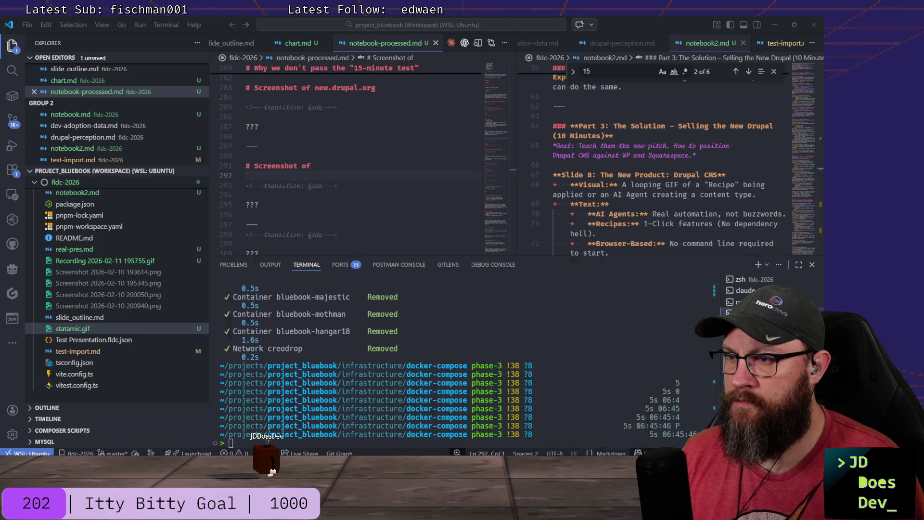
{"action": "mouse_move", "coordinate": [371, 446]}
{"action": "left_mouse_down"}
{"action": "mouse_move", "coordinate": [437, 447]}
{"action": "mouse_move", "coordinate": [343, 446]}
{"action": "left_mouse_up"}
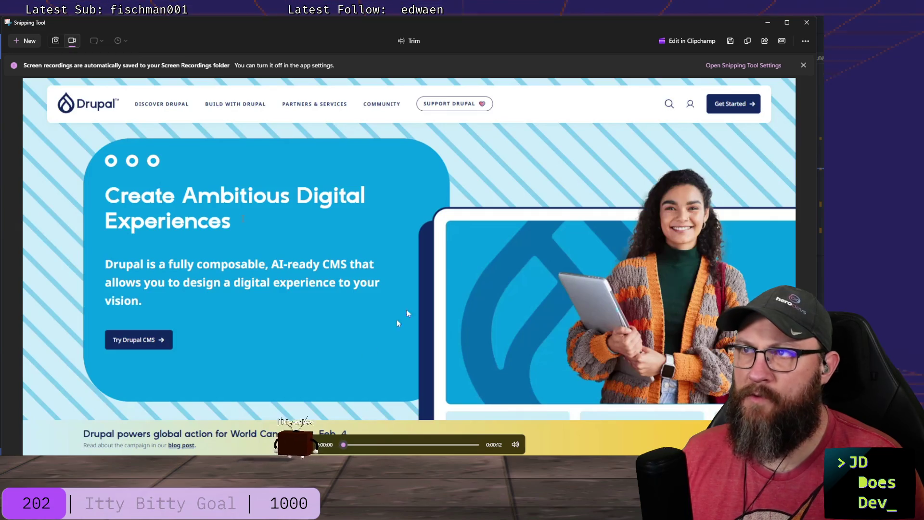
{"action": "left_click", "coordinate": [782, 40]}
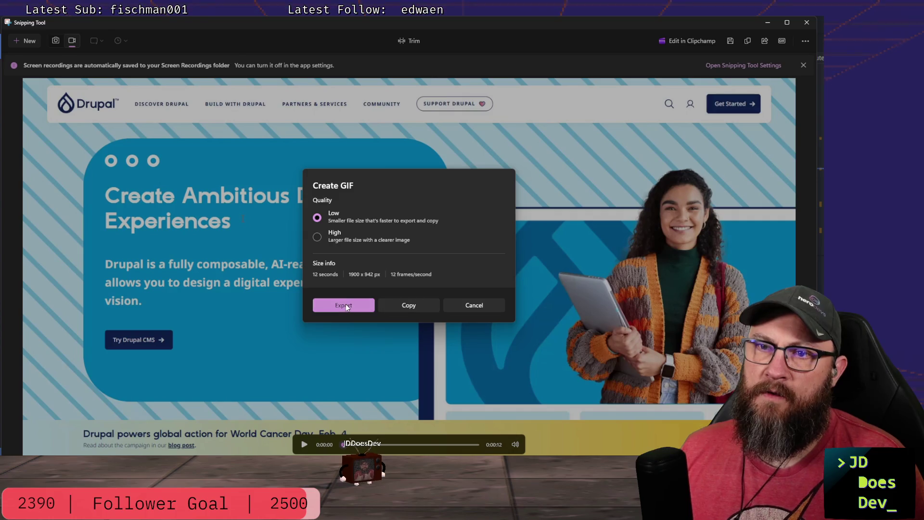
{"action": "left_click", "coordinate": [345, 304]}
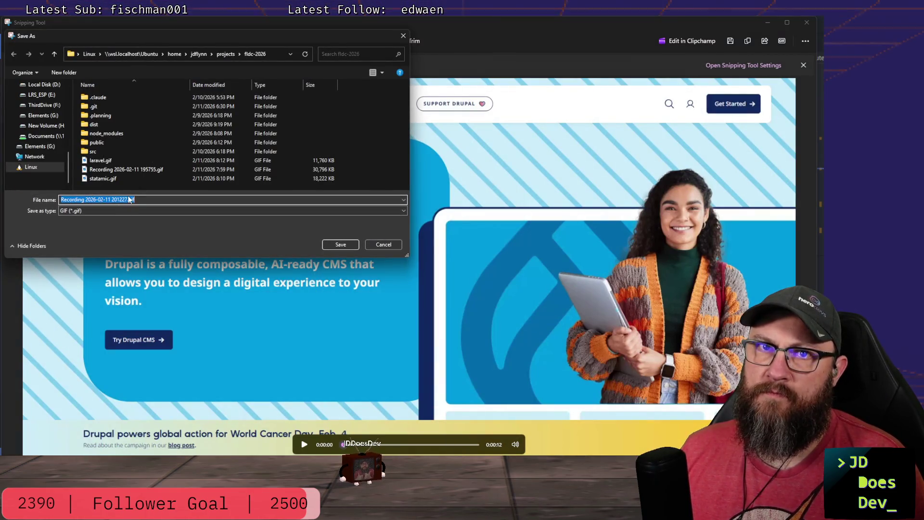
Save the export as drupal.gif into fldc-2026 and return to VS Code while it runs.
{"action": "left_click", "coordinate": [129, 199]}
{"action": "left_click_drag", "start_coordinate": [129, 199], "coordinate": [50, 204]}
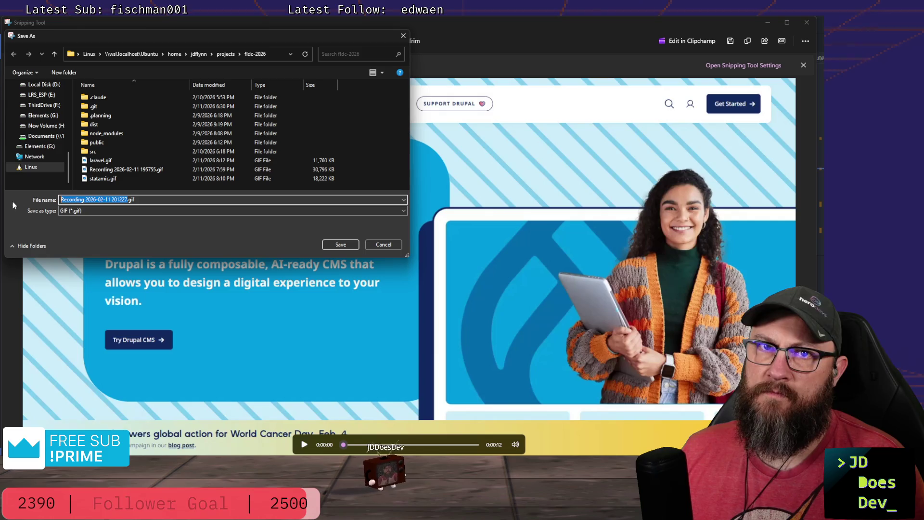
{"action": "type", "text": "drupal"}
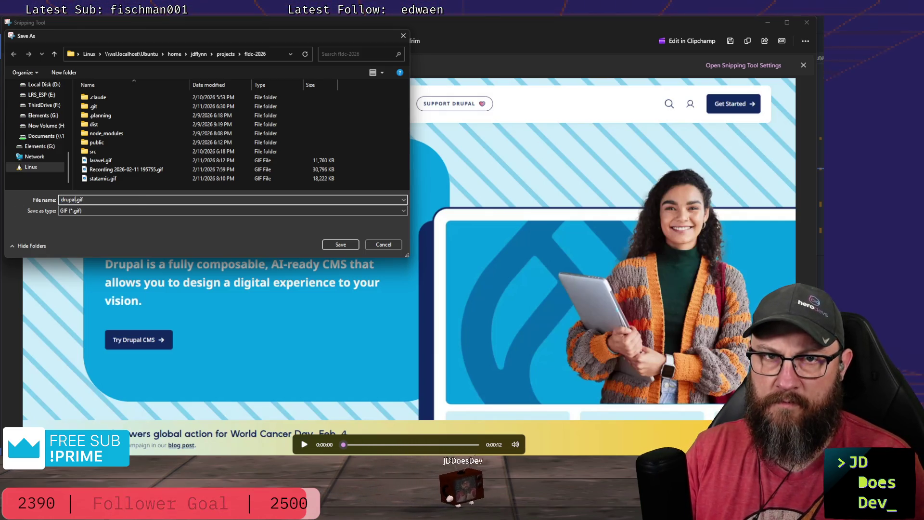
{"action": "key", "text": "Return"}
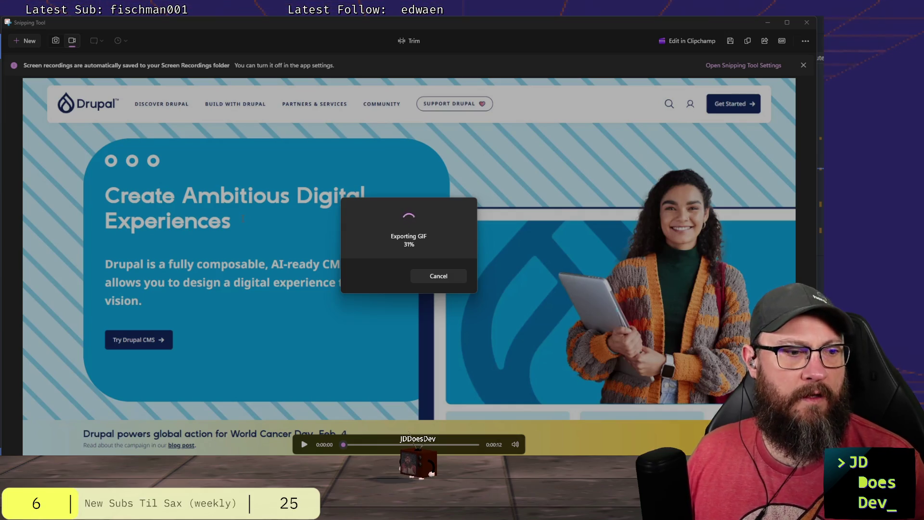
{"action": "key", "text": "alt+Tab"}
{"action": "key", "text": "alt+Tab"}
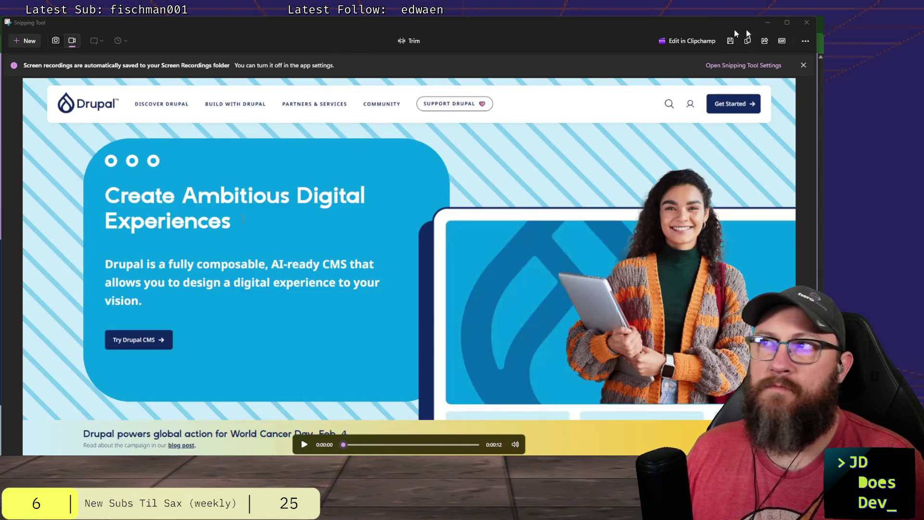
Close the finished Drupal recording window, returning to the drupal.org page in Chrome.
{"action": "left_click", "coordinate": [807, 22]}
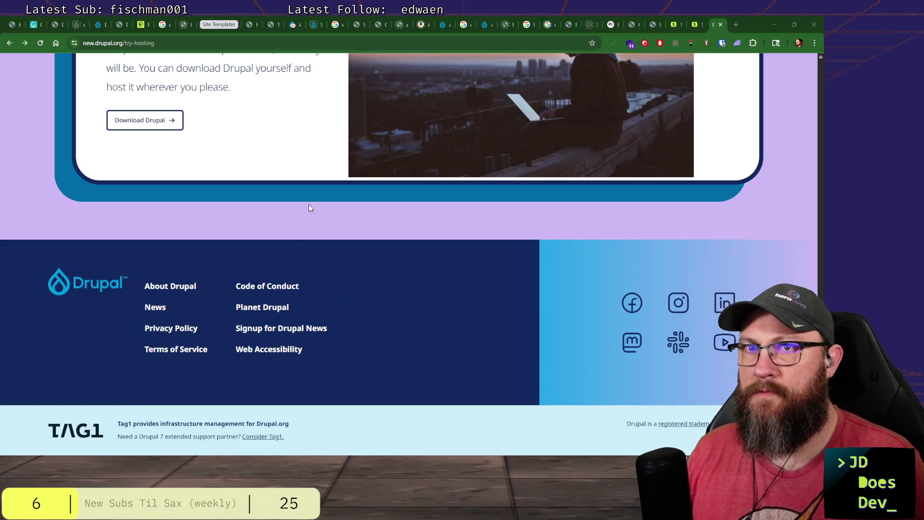
{"action": "scroll", "coordinate": [309, 205], "scroll_direction": "up", "scroll_amount": 2}
{"action": "scroll", "coordinate": [316, 207], "scroll_direction": "up", "scroll_amount": 3}
{"action": "scroll", "coordinate": [316, 203], "scroll_direction": "up", "scroll_amount": 5}
{"action": "scroll", "coordinate": [315, 195], "scroll_direction": "up", "scroll_amount": 5}
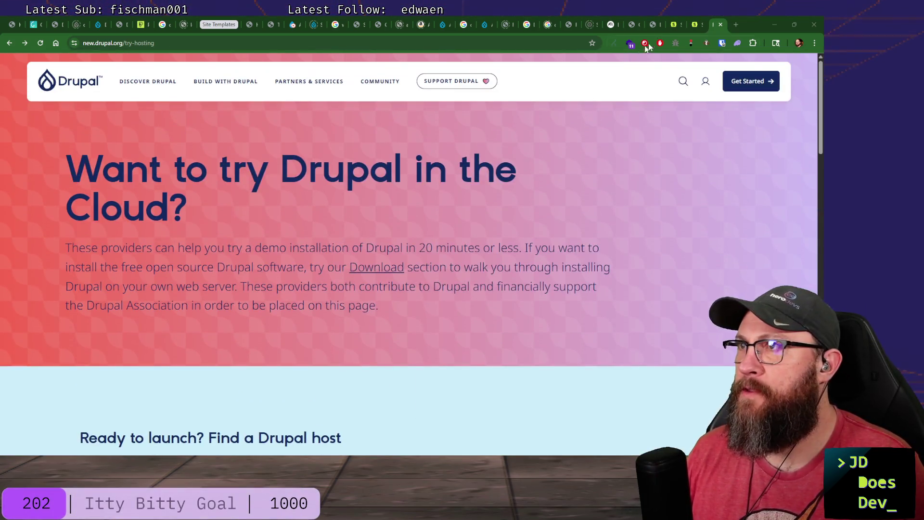